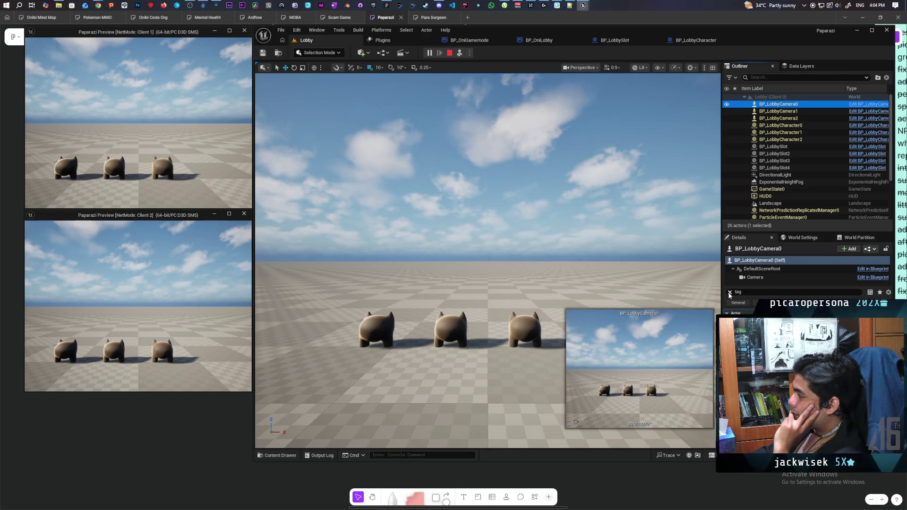
Select the first lobby camera in the level and inspect its camera component
click(765, 278)
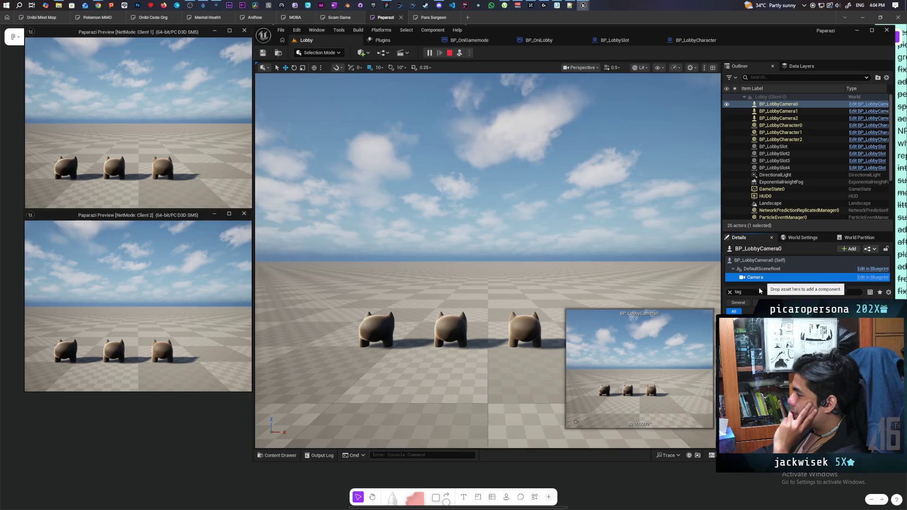
click(730, 293)
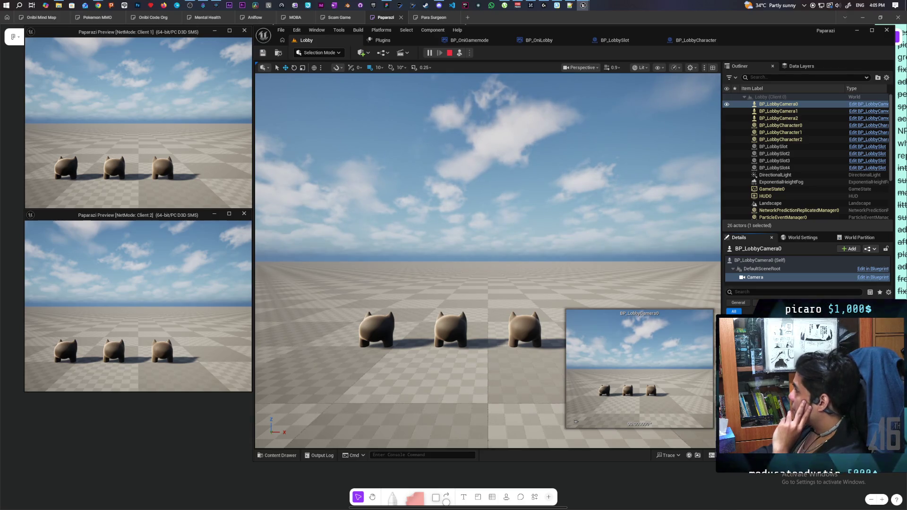
click(779, 104)
click(755, 278)
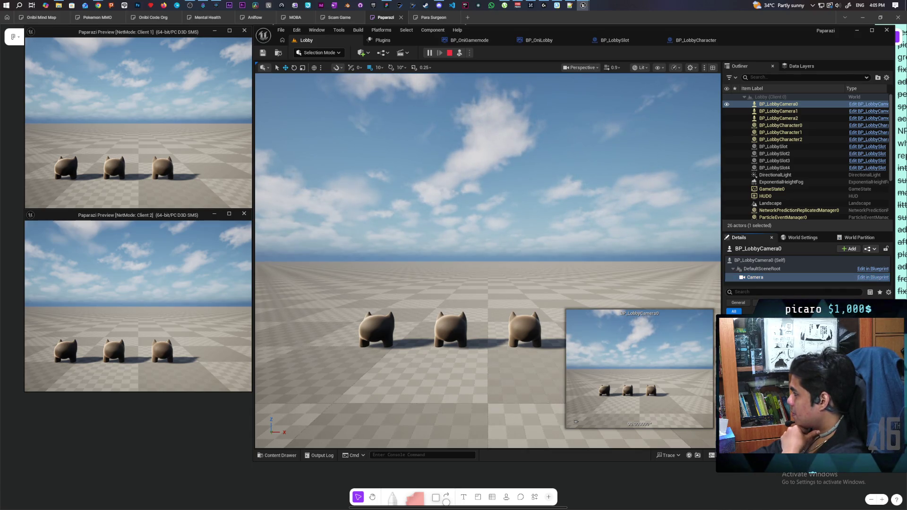
Review BP_LobbyCamera0's own actor settings, then stop the Play-in-Editor session
click(760, 260)
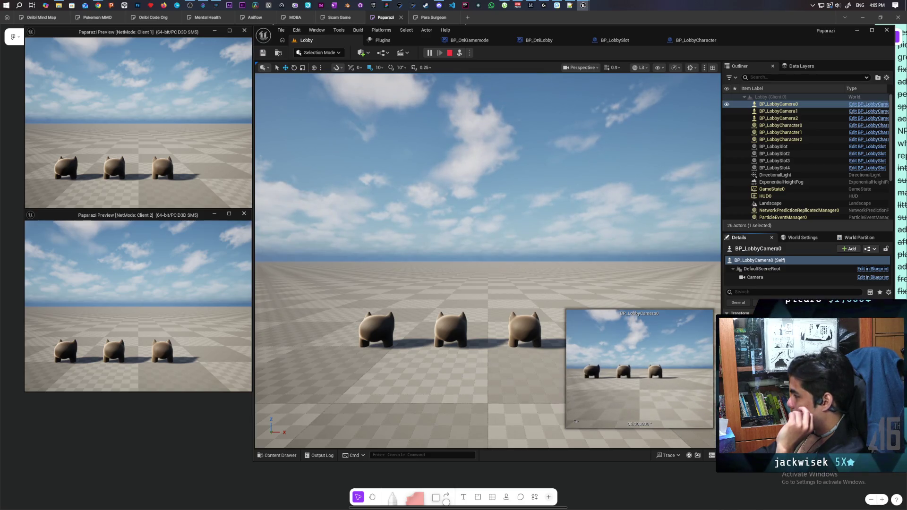
click(770, 278)
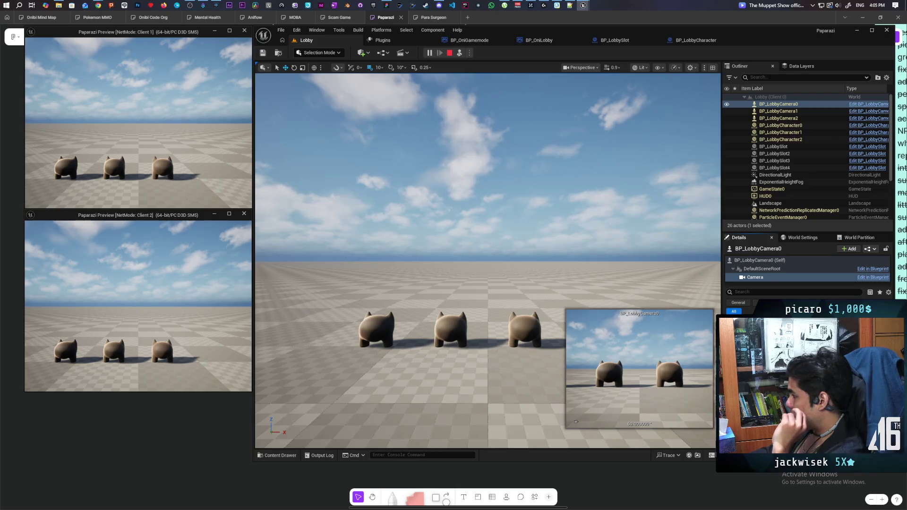
click(759, 261)
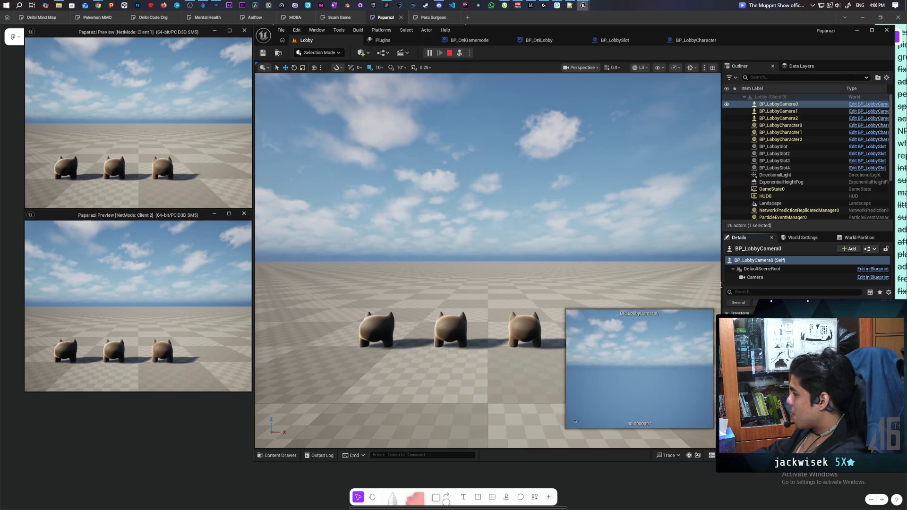
click(450, 53)
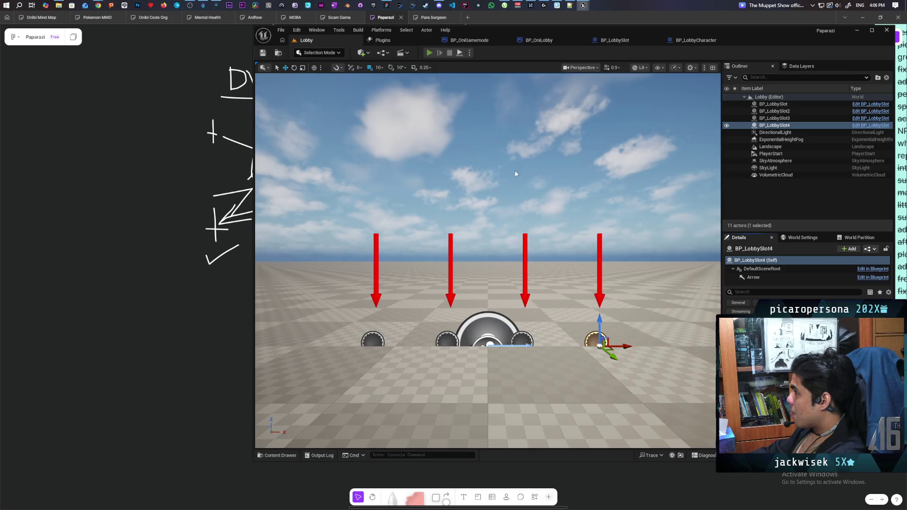
key(alt+p)
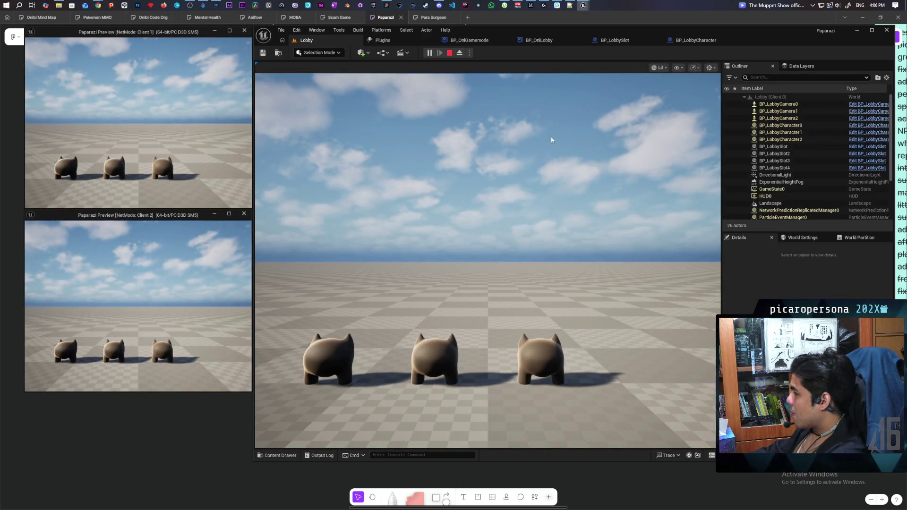
click(753, 104)
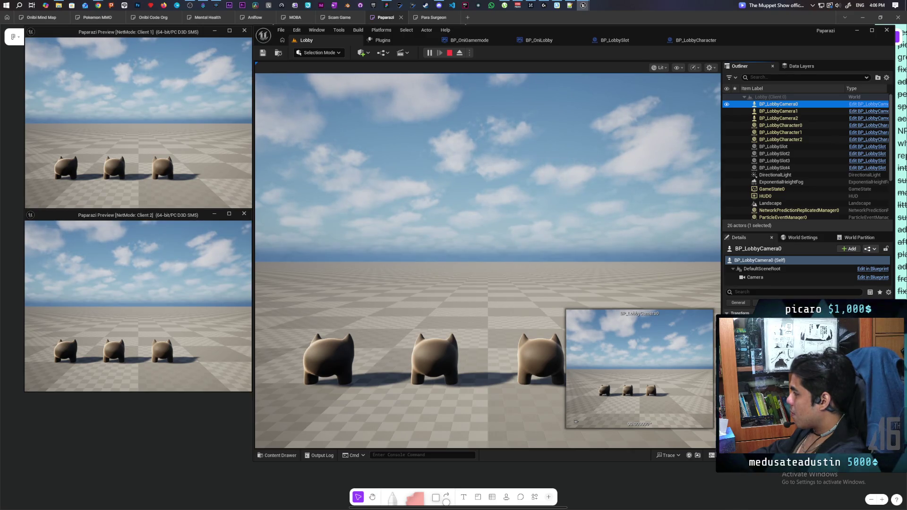
click(775, 278)
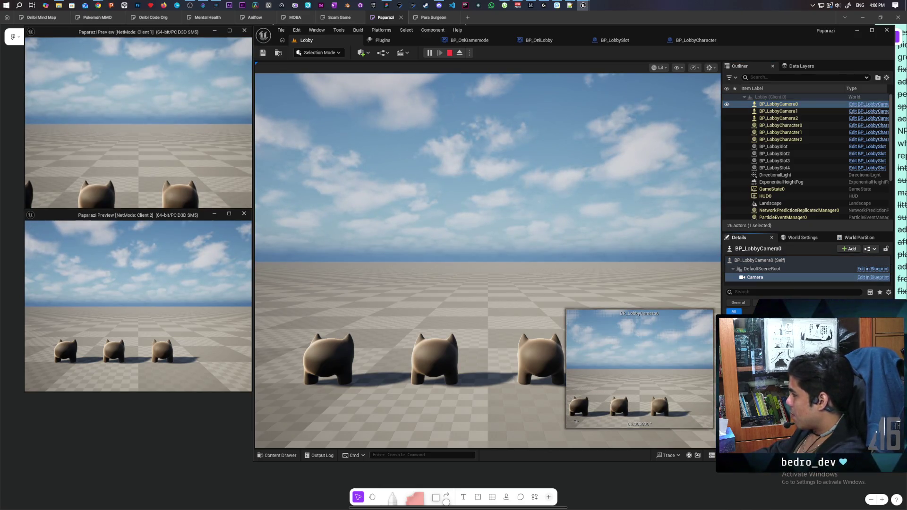
click(759, 260)
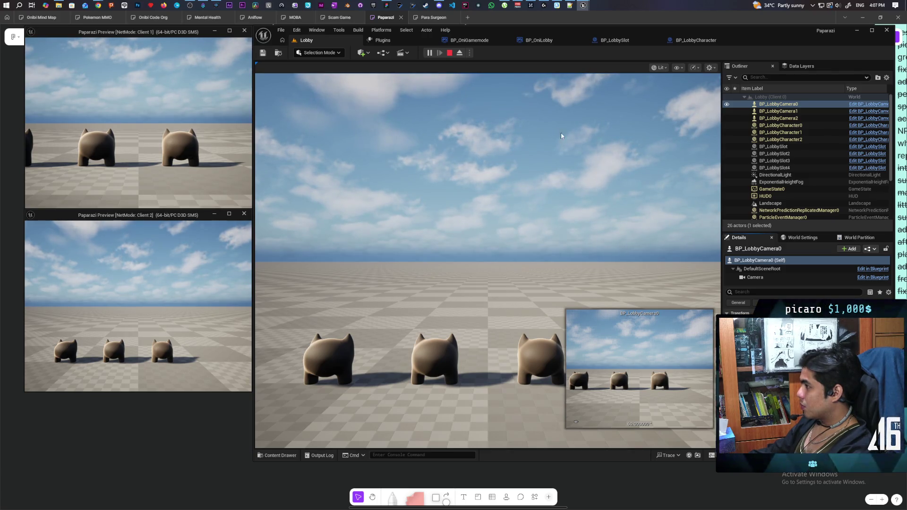
click(450, 53)
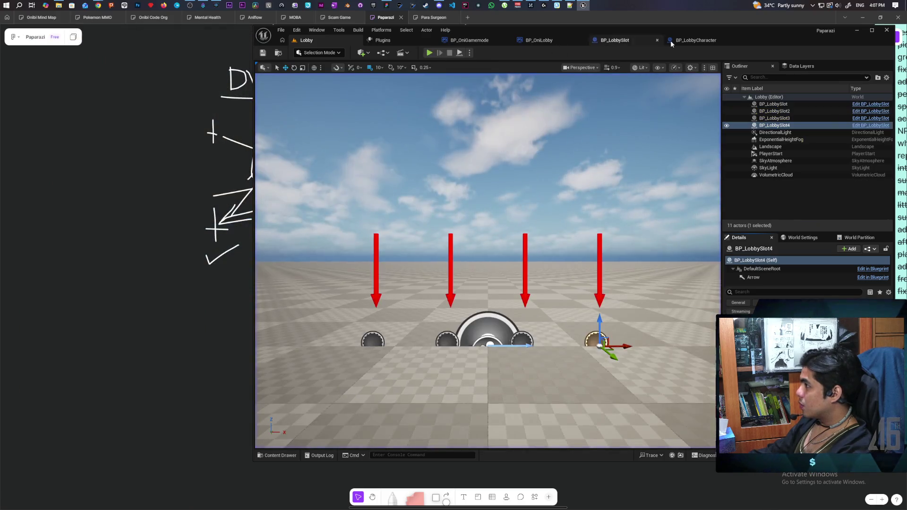
Set BP_LobbyCamera's camera Field Of View to 60, then compile and save the blueprint
click(288, 455)
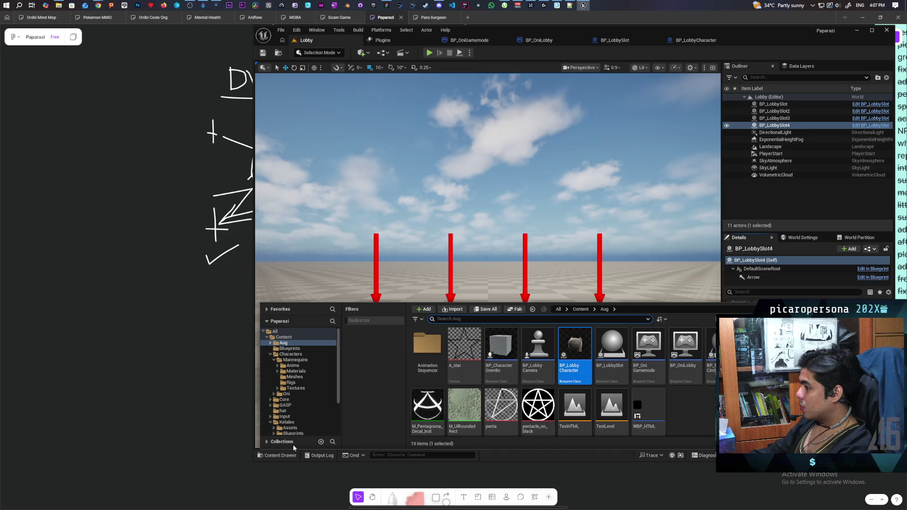
double_click(538, 347)
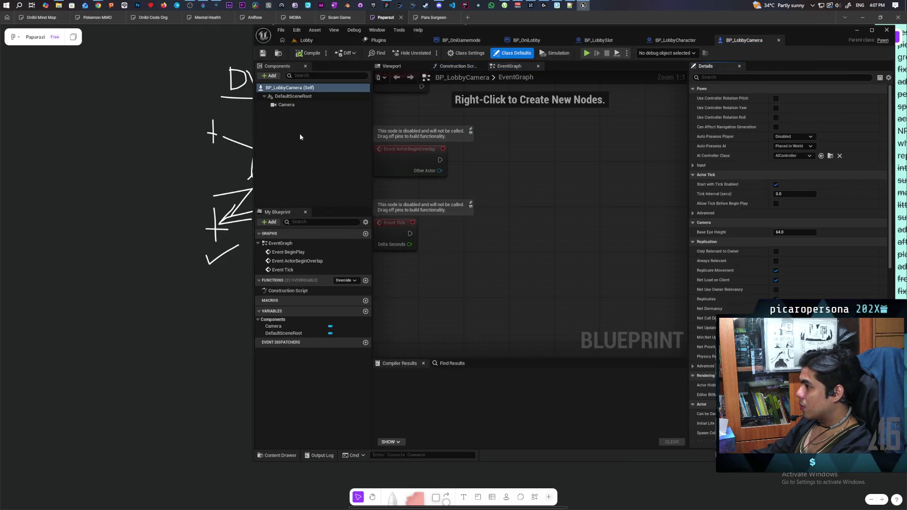
click(286, 105)
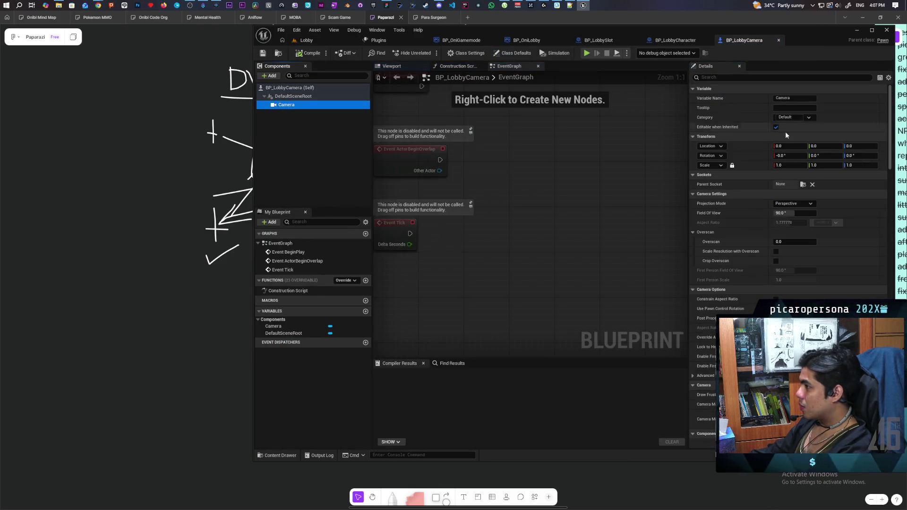
click(859, 147)
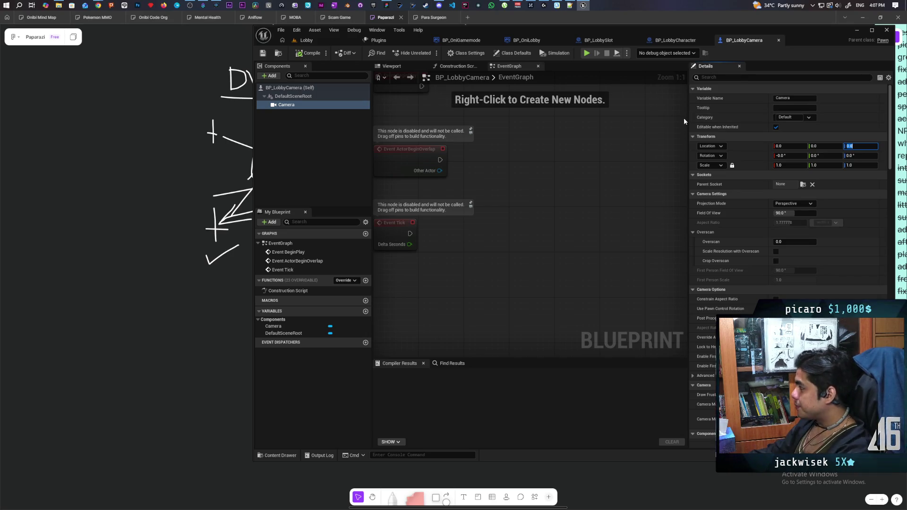
click(782, 213)
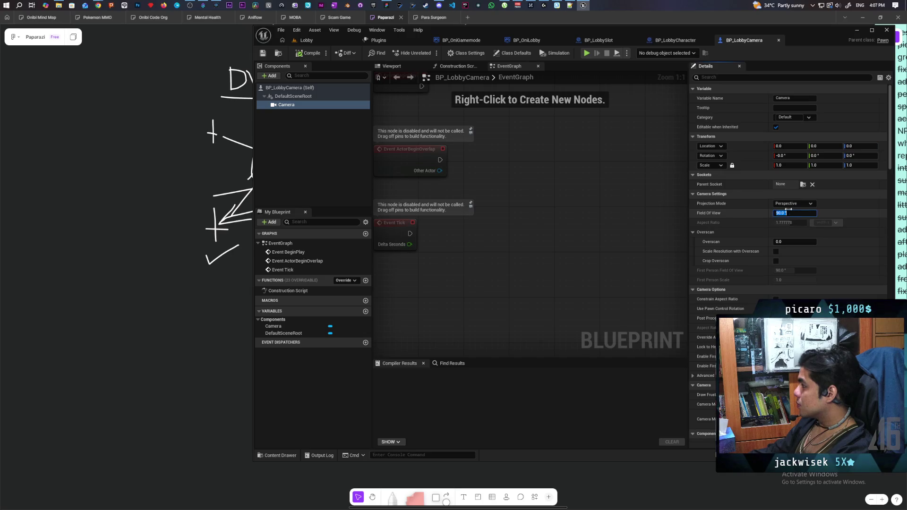
click(309, 53)
key(ctrl+s)
click(304, 40)
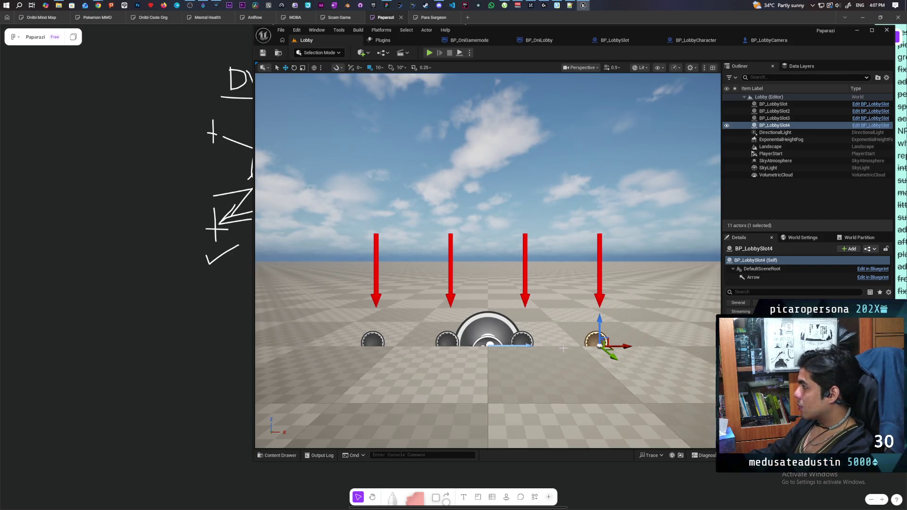
Select the PlayerStart, save the Lobby level and start a test play
click(774, 154)
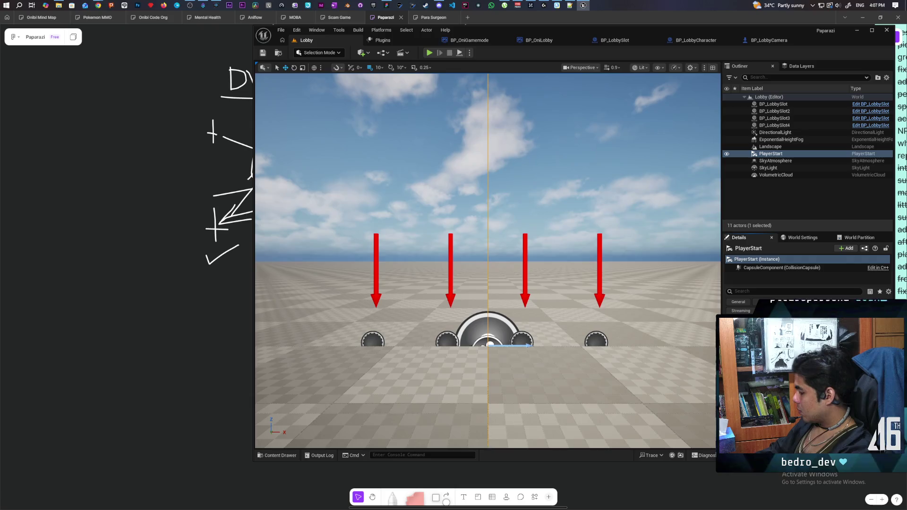
key(ctrl+s)
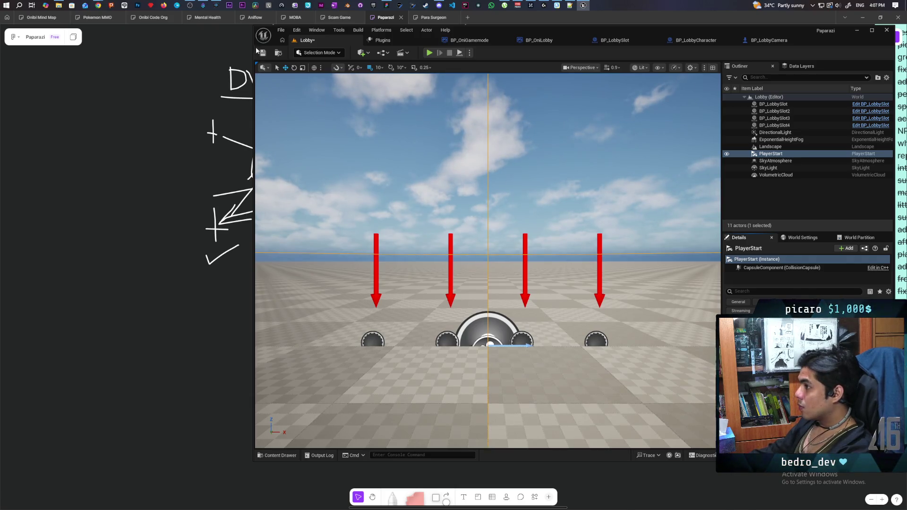
click(429, 52)
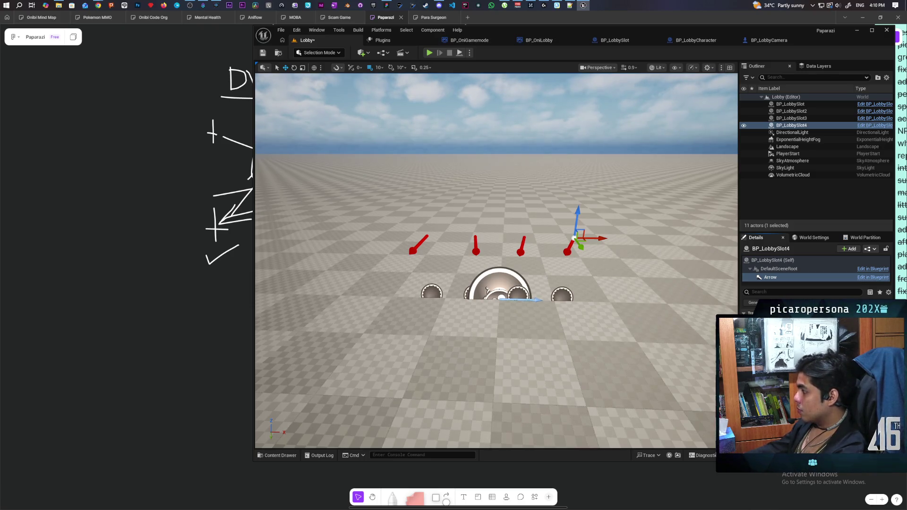
Undo the tilt on BP_LobbySlot3's arrow and save the Lobby level
click(433, 289)
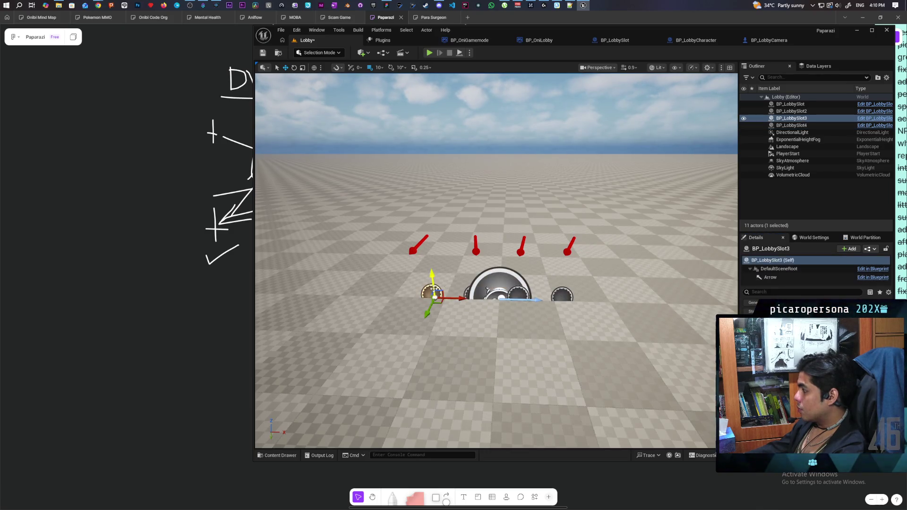
click(774, 278)
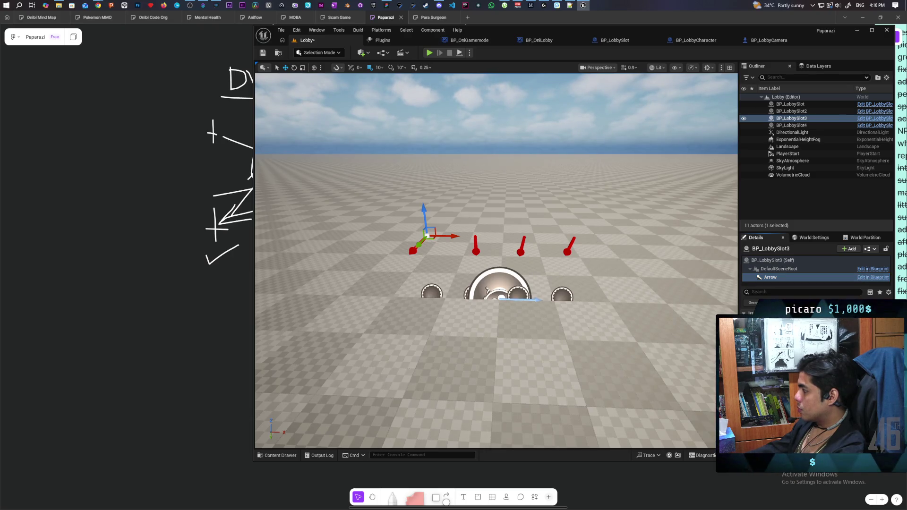
key(ctrl+z)
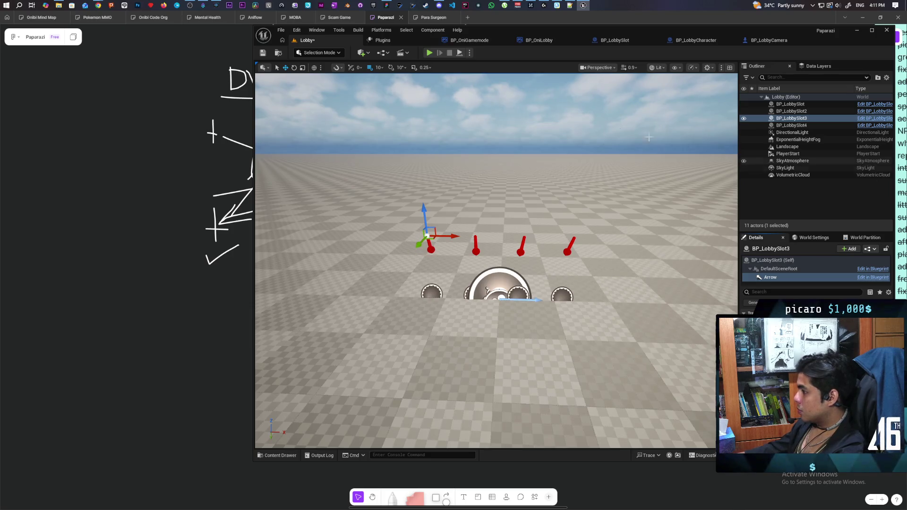
key(ctrl+s)
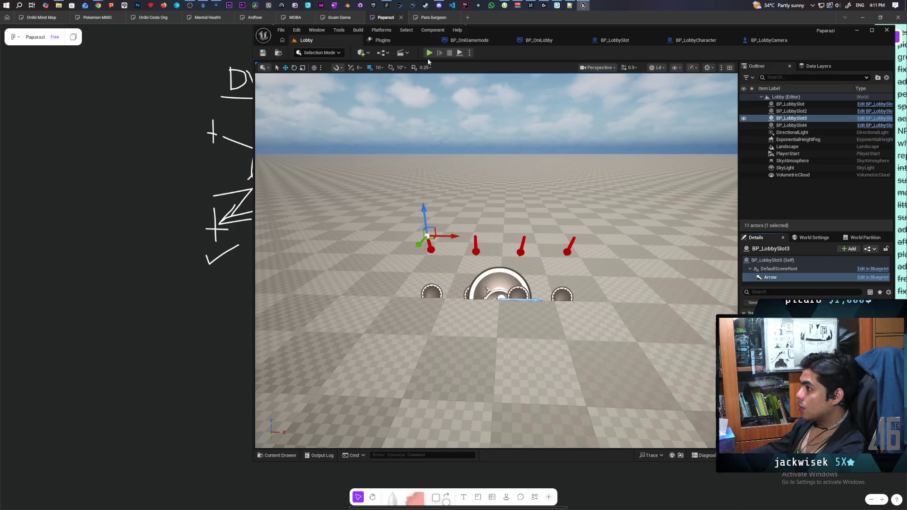
key(alt+p)
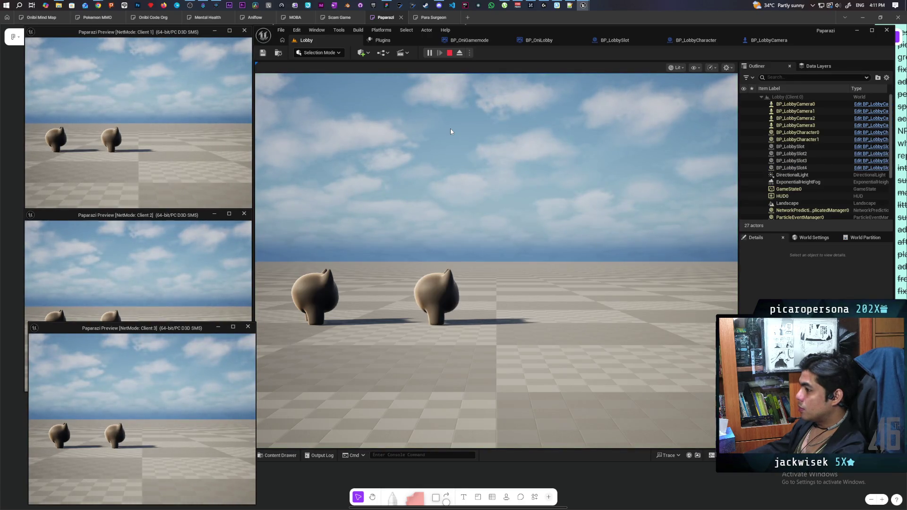
click(449, 52)
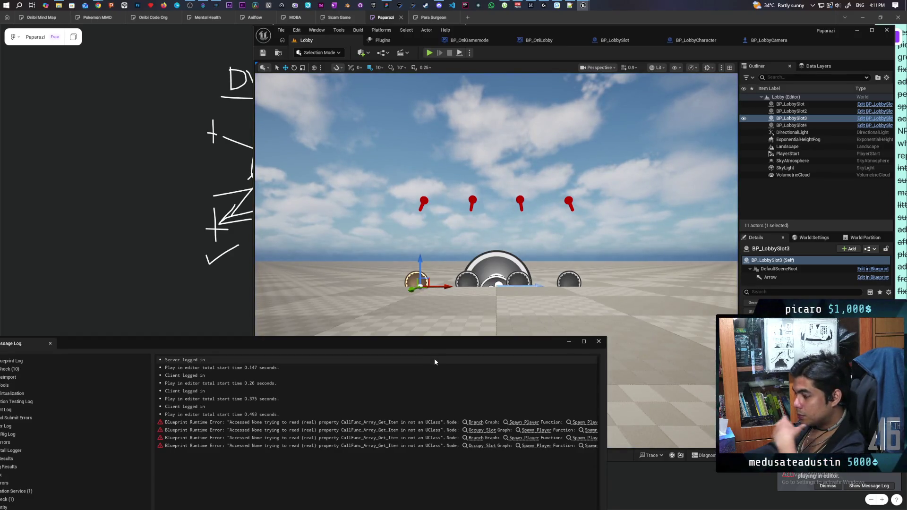
click(475, 425)
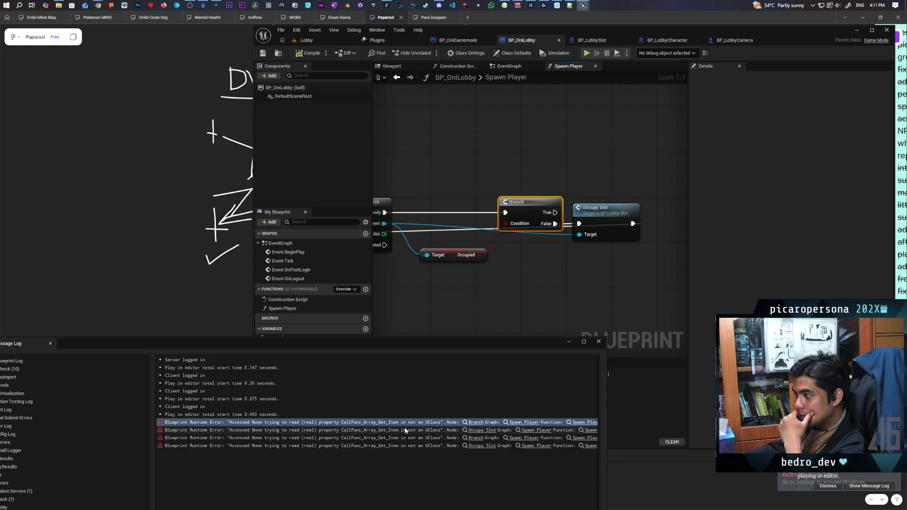
click(599, 341)
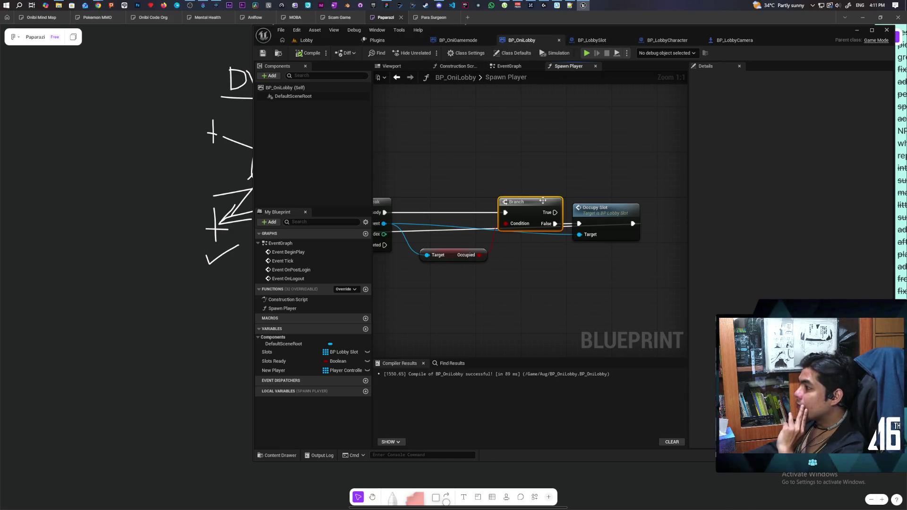
mouse_move(448, 182)
mouse_down()
mouse_move(574, 169)
mouse_move(623, 176)
mouse_move(537, 176)
mouse_move(501, 153)
mouse_up()
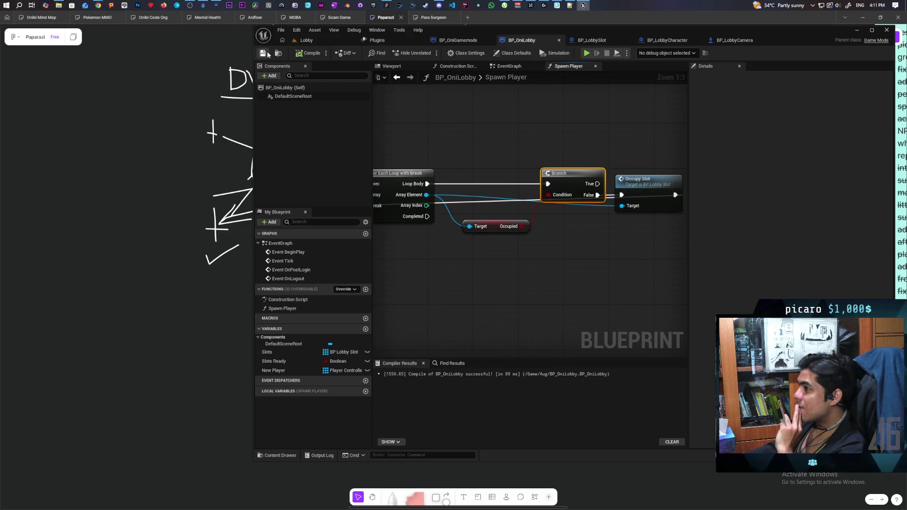
click(331, 41)
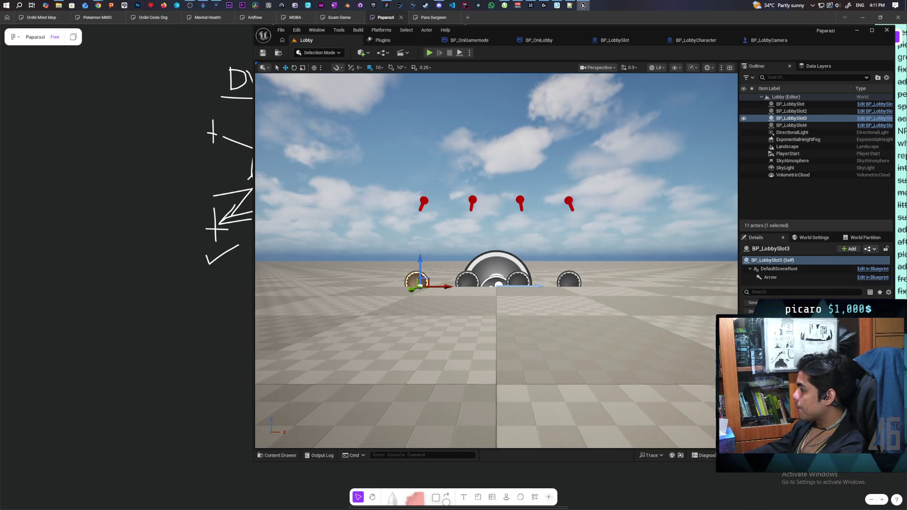
Filter Details by 'tag' and check the tags on the first, second and fourth lobby slots
click(758, 292)
text(tag)
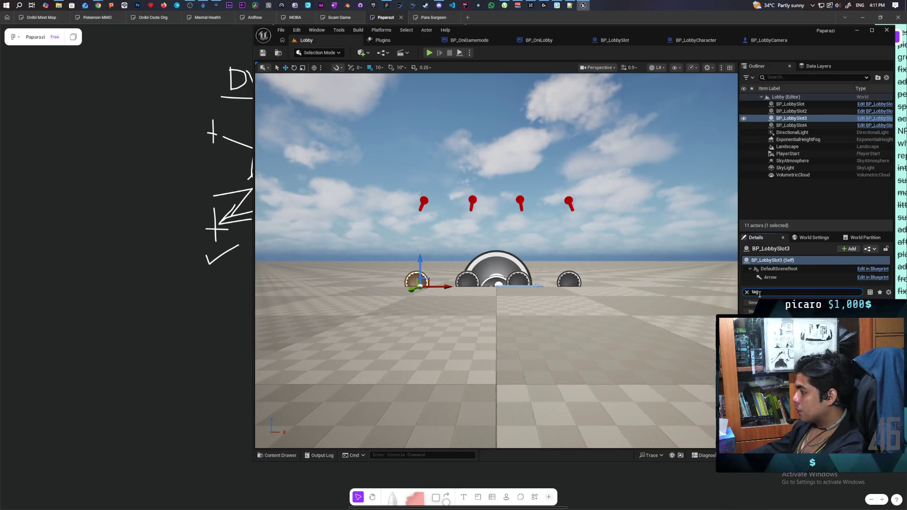
click(525, 282)
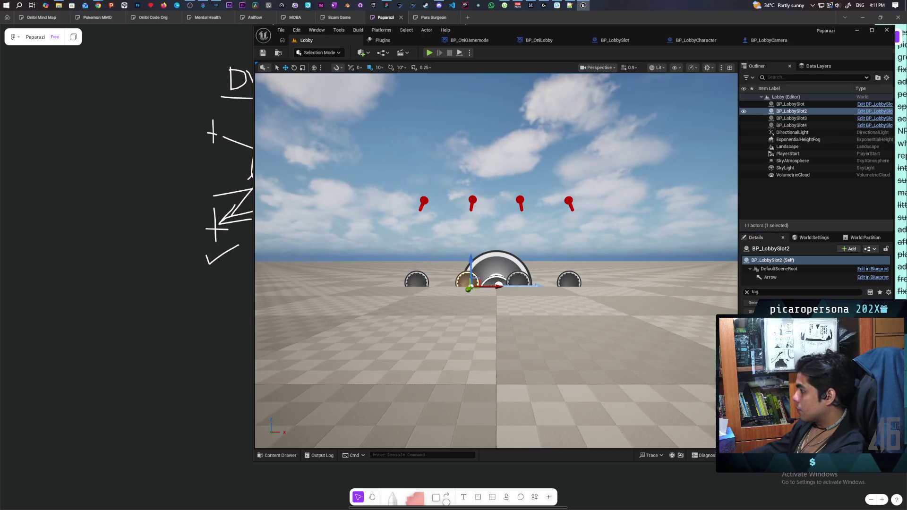
click(525, 282)
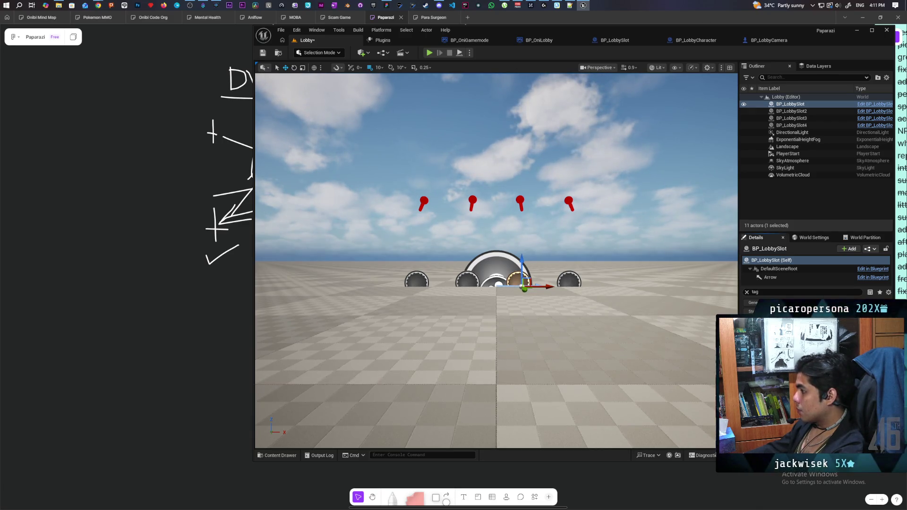
click(573, 286)
click(522, 278)
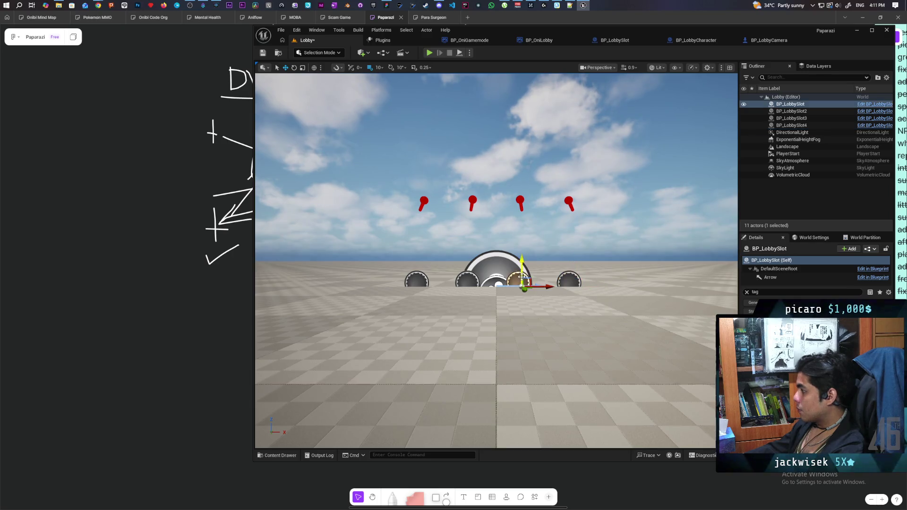
click(565, 277)
Save the Lobby level, then run and stop a multiplayer test play
click(263, 53)
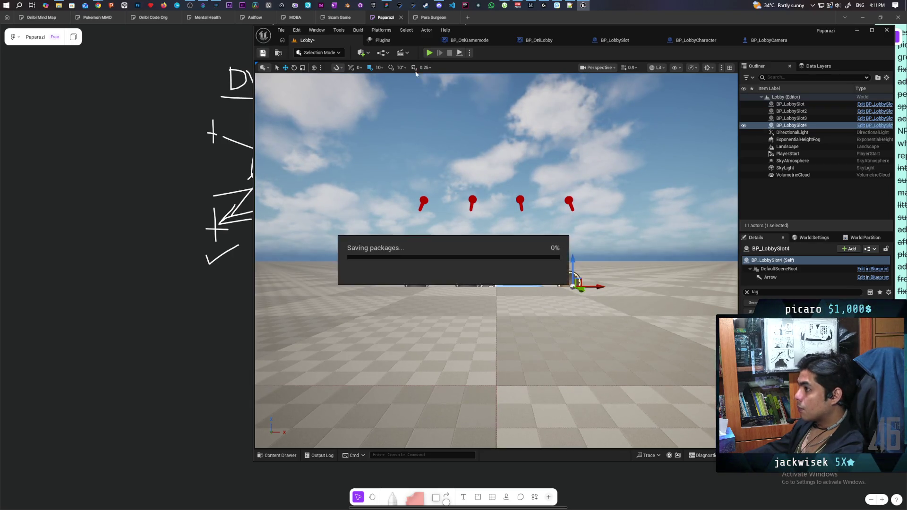
key(alt+p)
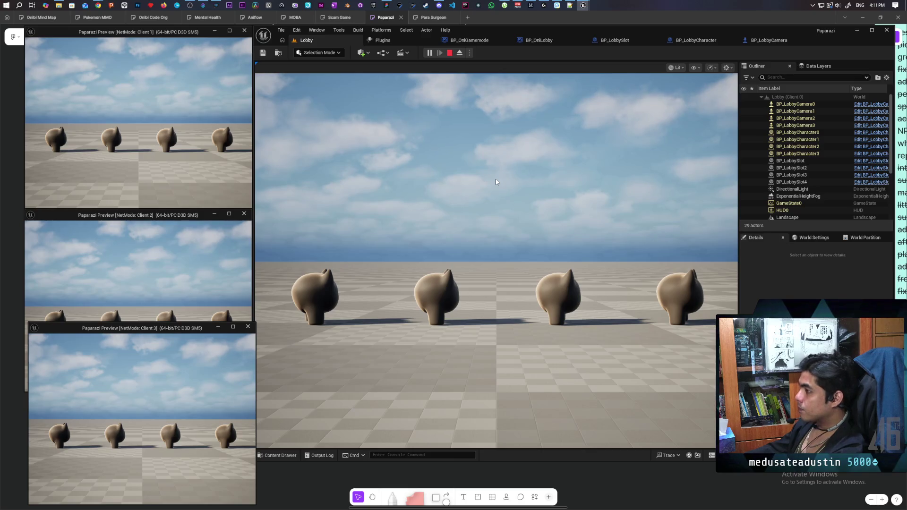
key(Escape)
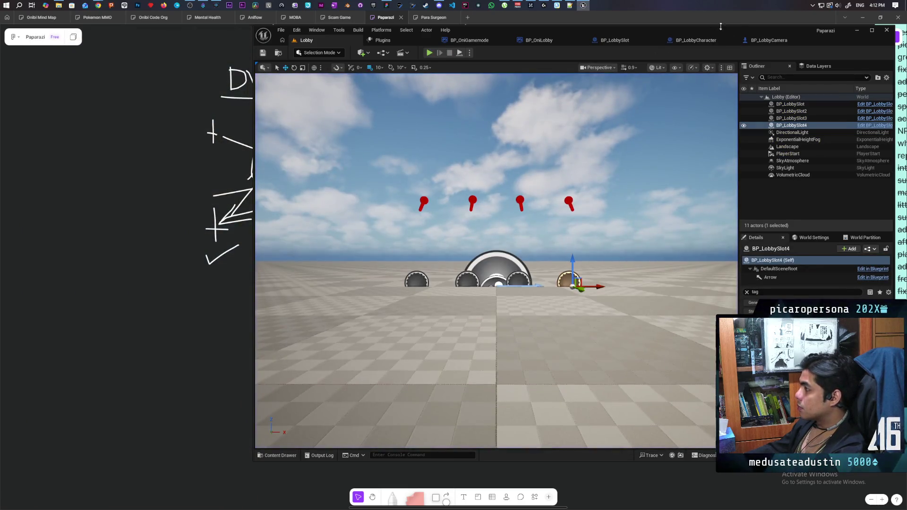
Move the Get World Rotation node beside the Arrow node in BP_LobbySlot's EventGraph
click(763, 40)
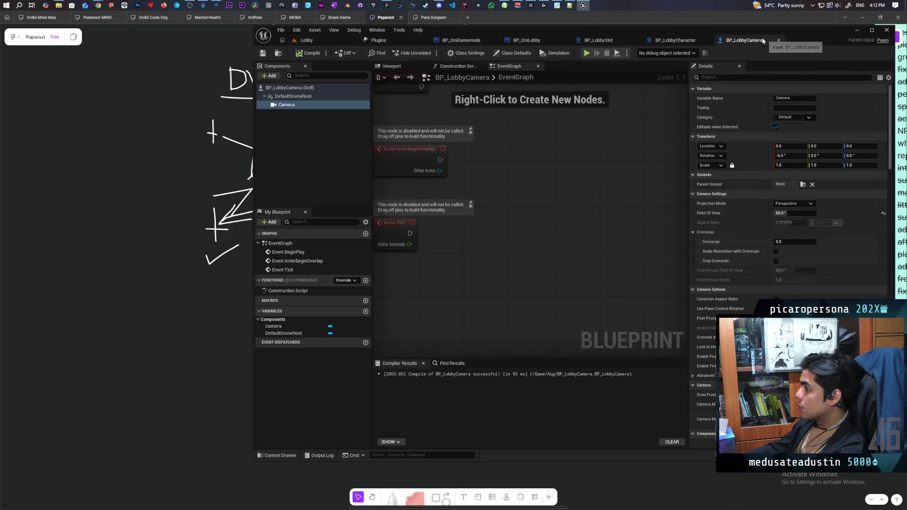
click(682, 42)
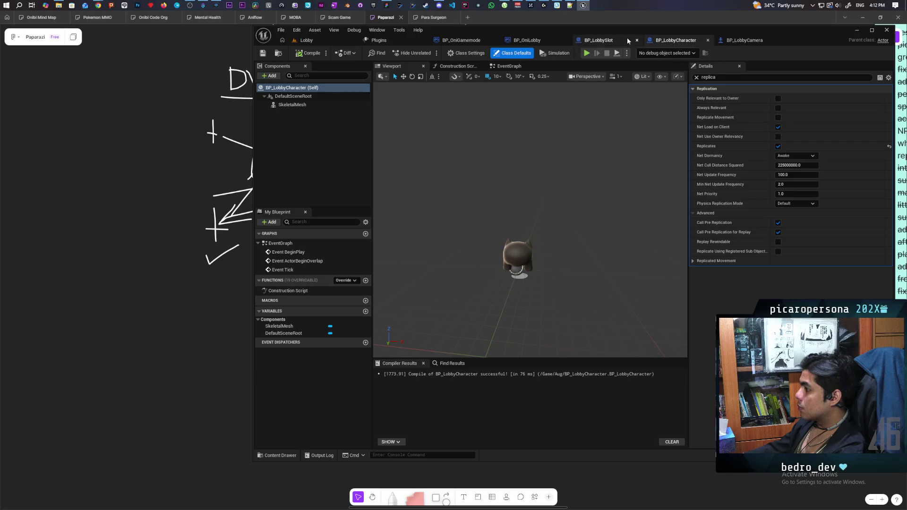
click(614, 40)
drag(521, 242, 532, 240)
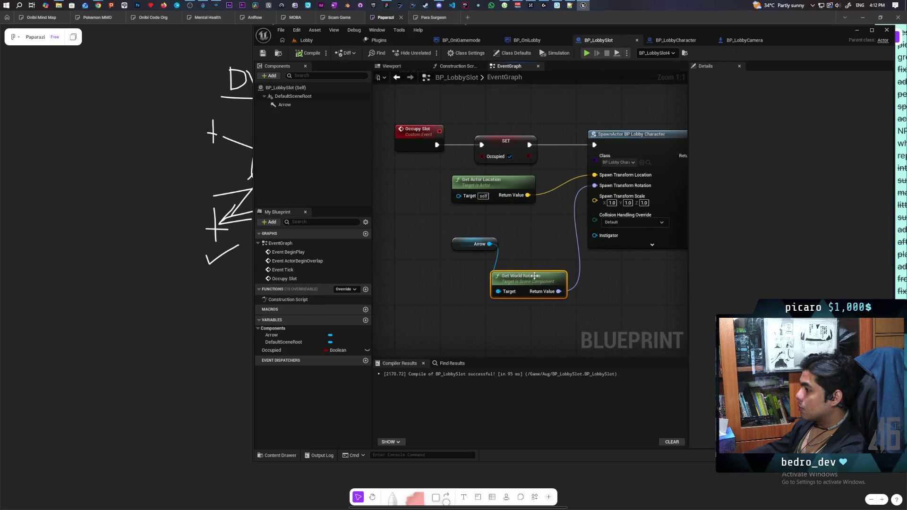
drag(534, 280, 495, 263)
drag(514, 230, 476, 274)
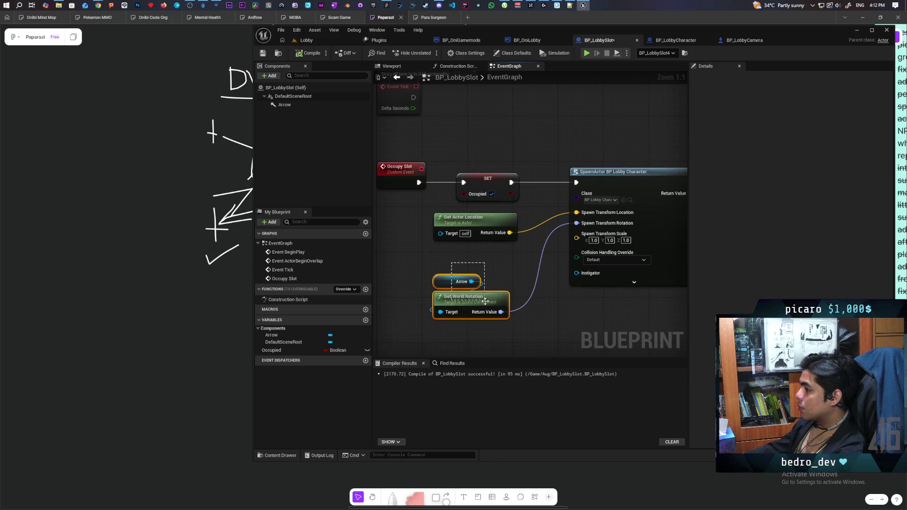
ctrl+click(458, 253)
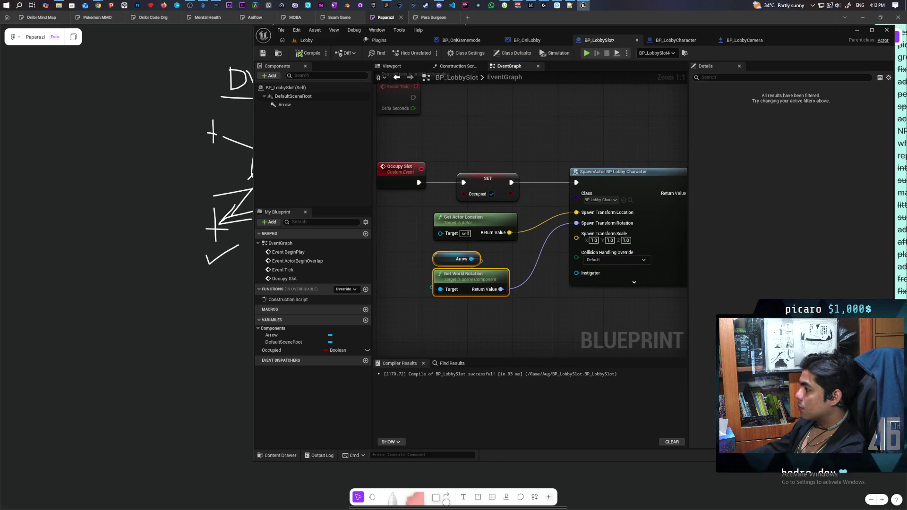
drag(515, 302, 493, 317)
Open BP_LobbyCharacter from the content and inspect its scene root and skeletal mesh components
click(609, 217)
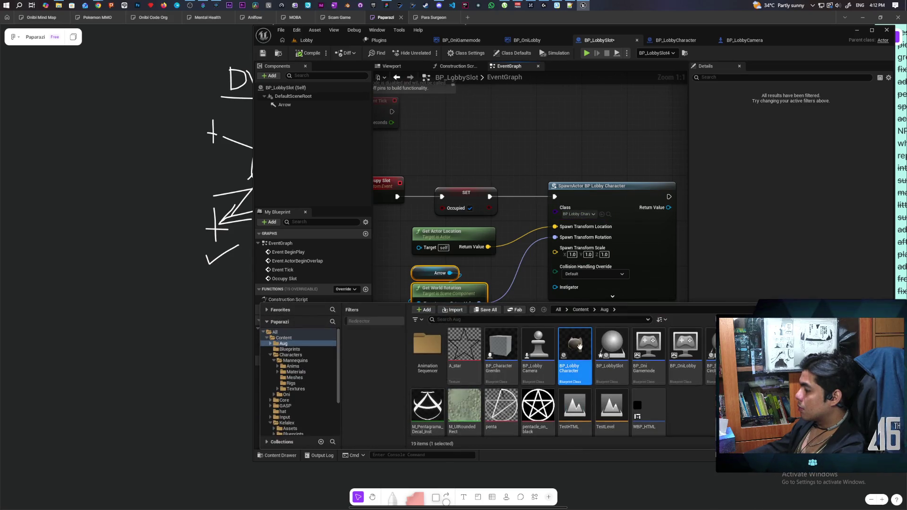
double_click(575, 366)
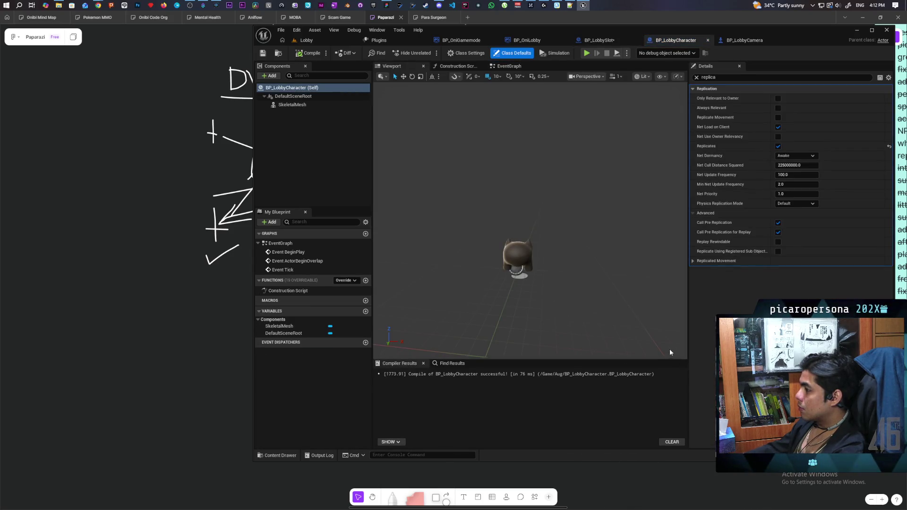
click(696, 77)
click(287, 98)
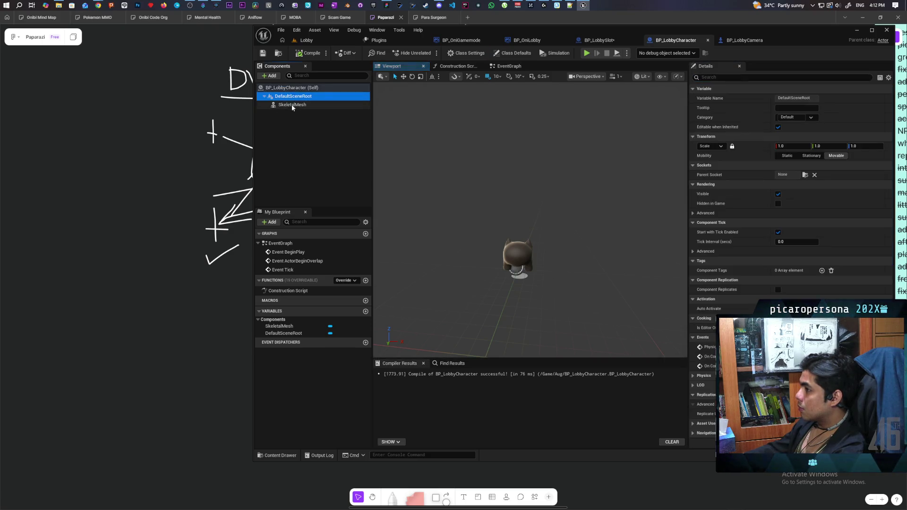
click(288, 105)
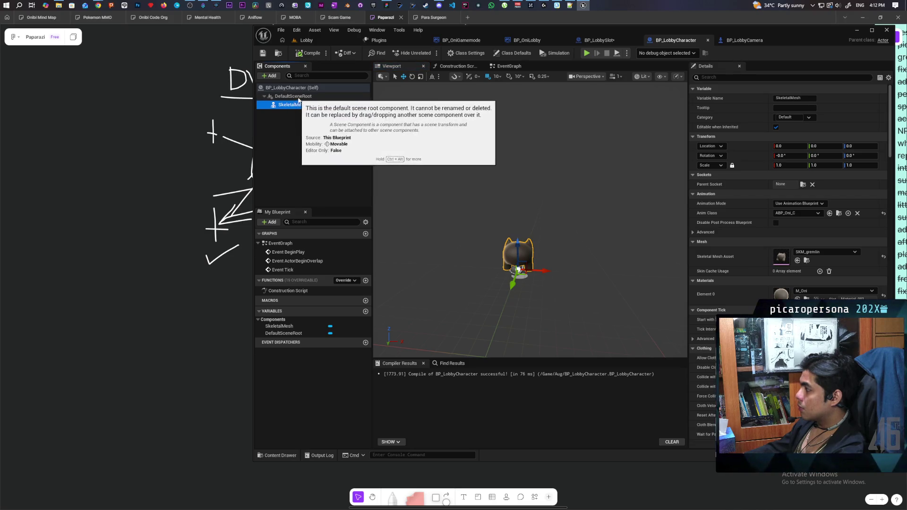
click(266, 52)
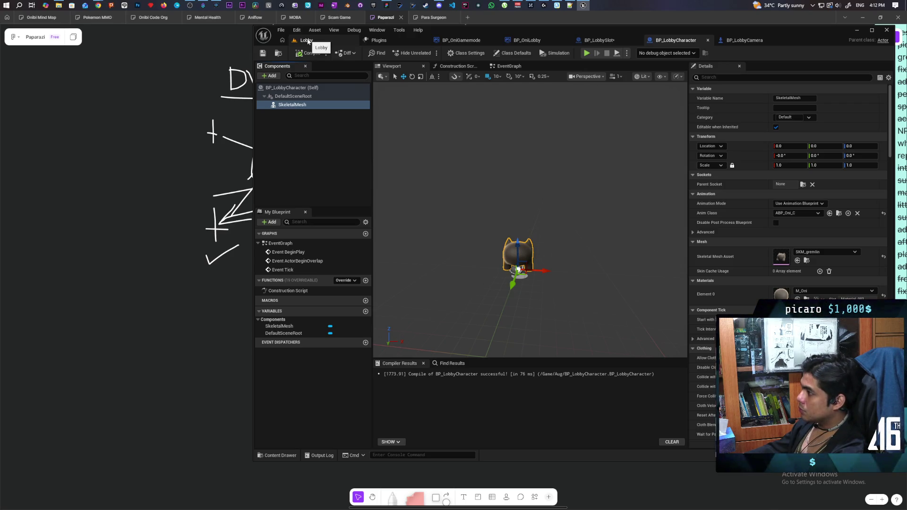
click(744, 41)
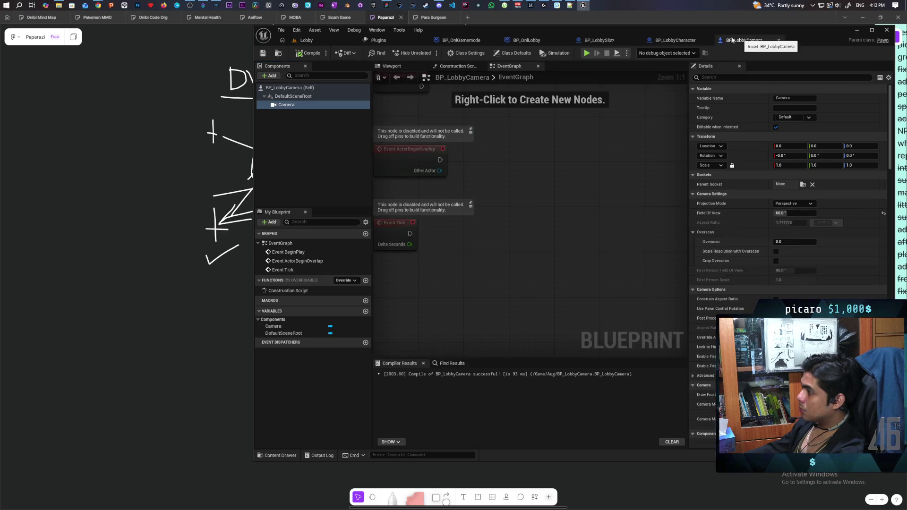
click(675, 40)
click(597, 40)
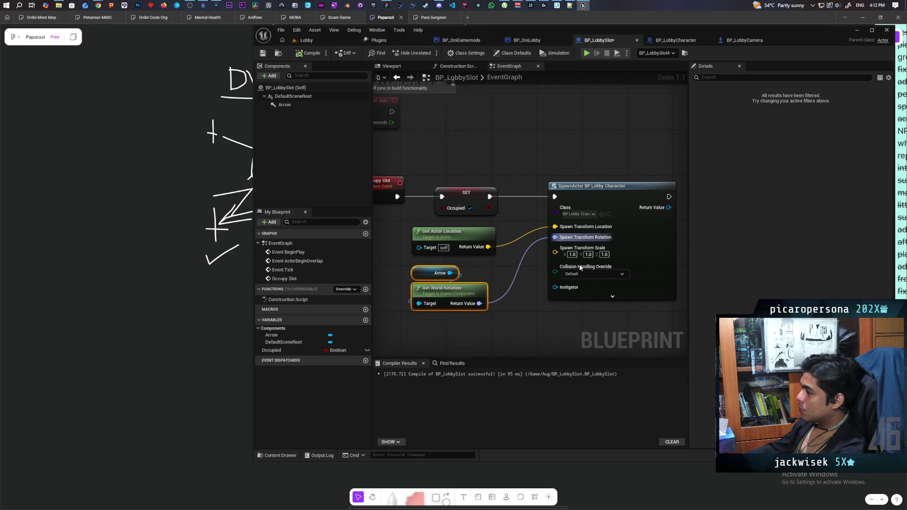
Disconnect Get World Rotation from Spawn Transform Rotation, compile and save BP_LobbySlot, and start a test play
drag(508, 277, 520, 311)
click(310, 53)
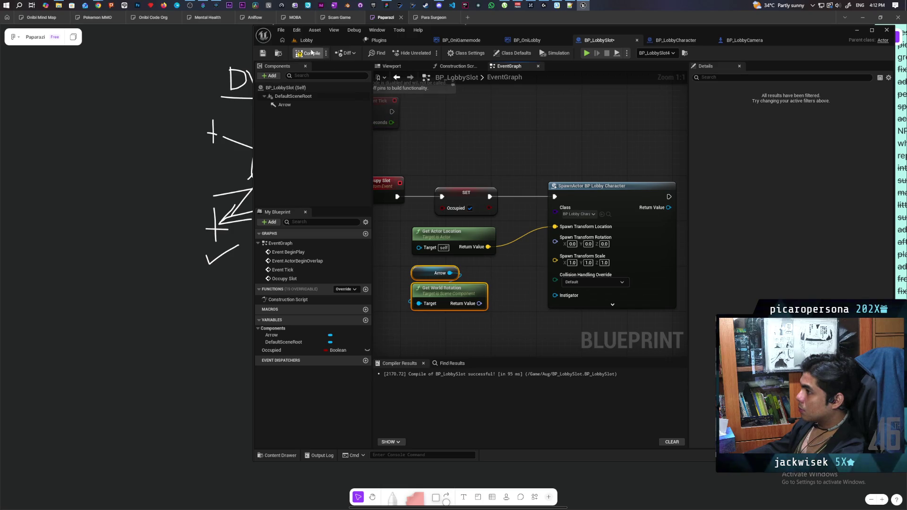
click(263, 53)
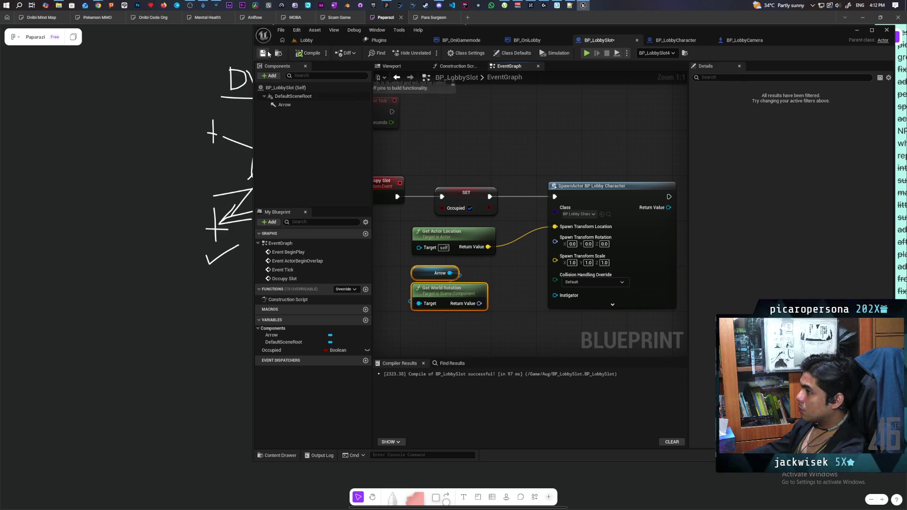
click(322, 42)
click(429, 53)
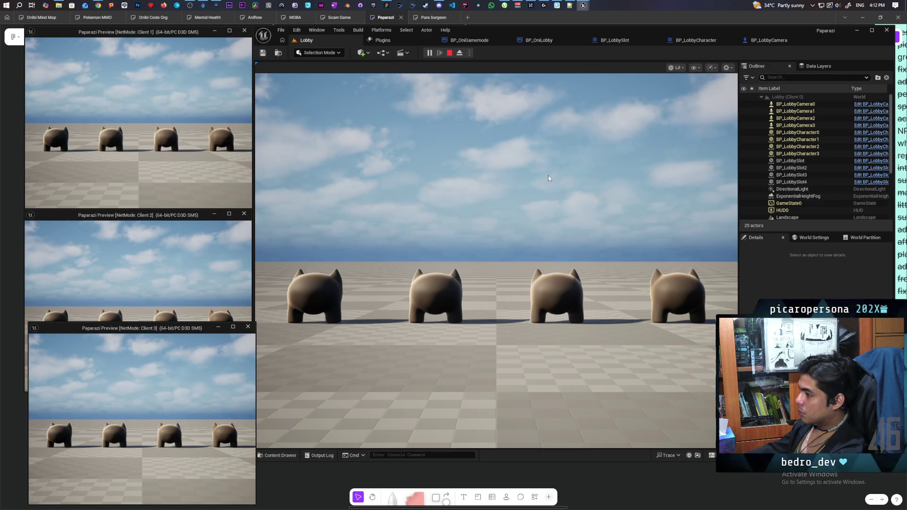
Stop the test play, look down on the slots and select a slot's Arrow component
key(Escape)
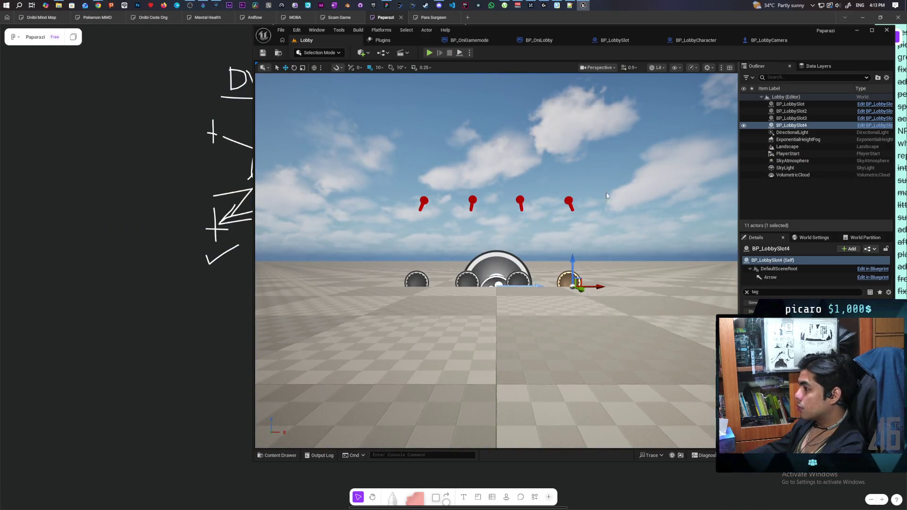
mouse_move(533, 243)
mouse_down()
mouse_move(528, 210)
mouse_move(528, 288)
mouse_up()
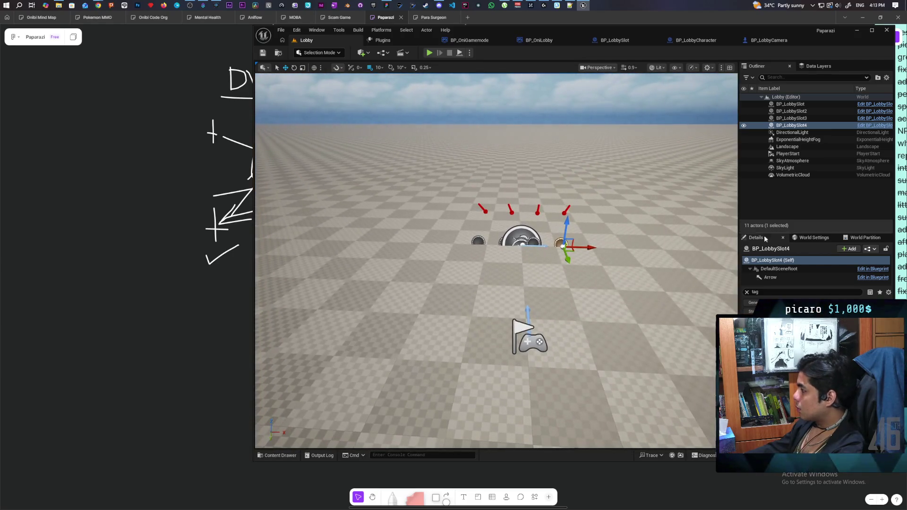
click(747, 292)
click(770, 278)
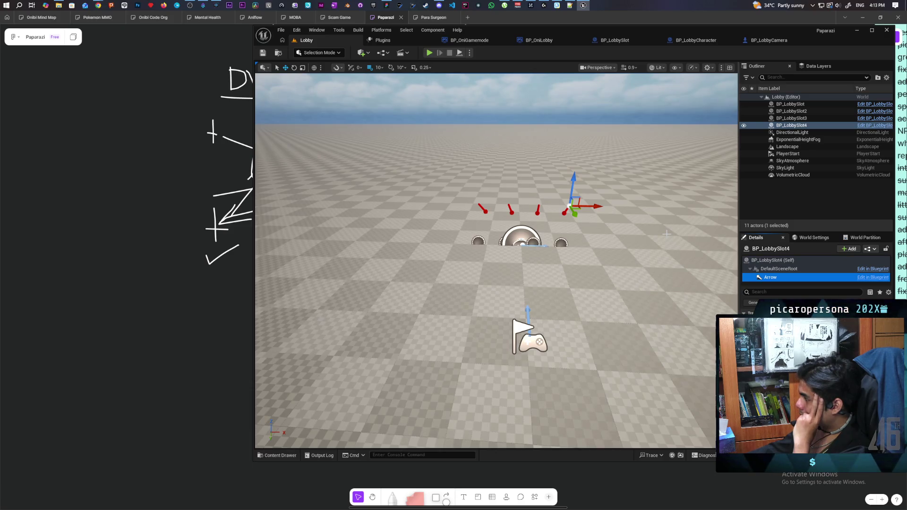
Step through the BP_LobbyCamera and BP_LobbyCharacter tabs to the BP_LobbySlot event graph
click(768, 40)
click(675, 40)
click(602, 40)
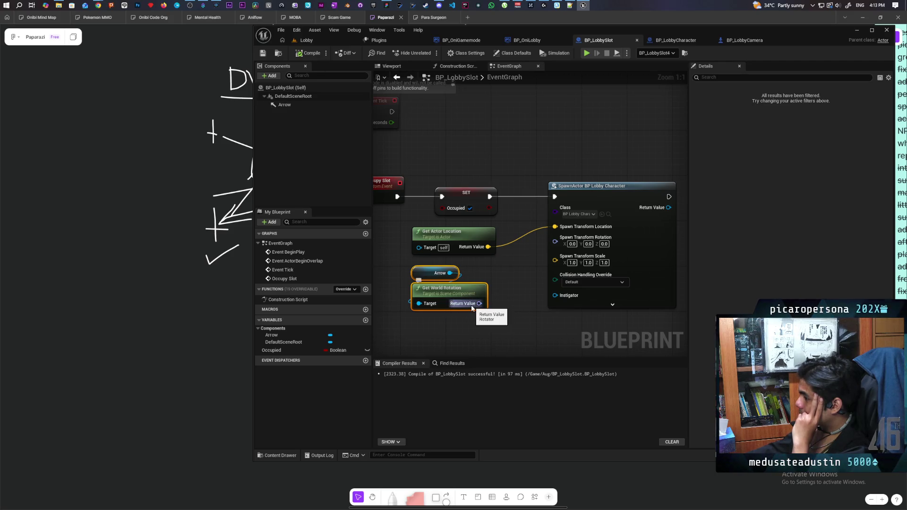
Rewire Get World Rotation into Spawn Transform Rotation, compile BP_LobbySlot, and run a multiplayer test
mouse_move(479, 303)
mouse_down()
mouse_move(537, 280)
mouse_move(556, 237)
mouse_up()
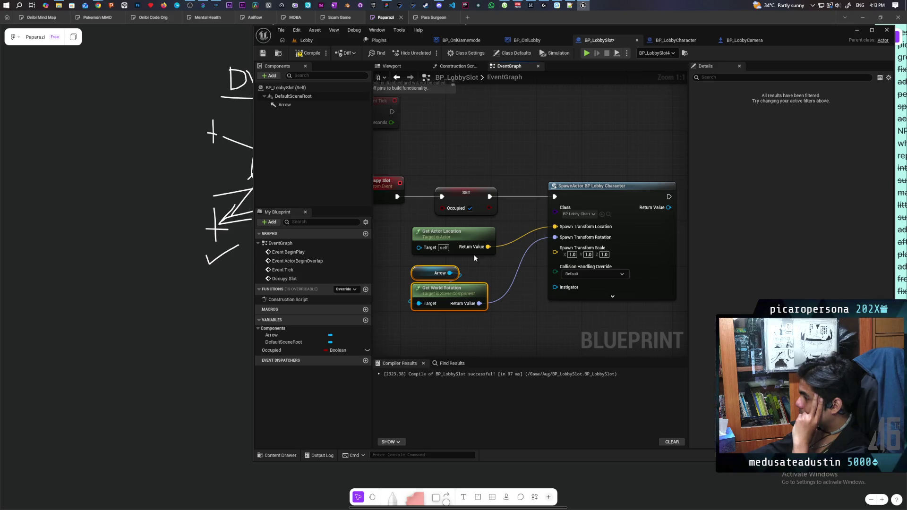
click(308, 53)
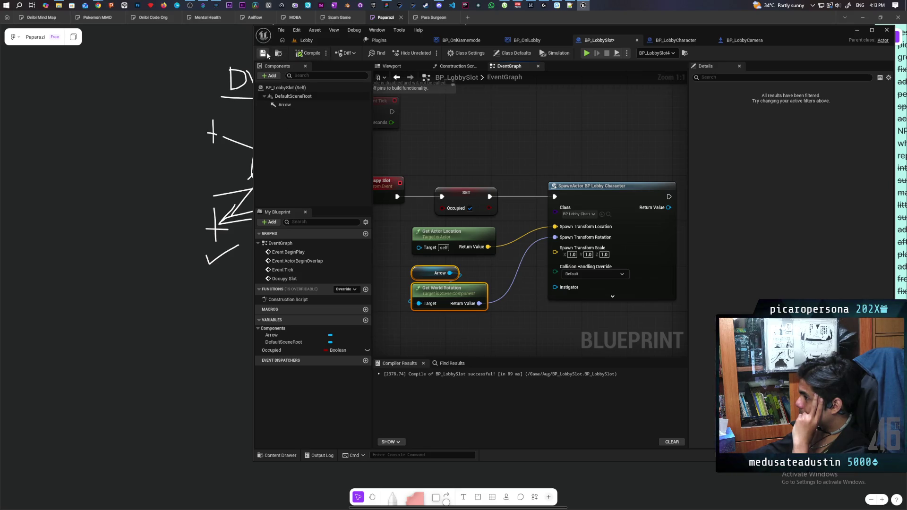
click(392, 66)
click(300, 104)
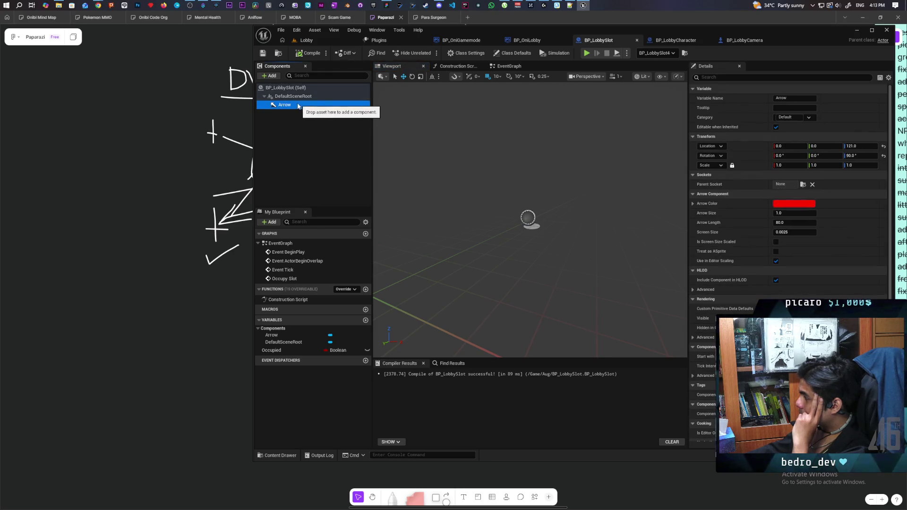
click(315, 41)
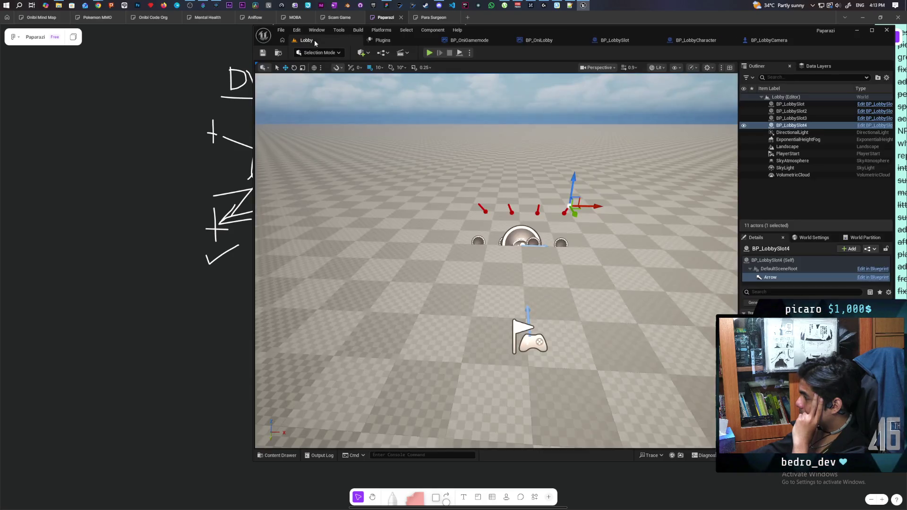
key(alt+p)
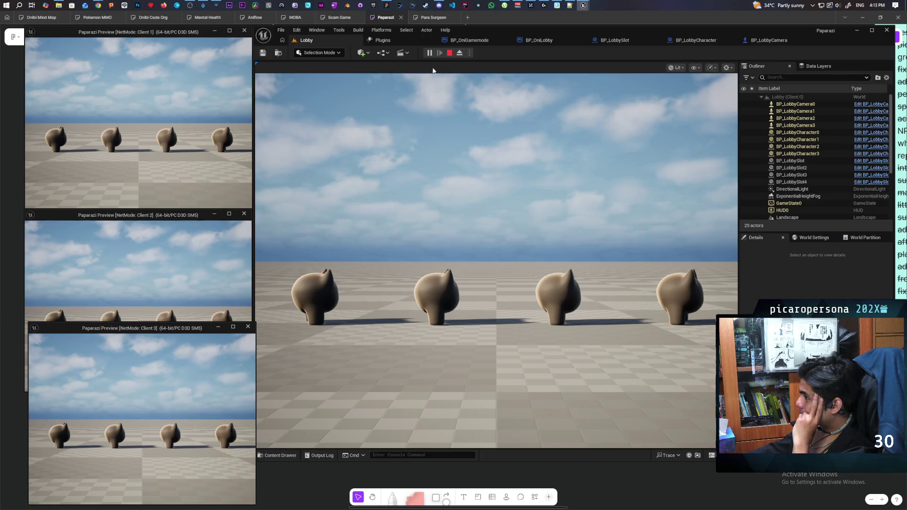
Stop the test play and review BP_LobbyCharacter's Construction Script, Viewport and EventGraph
click(449, 53)
click(769, 39)
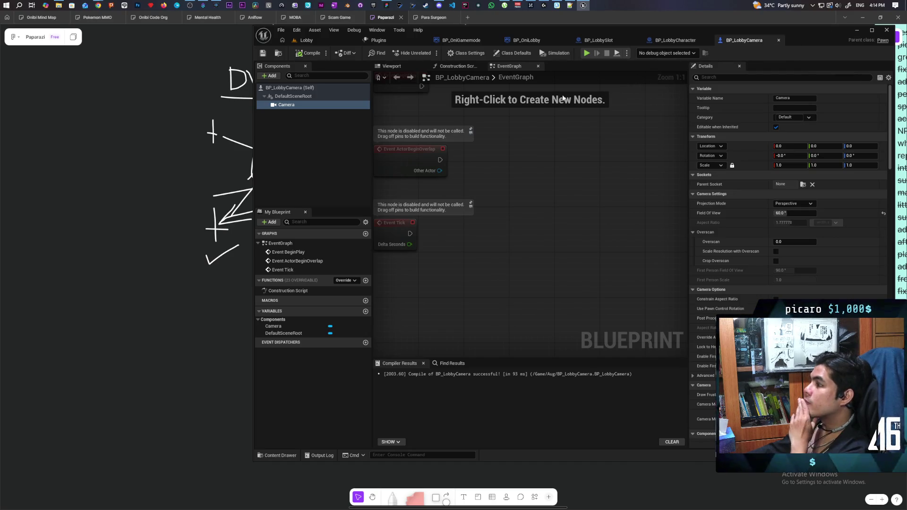
click(679, 41)
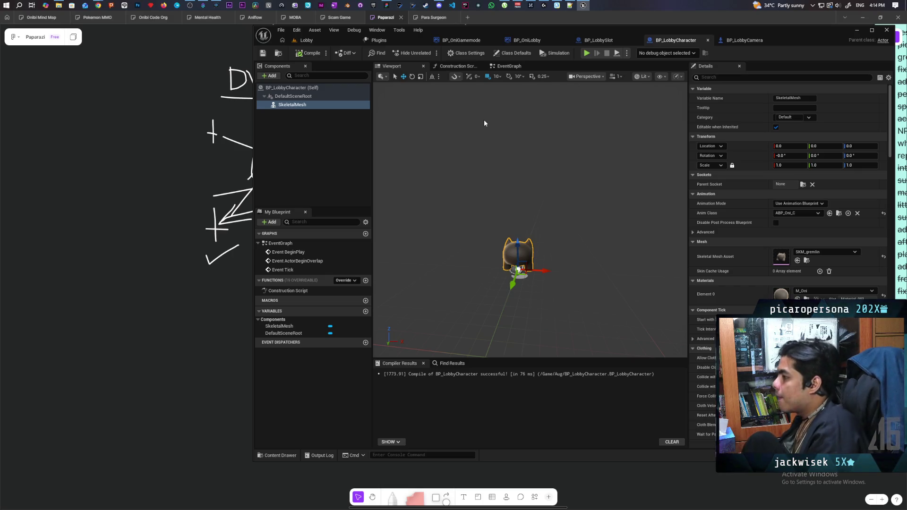
click(509, 66)
click(468, 66)
click(513, 67)
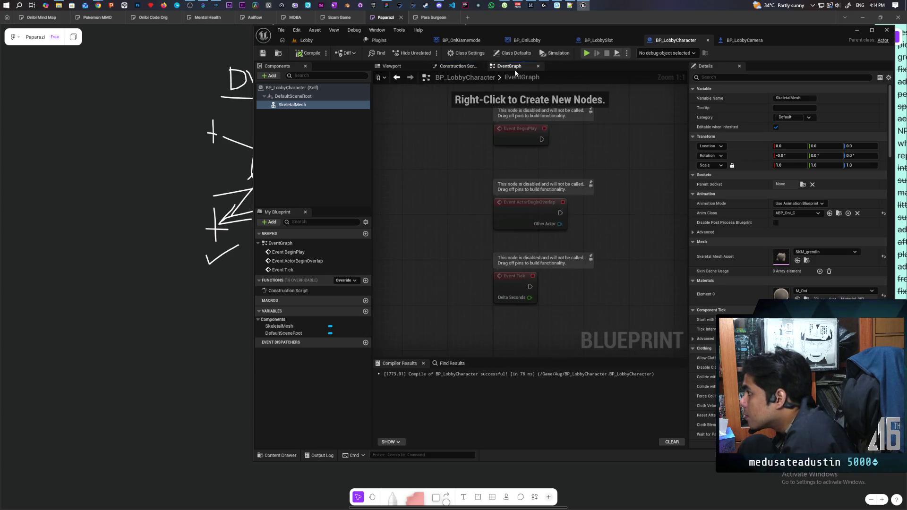
click(402, 67)
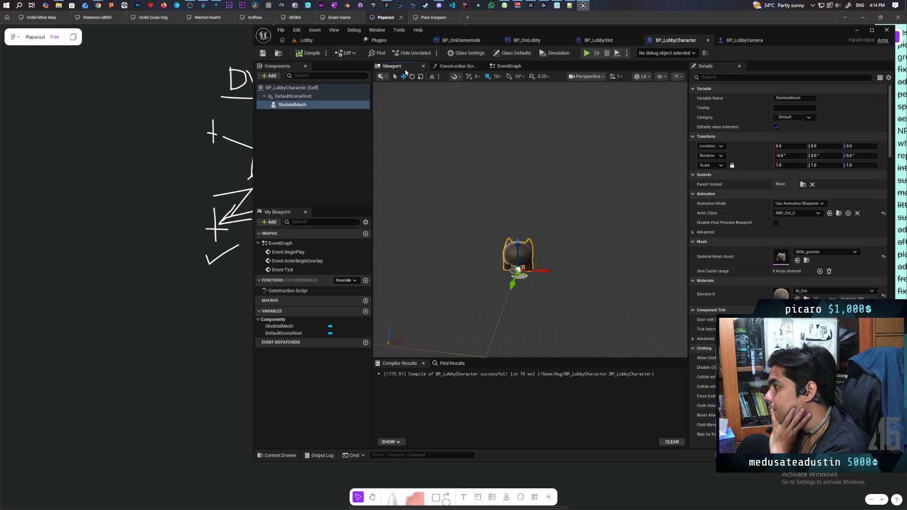
click(507, 67)
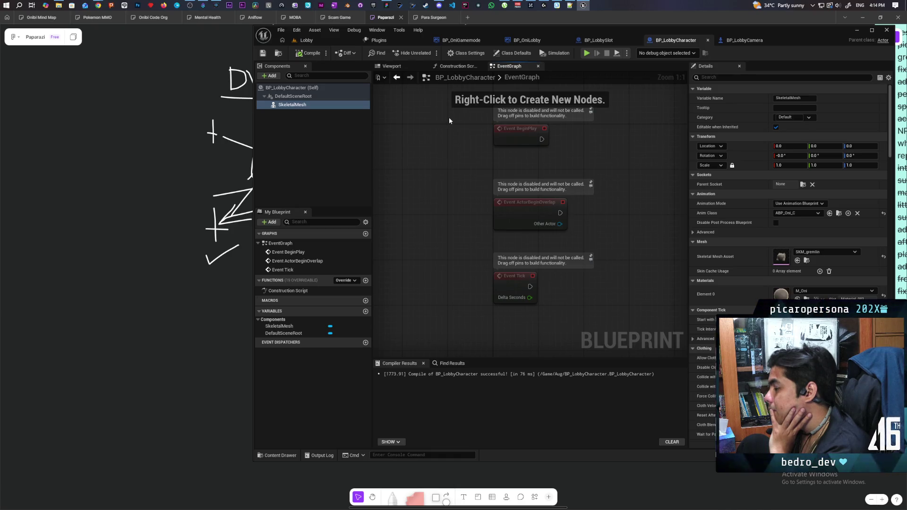
Bring up BP_LobbySlot's EventGraph and zoom out over the Occupy Slot spawn logic
click(596, 41)
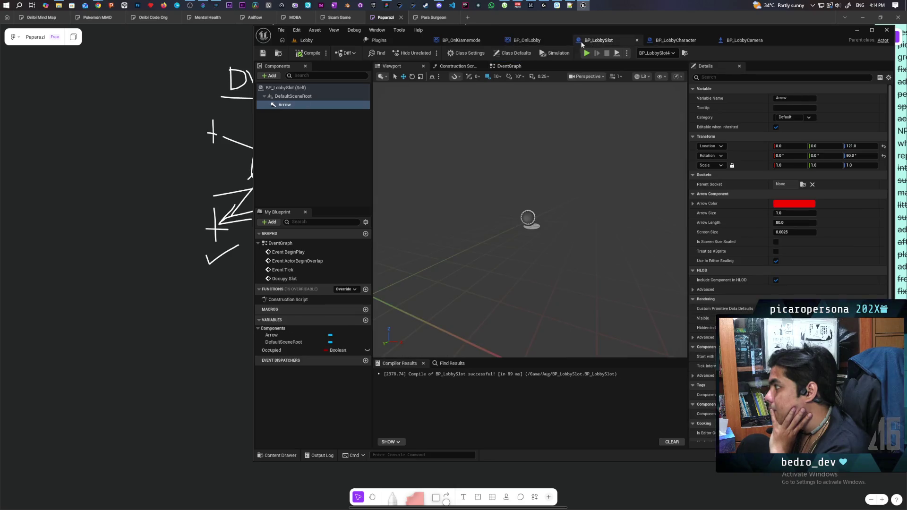
click(509, 67)
scroll(487, 147, down, 4)
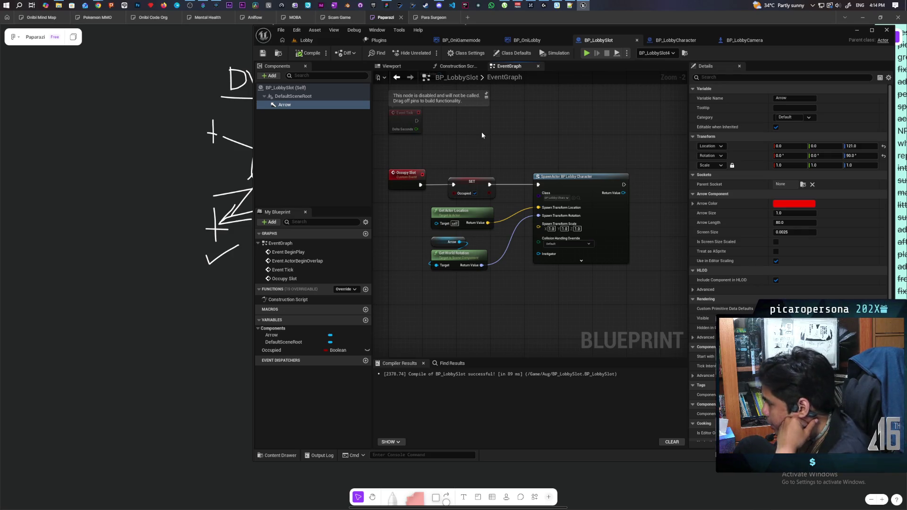
Select the Get Actor Location, Arrow and rotation nodes and shift them slightly left
scroll(492, 220, up, 2)
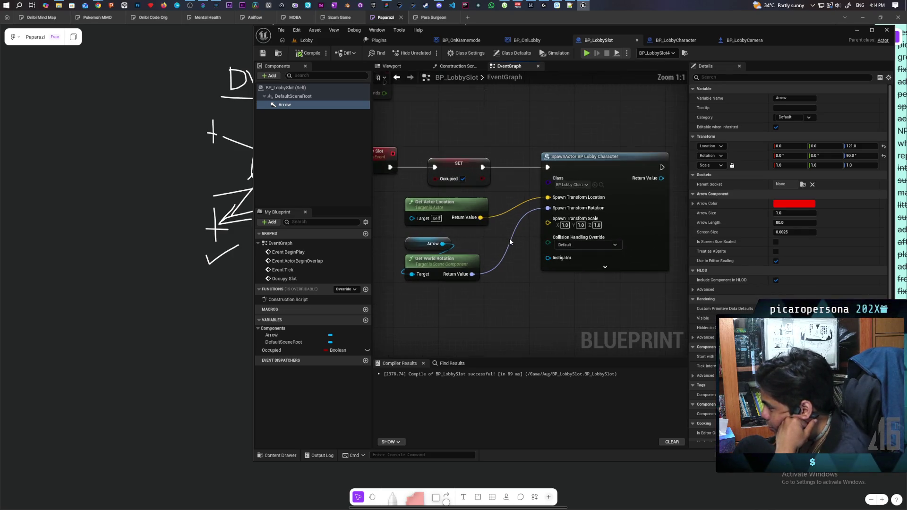
mouse_move(427, 290)
mouse_down()
mouse_move(494, 220)
mouse_move(472, 203)
mouse_move(483, 203)
mouse_move(463, 203)
mouse_up()
click(515, 316)
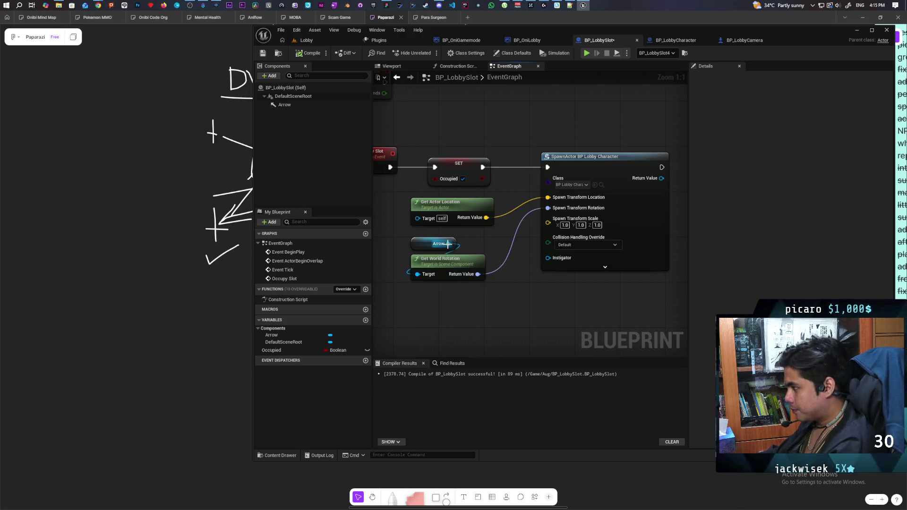
Add a Get Relative Rotation node from Arrow, wire it to Spawn Transform Rotation, and compile
drag(448, 244, 460, 305)
text(get rotation)
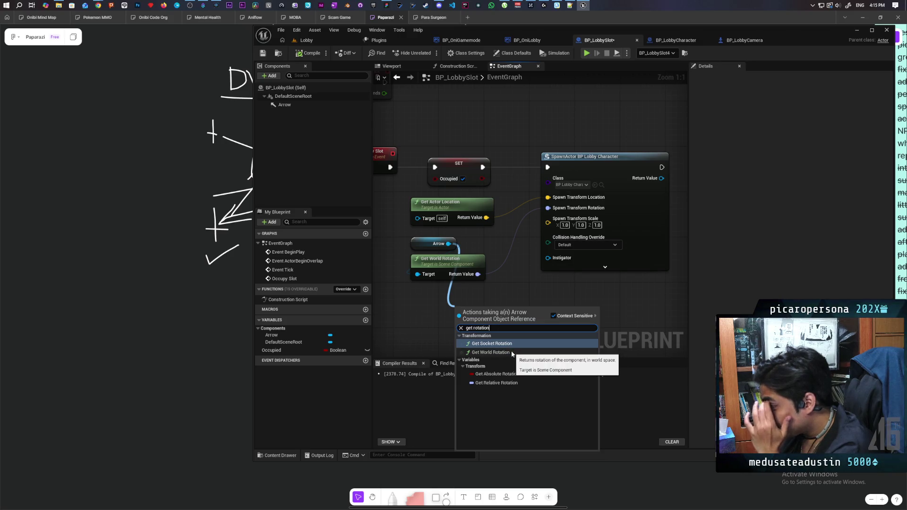
click(496, 383)
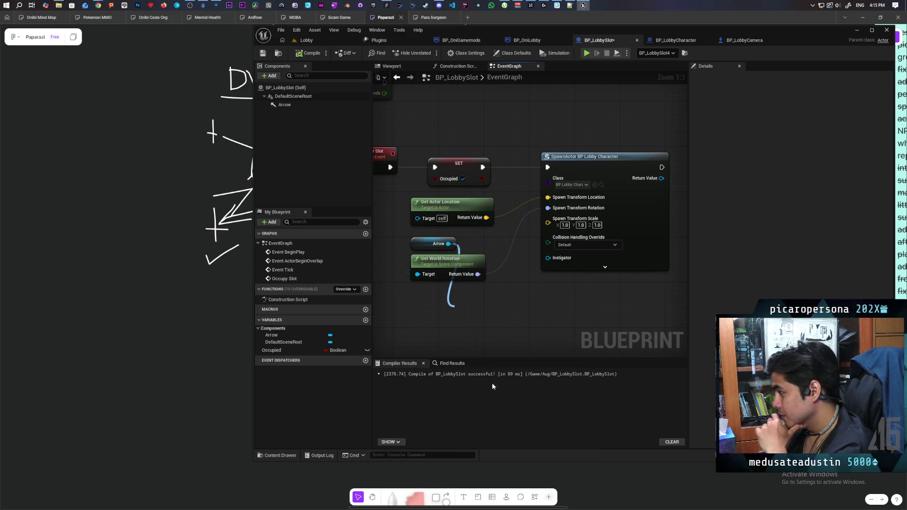
drag(525, 312, 548, 208)
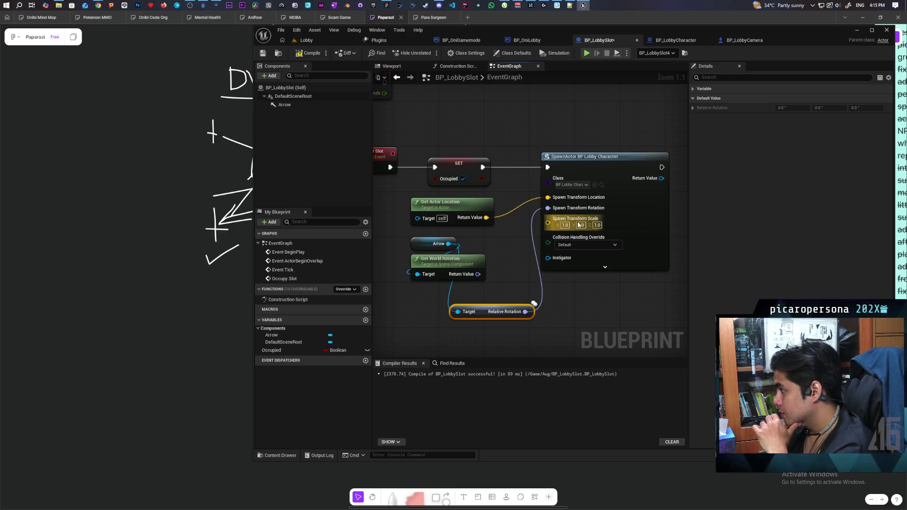
click(308, 53)
From the Lobby level, run a three-client play test and stop it
click(327, 41)
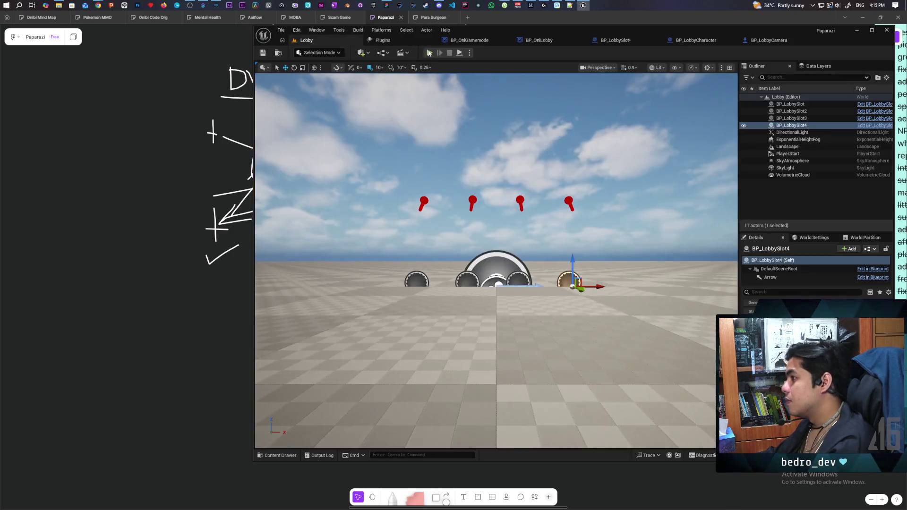
click(429, 53)
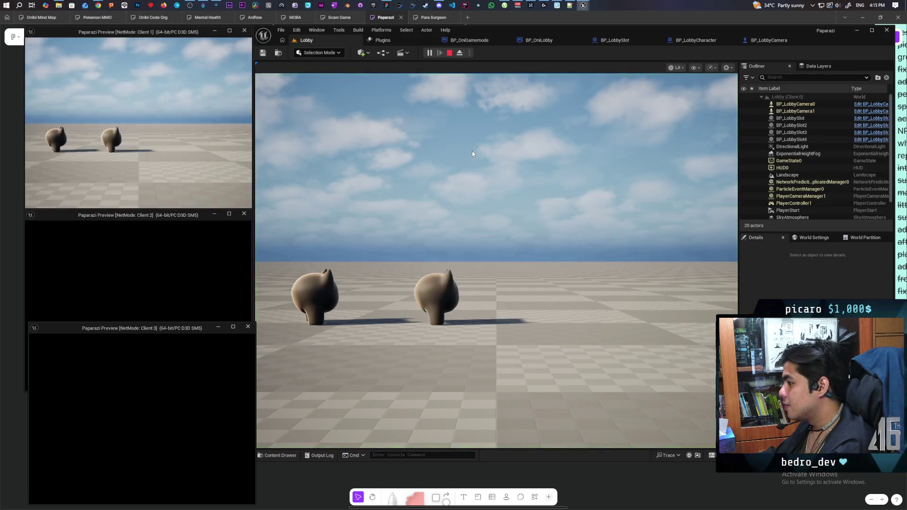
key(Escape)
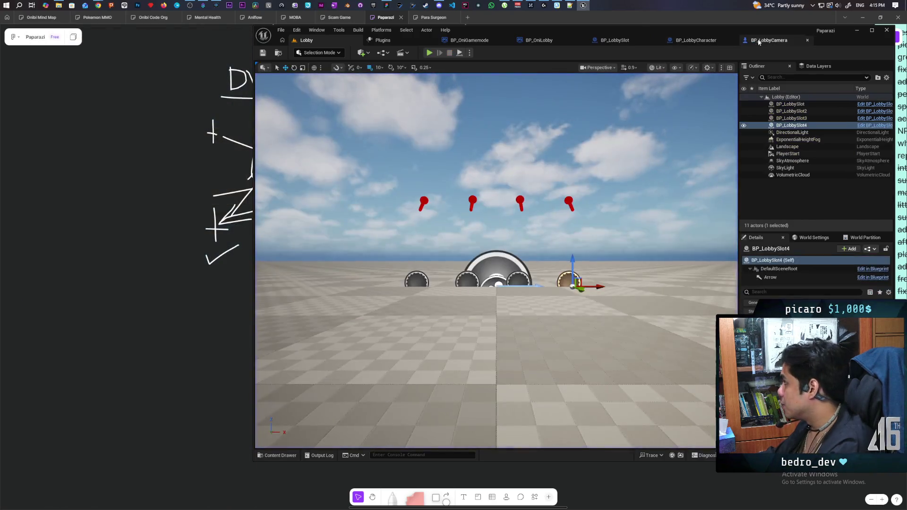
Look at the BP_LobbySlot blueprint, then settle on the BP_LobbyCharacter event graph
click(782, 40)
click(612, 40)
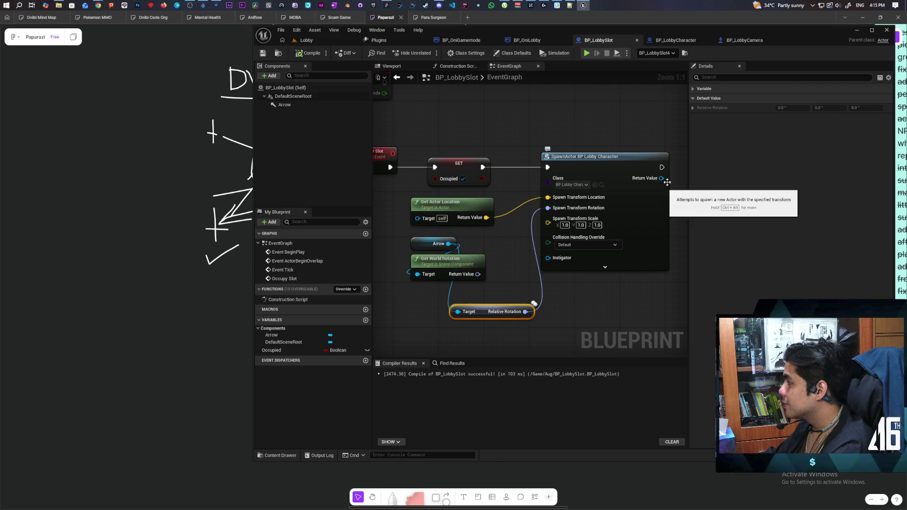
click(684, 40)
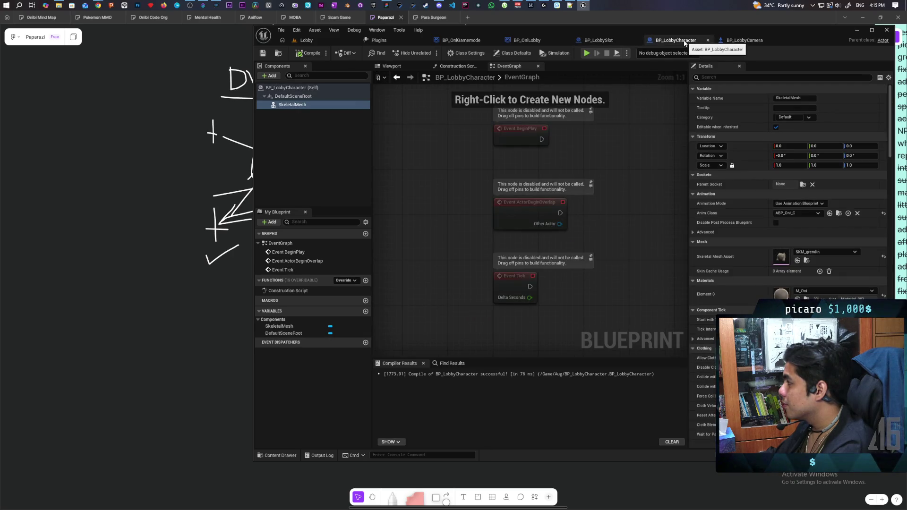
Review BP_LobbyCharacter's Class Defaults by filtering for replication properties, then clear the filter
click(313, 89)
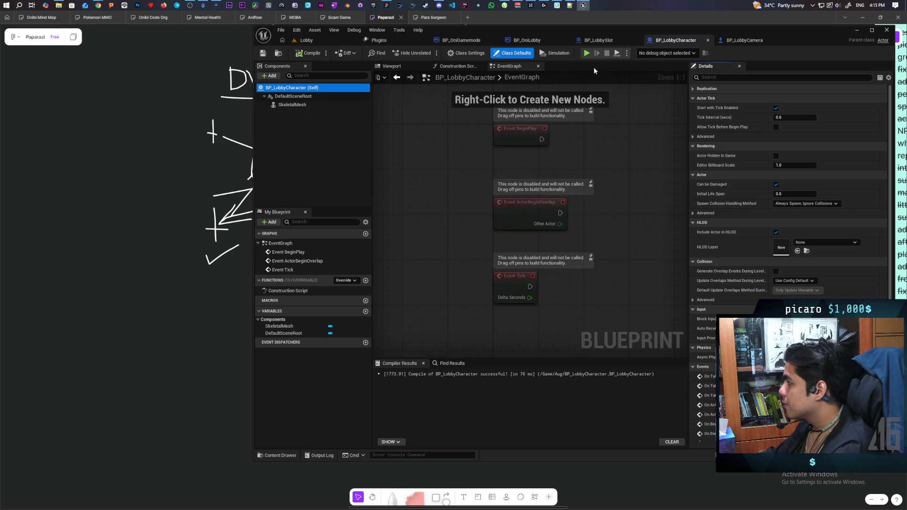
click(712, 79)
text(rep)
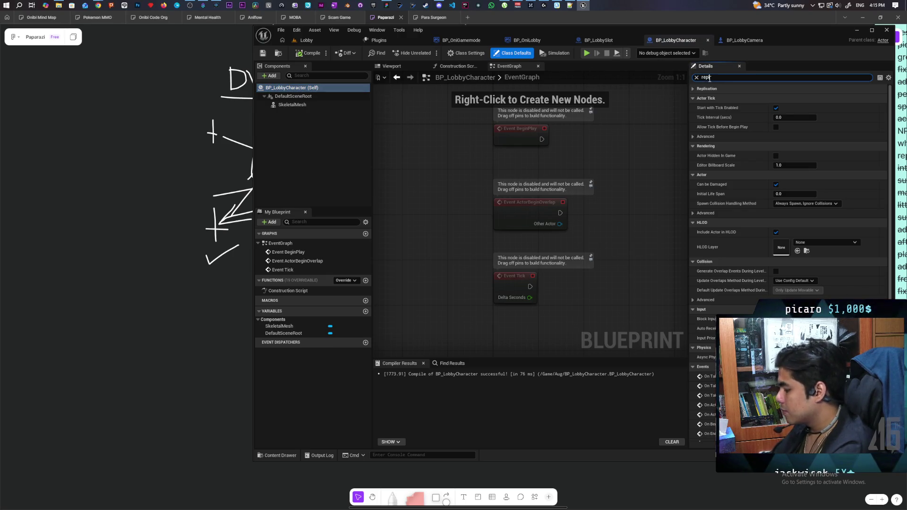
text(l)
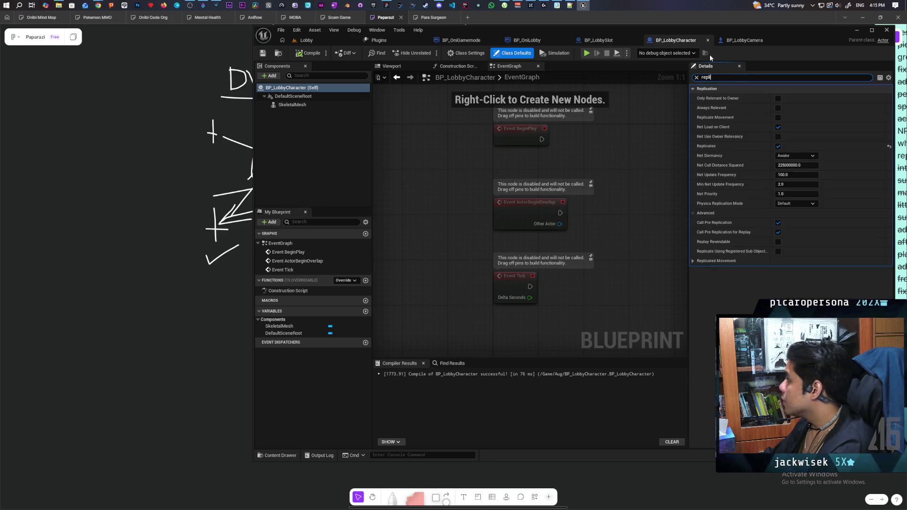
click(697, 78)
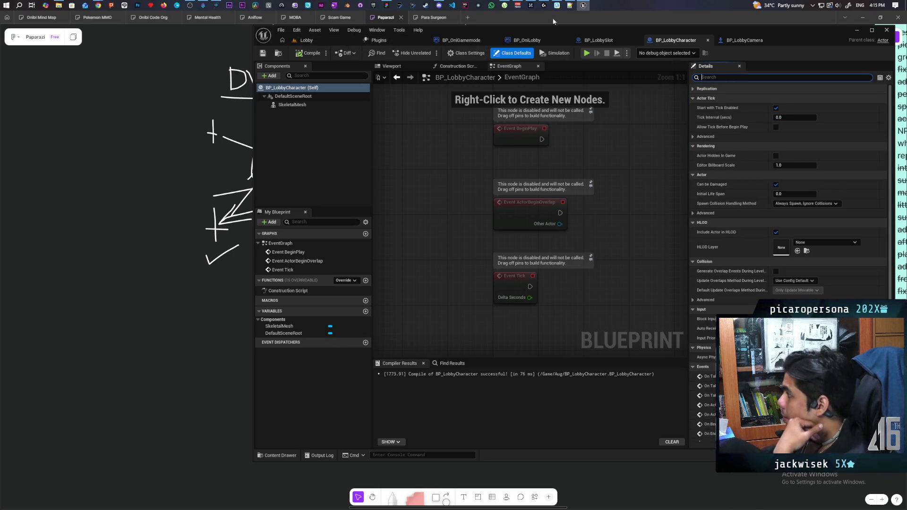
In the BP_LobbySlot spawn graph, browse to the spawned character class asset in the Aug folder
click(608, 43)
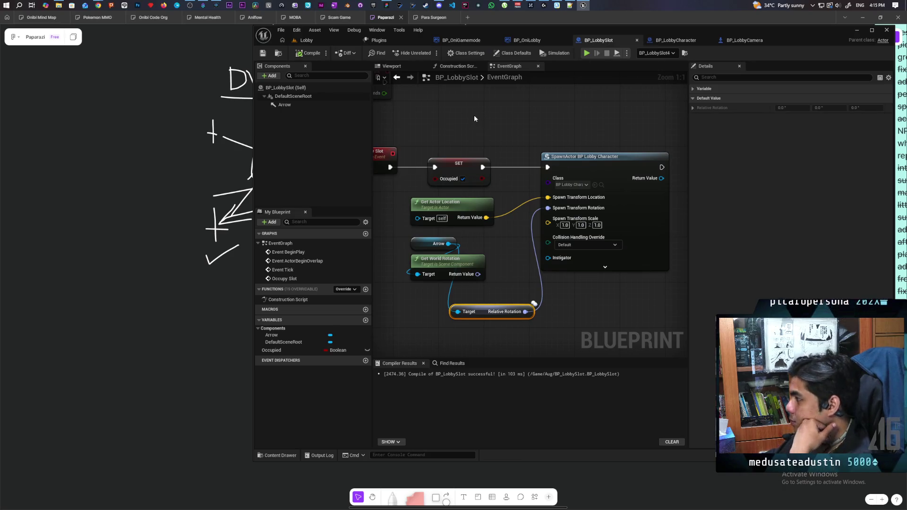
mouse_move(474, 114)
mouse_down()
mouse_move(533, 120)
mouse_move(471, 116)
mouse_up()
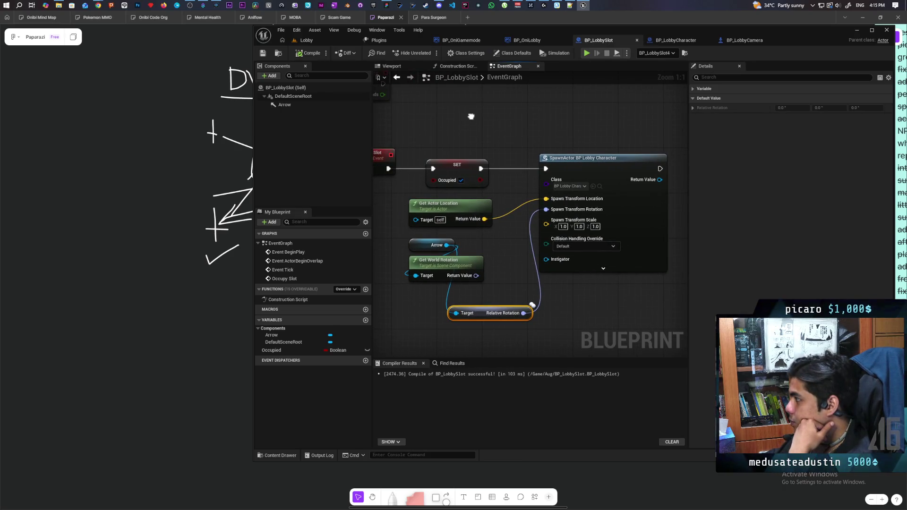
click(599, 186)
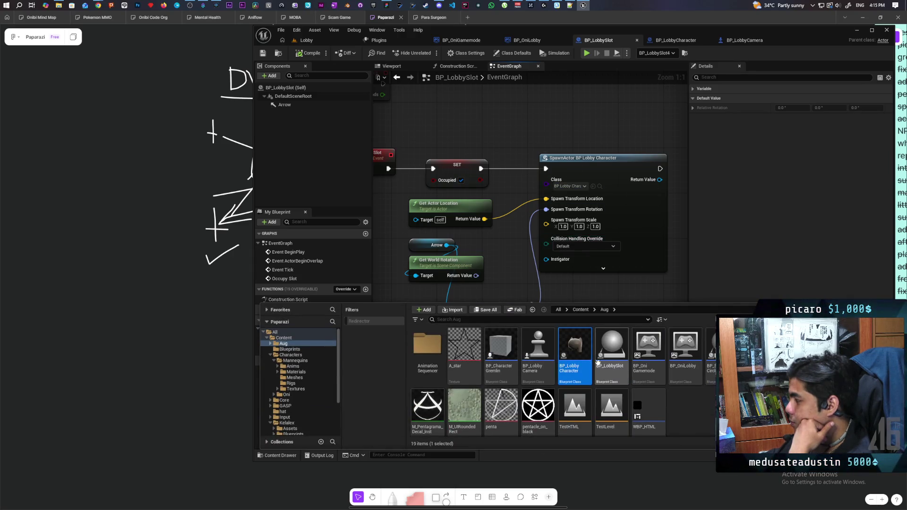
Open BP_LobbyCharacter from the content drawer, inspect its EventGraph, then return to BP_LobbySlot
double_click(574, 345)
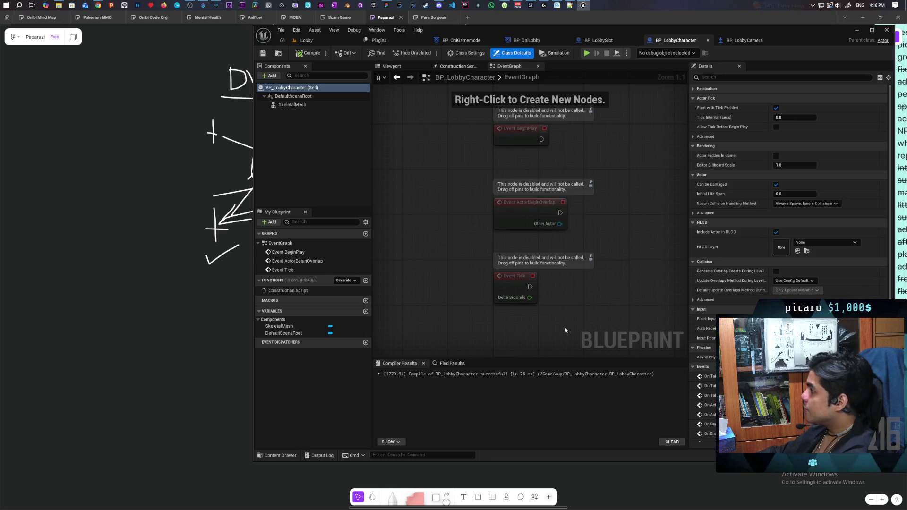
scroll(454, 221, down, 2)
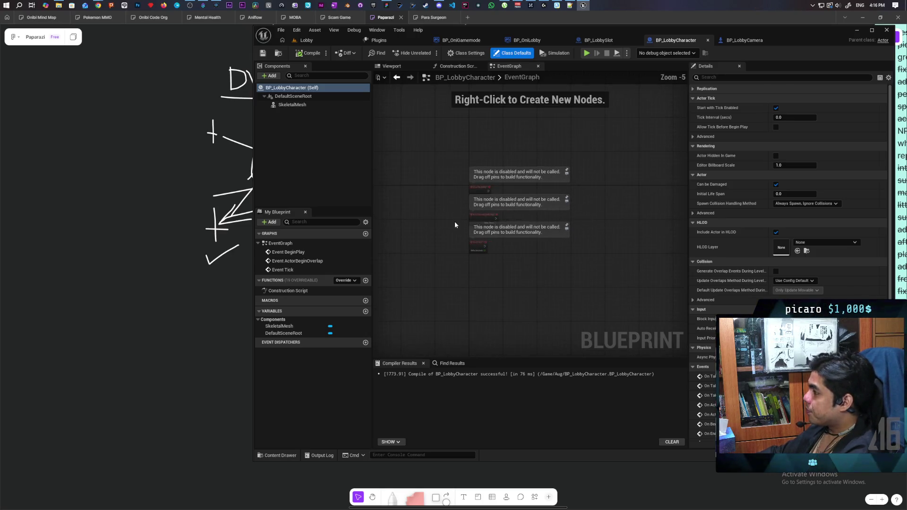
drag(446, 241, 387, 216)
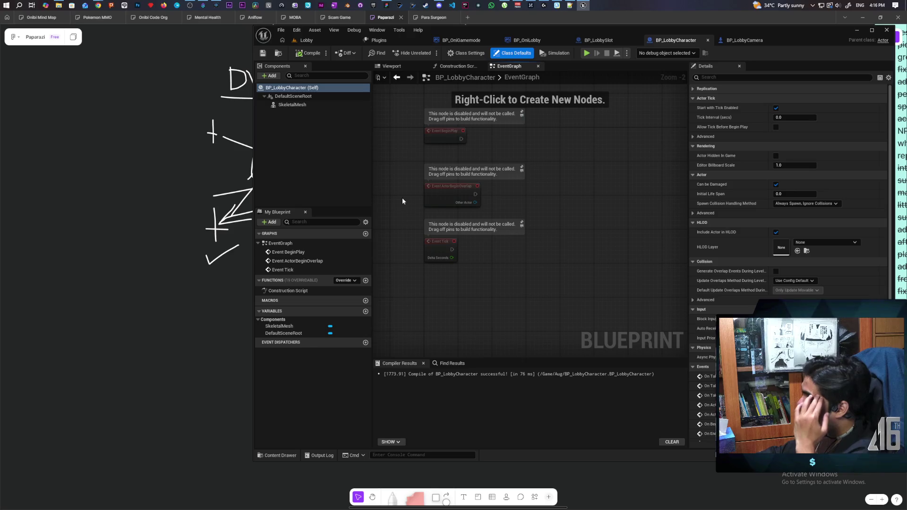
click(610, 43)
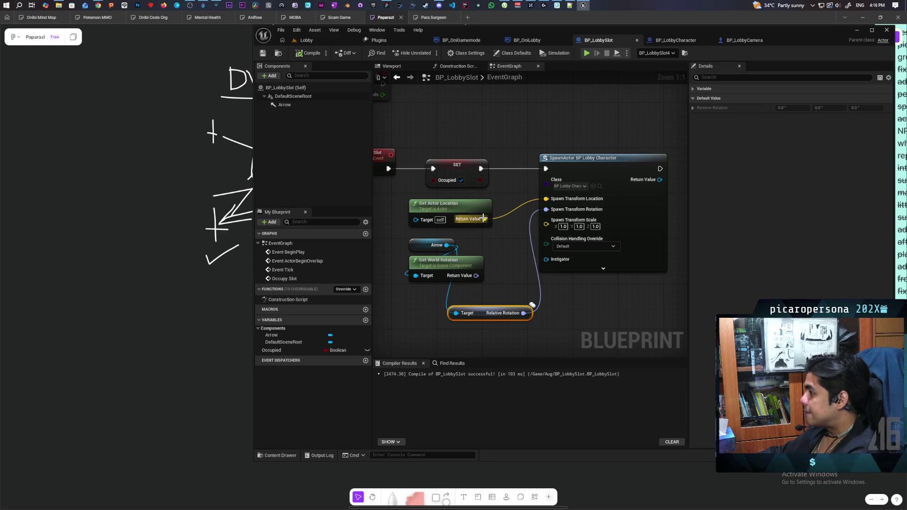
Delete the Relative Rotation node so spawn rotation defaults to 0,0,0, then recompile BP_LobbySlot
drag(497, 259, 498, 243)
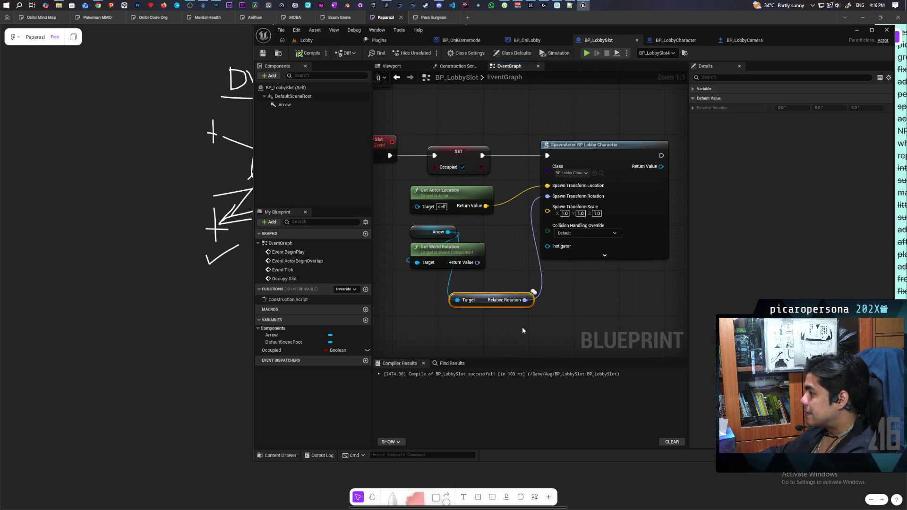
key(Delete)
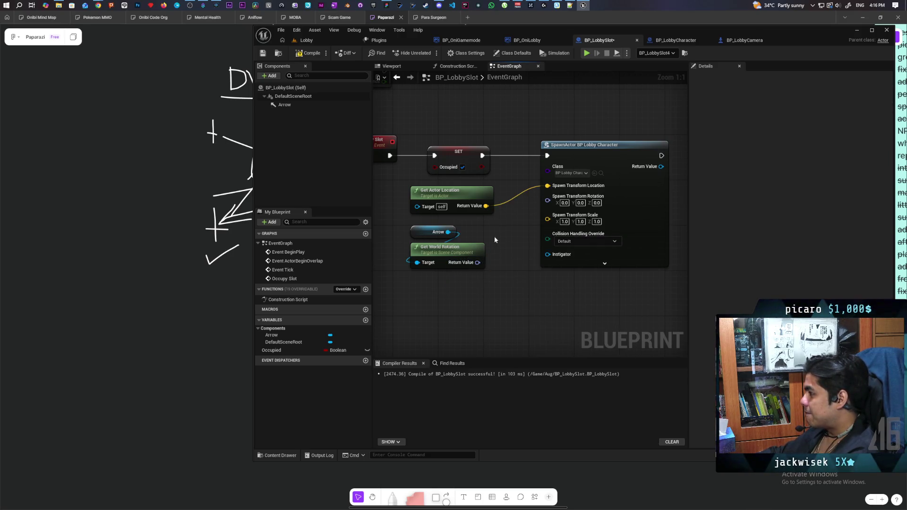
drag(478, 251, 483, 251)
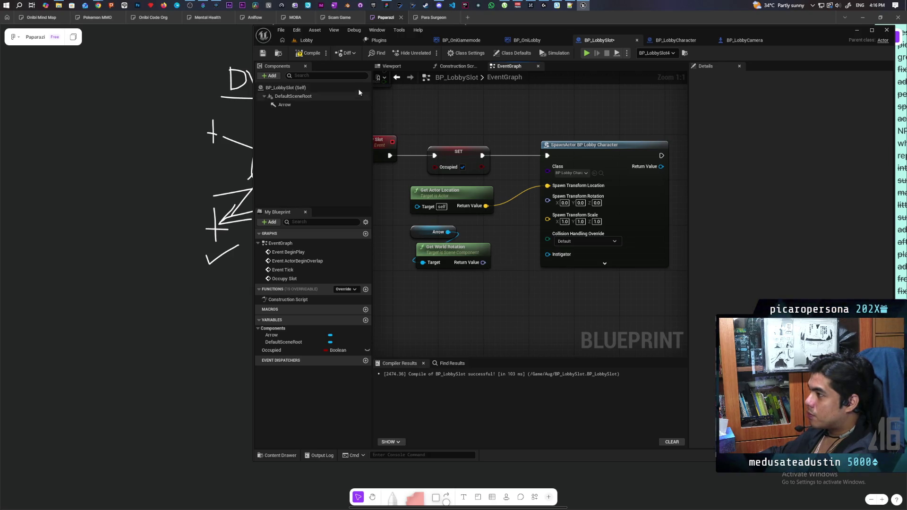
click(314, 53)
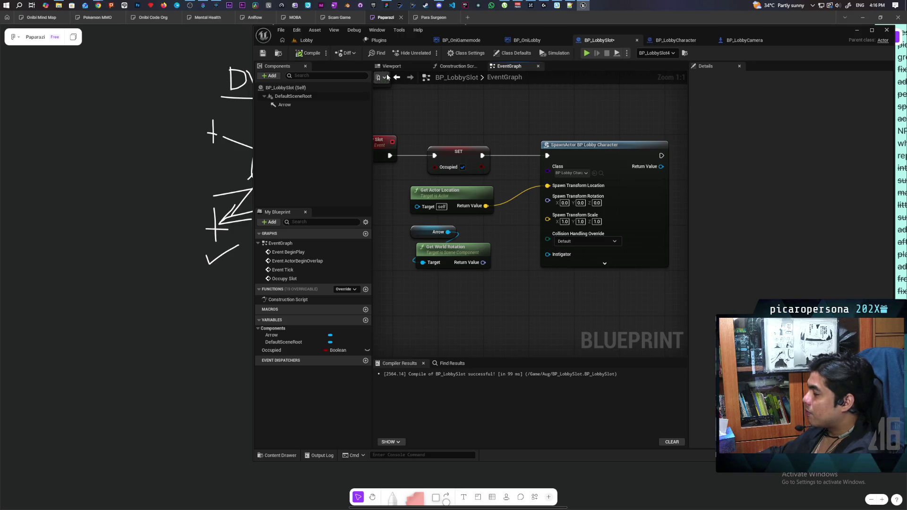
click(316, 41)
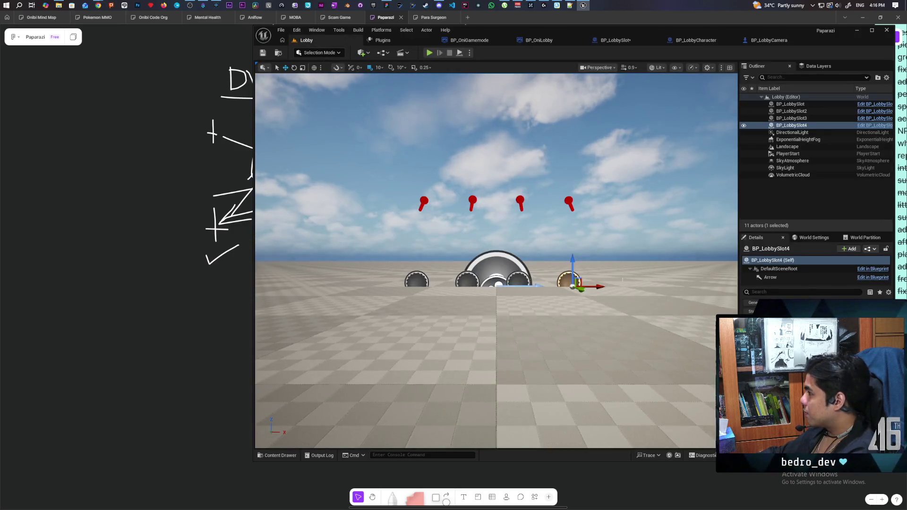
mouse_move(494, 235)
mouse_down()
mouse_move(496, 318)
mouse_move(531, 435)
mouse_move(468, 440)
mouse_move(473, 331)
mouse_move(482, 292)
mouse_move(492, 321)
mouse_move(496, 284)
mouse_move(501, 330)
mouse_move(492, 326)
mouse_move(496, 335)
mouse_move(496, 321)
mouse_move(496, 335)
mouse_move(510, 326)
mouse_move(496, 333)
mouse_up()
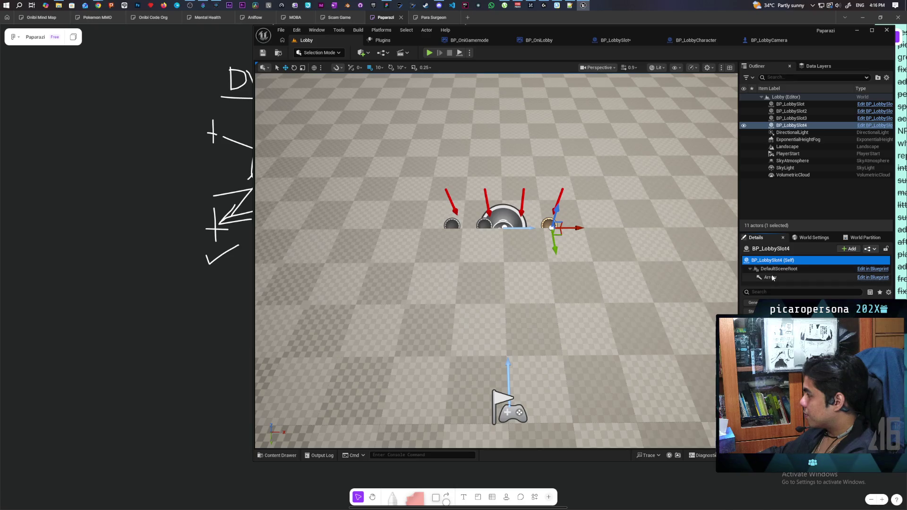
click(774, 277)
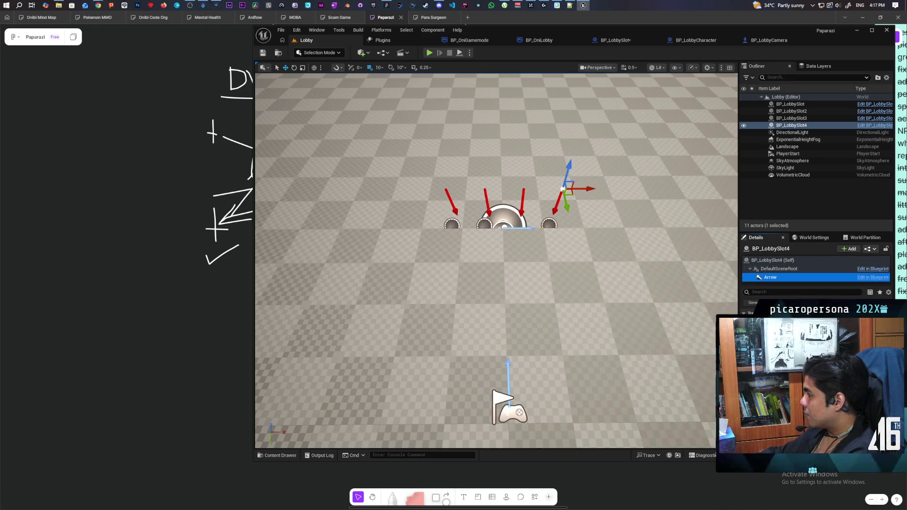
drag(811, 473, 832, 473)
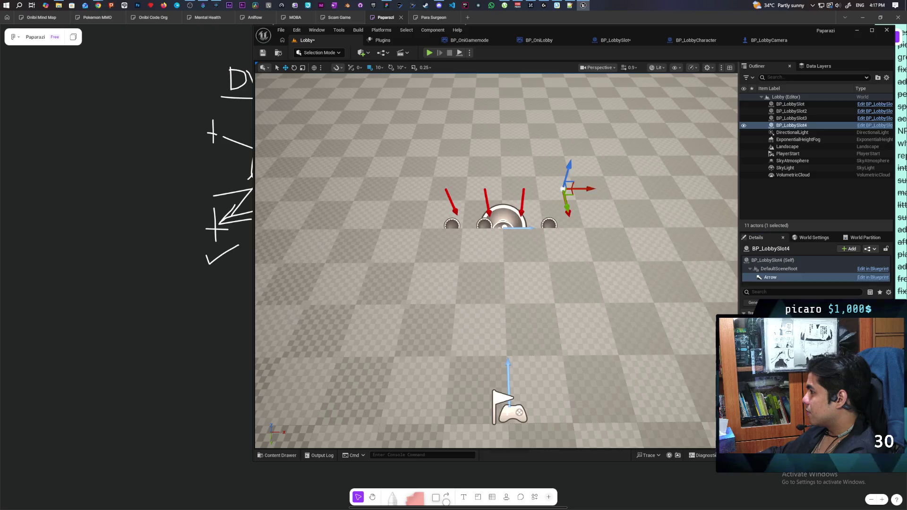
click(514, 237)
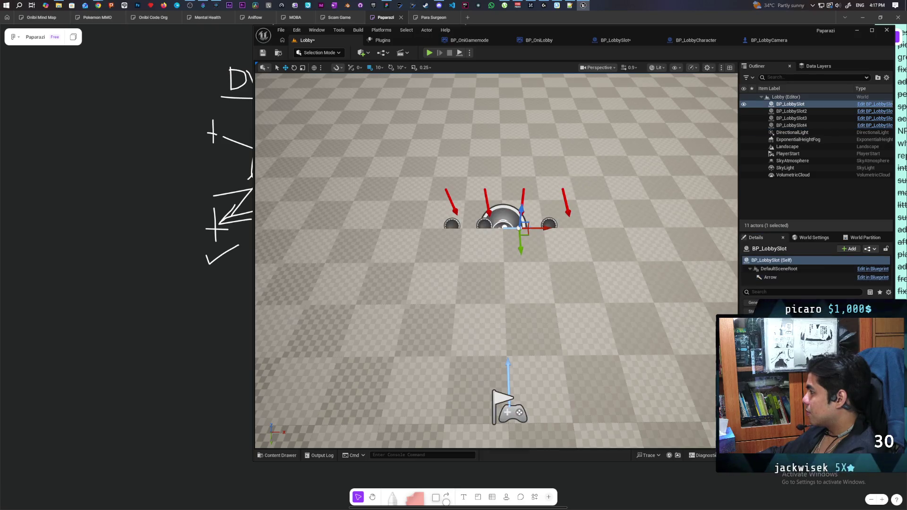
click(770, 278)
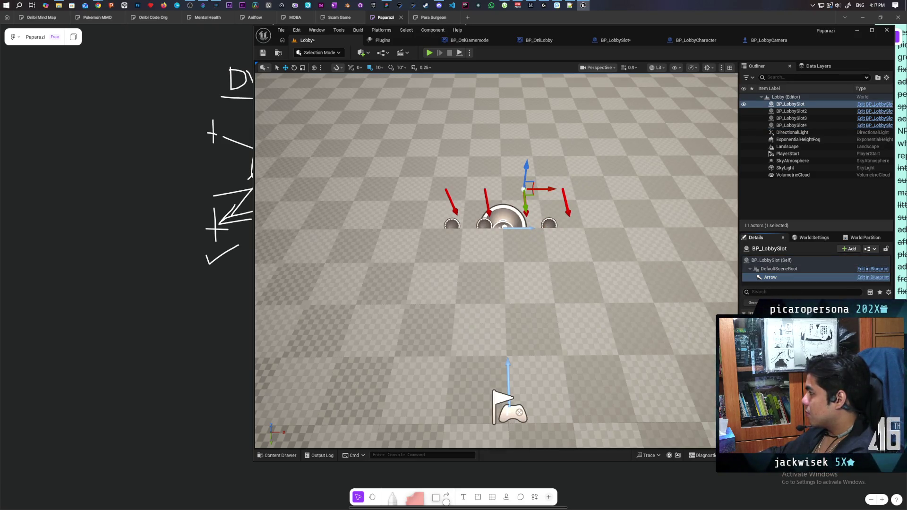
click(505, 225)
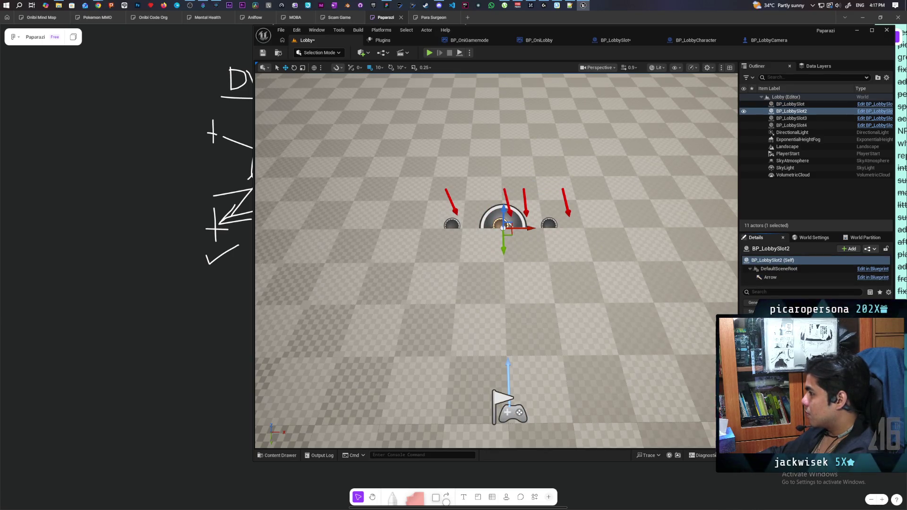
click(455, 210)
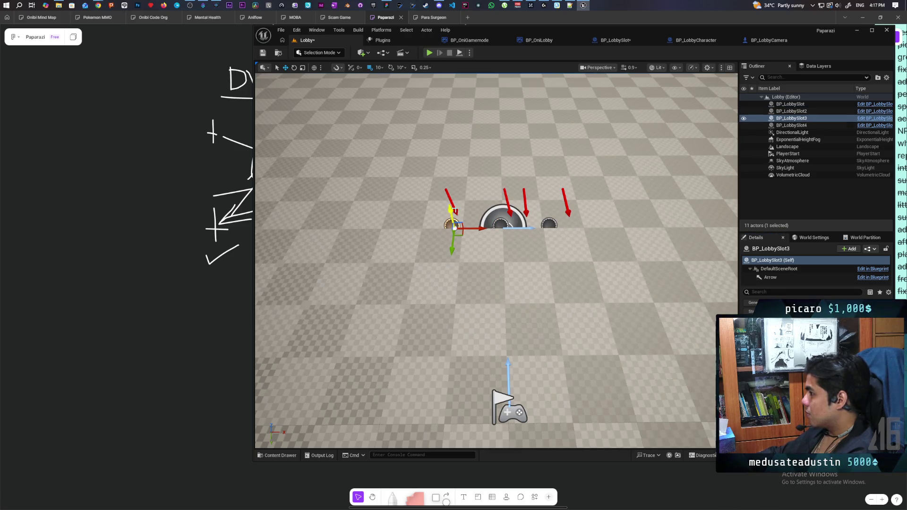
click(454, 211)
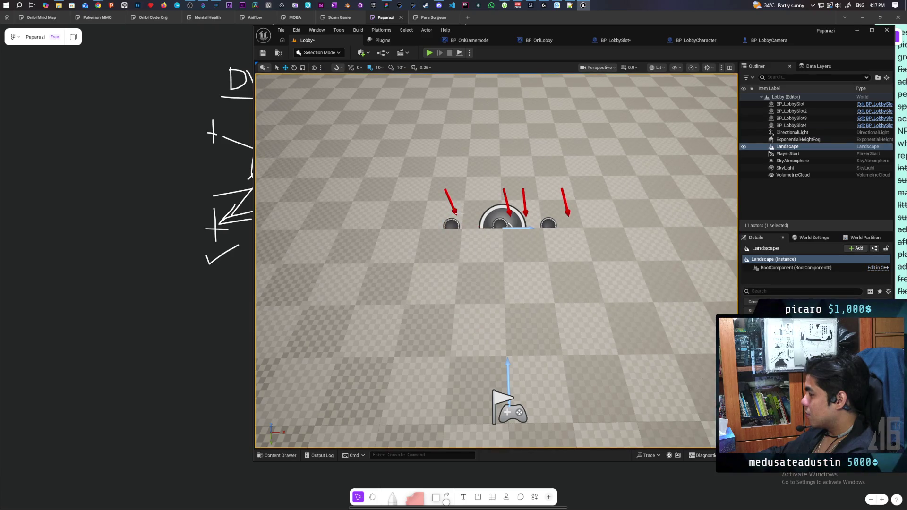
click(454, 211)
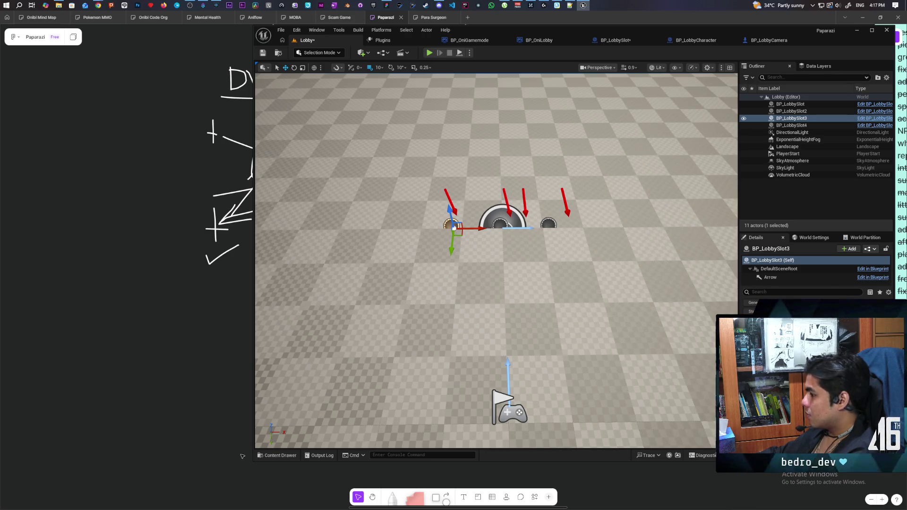
click(277, 455)
mouse_move(580, 356)
mouse_down()
mouse_move(573, 381)
mouse_move(516, 273)
mouse_up()
key(f)
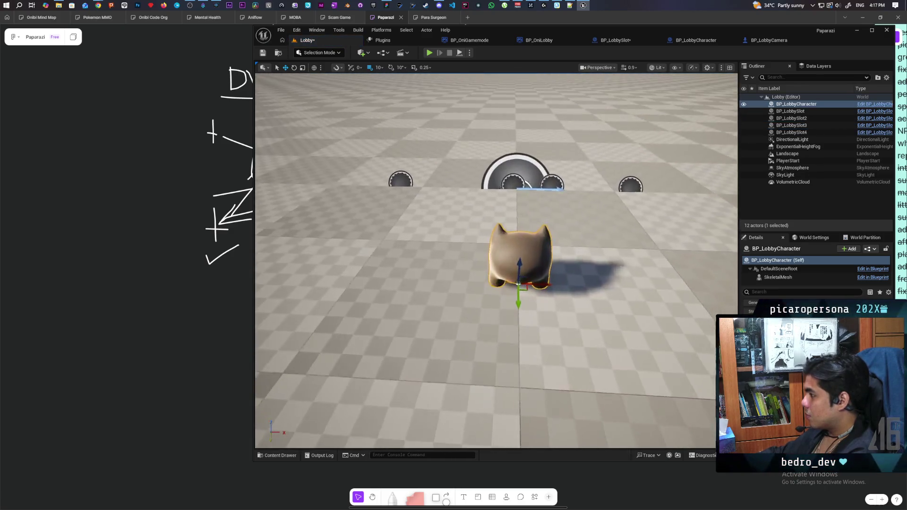
scroll(496, 259, down, 5)
scroll(496, 260, down, 3)
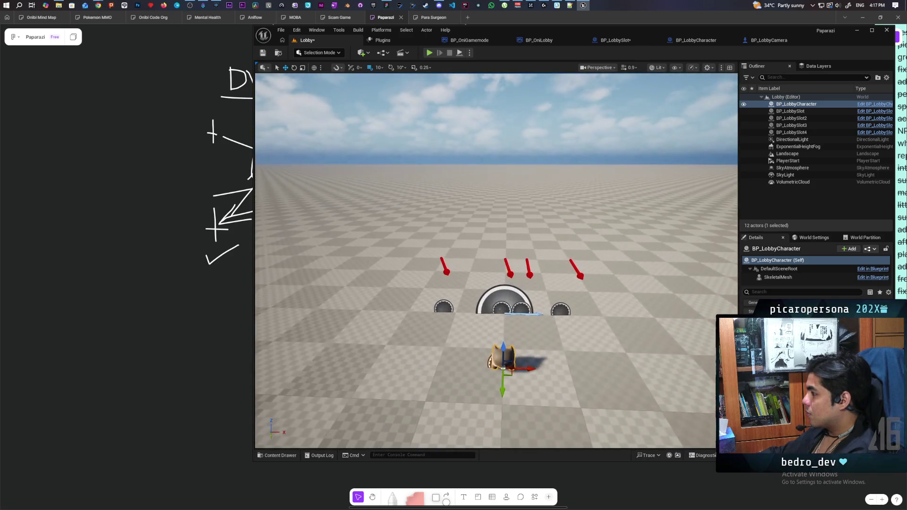
scroll(496, 259, down, 4)
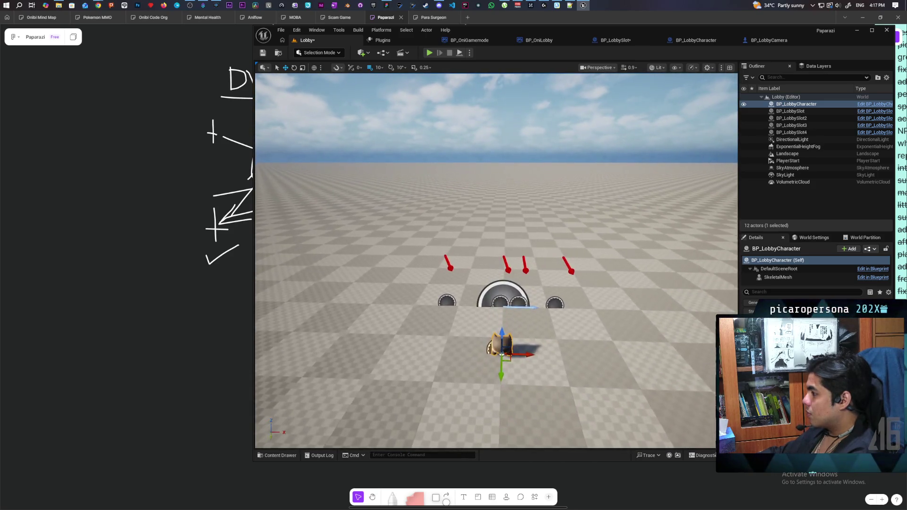
scroll(496, 260, up, 5)
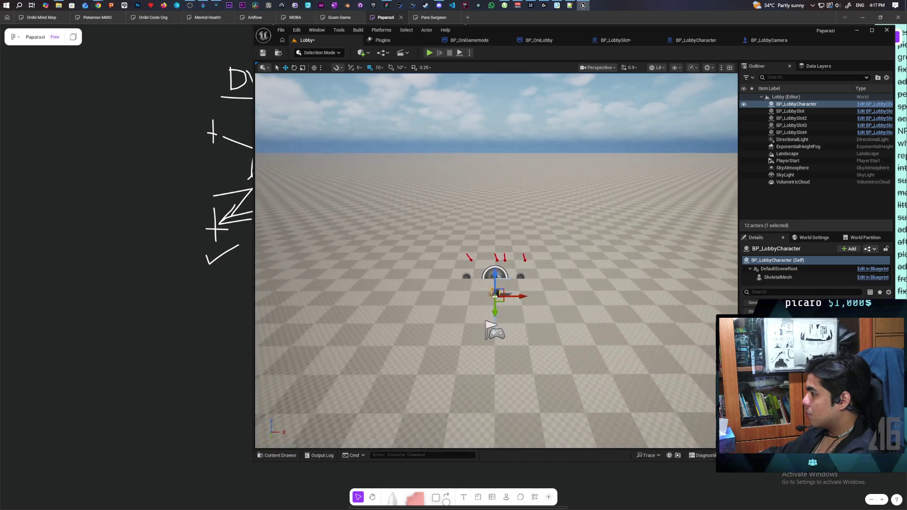
scroll(496, 260, down, 4)
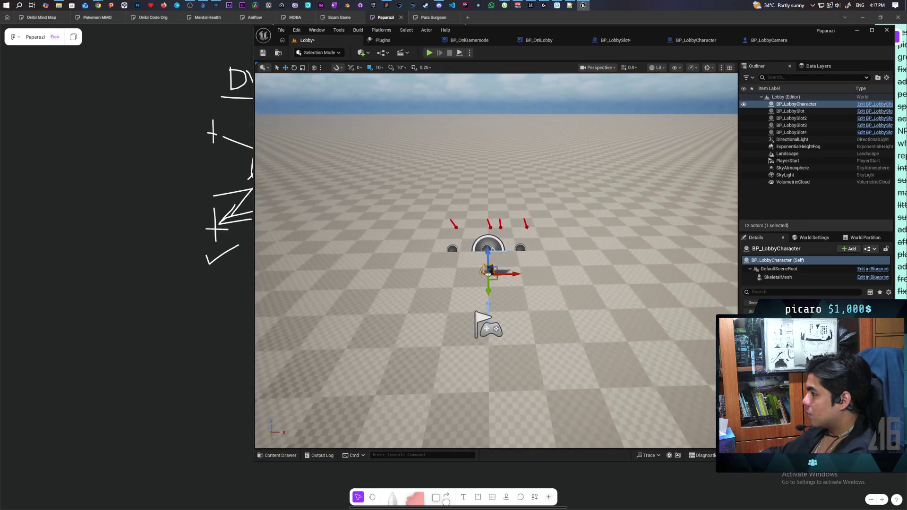
scroll(496, 260, up, 4)
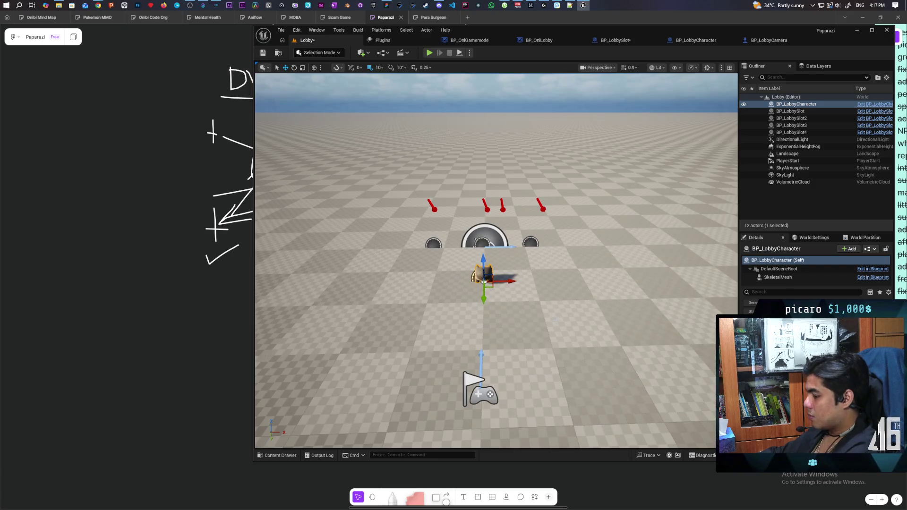
key(ctrl+z)
key(ctrl+z)
key(ctrl+z)
key(ctrl+z)
key(ctrl+z)
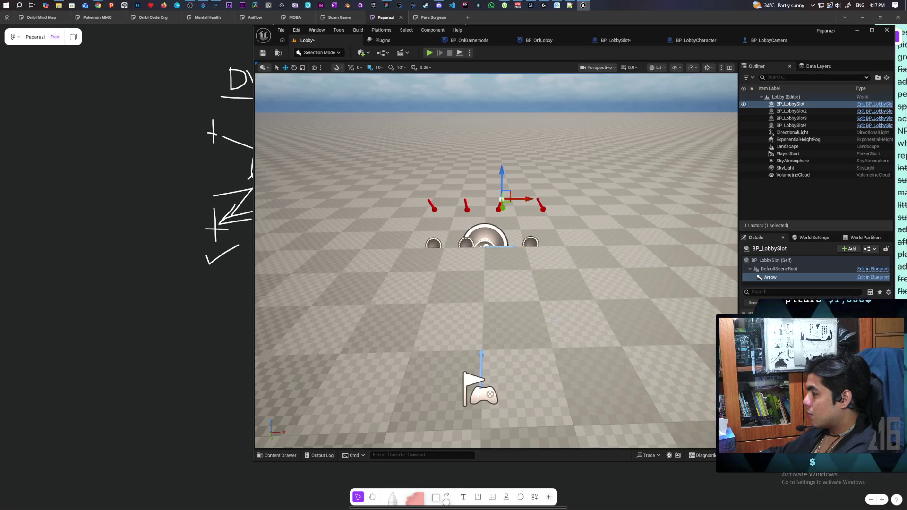
key(ctrl+z)
key(ctrl+z)
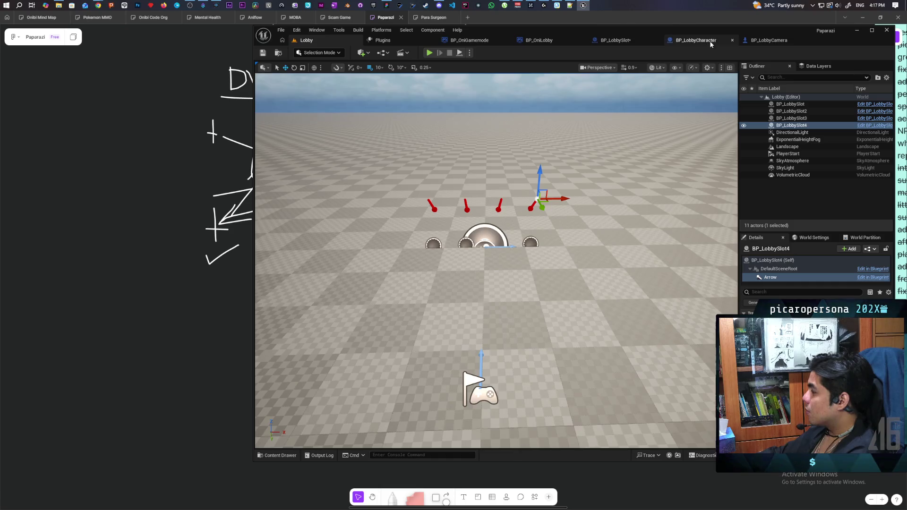
Set BP_LobbyCharacter's SkeletalMesh rotation Z to -90
click(703, 41)
click(401, 66)
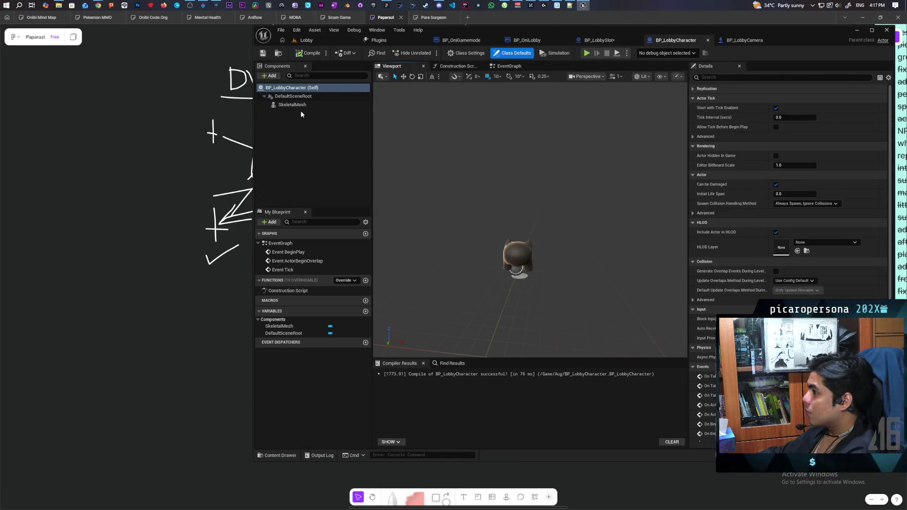
click(293, 104)
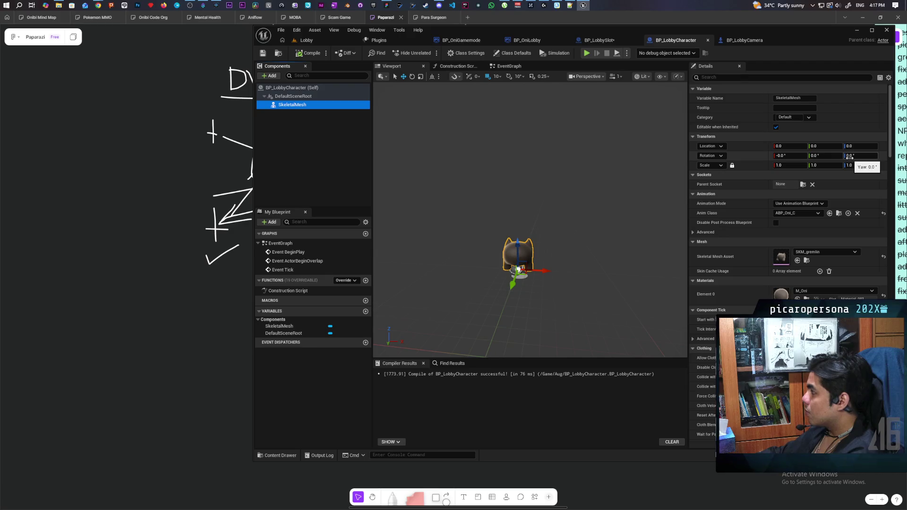
mouse_move(845, 158)
mouse_down()
mouse_move(822, 157)
mouse_move(845, 164)
mouse_up()
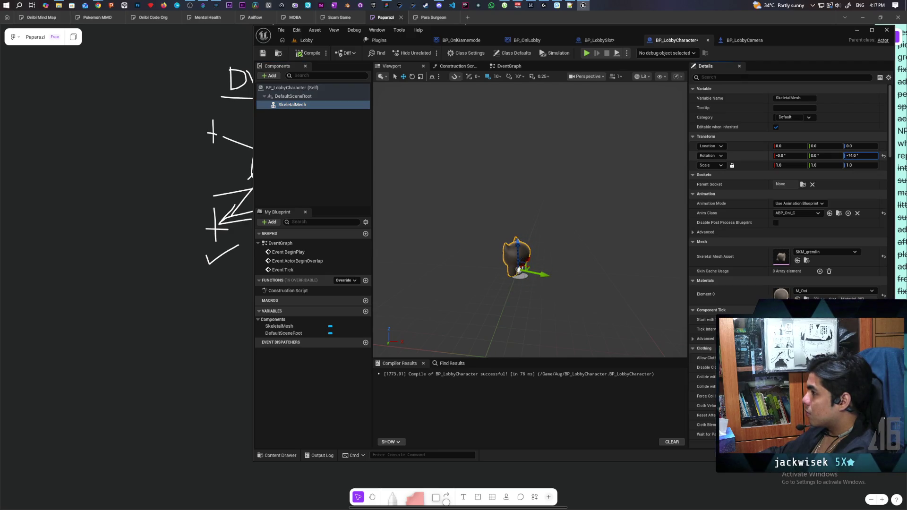
text(-90)
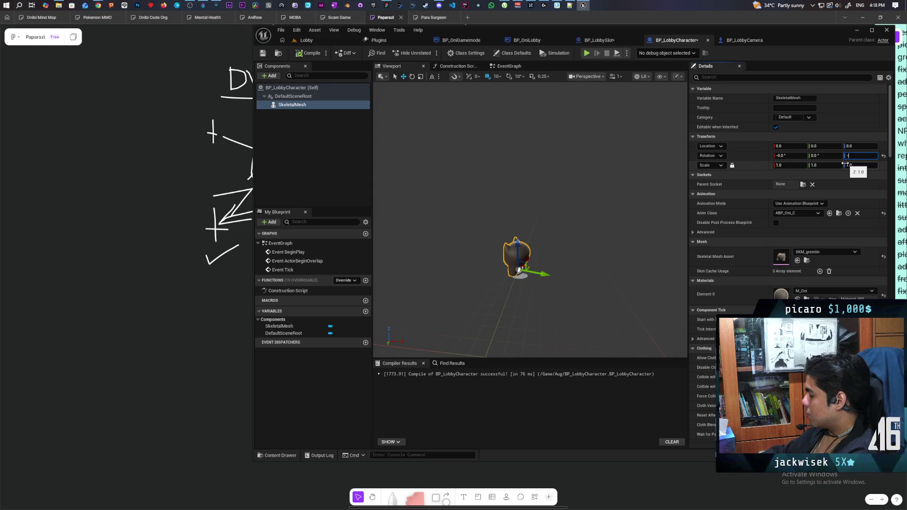
key(Return)
Save the character blueprint and start a three-client test from the Lobby level
click(263, 54)
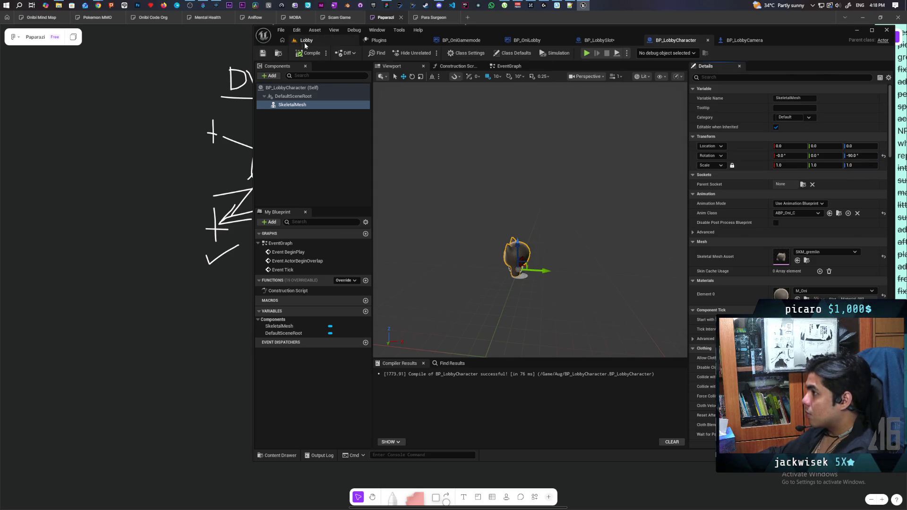
click(306, 40)
click(429, 53)
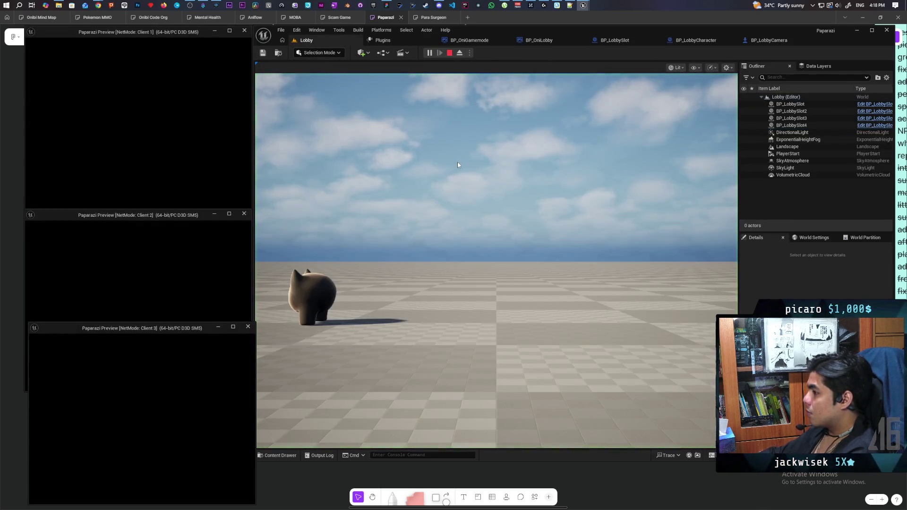
Stop the test, wire Get World Rotation into the Spawn Transform Rotation, and compile BP_LobbySlot
key(Escape)
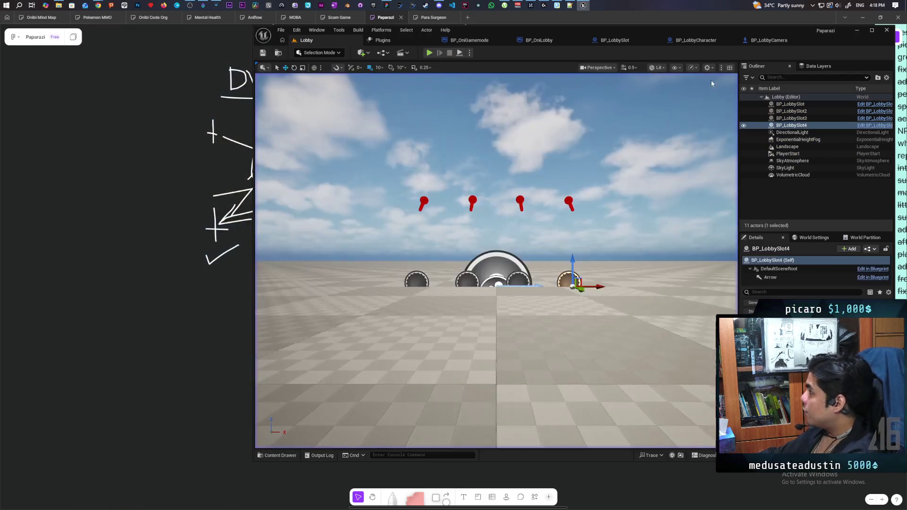
click(614, 40)
mouse_move(482, 262)
mouse_down()
mouse_move(534, 266)
mouse_move(547, 196)
mouse_up()
click(310, 53)
Run a three-client test from the Lobby level and eject to view the lined-up characters
click(314, 41)
key(alt+p)
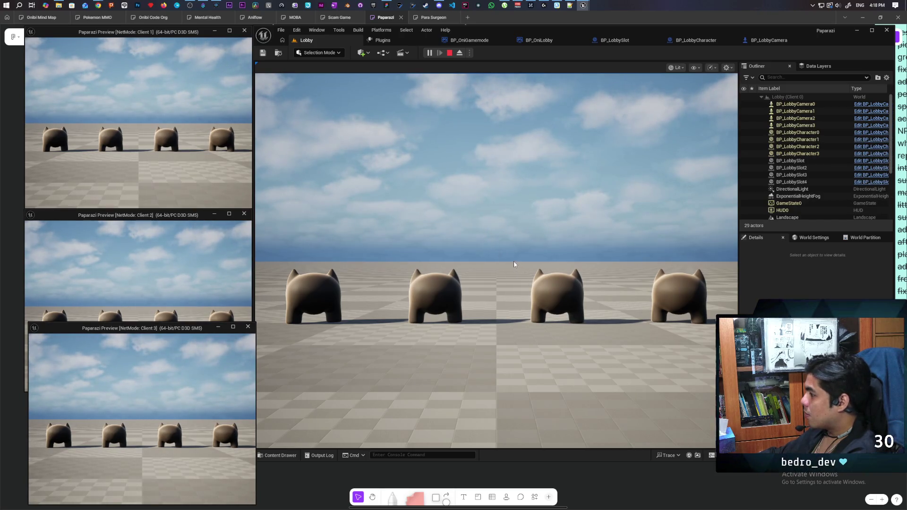
click(461, 54)
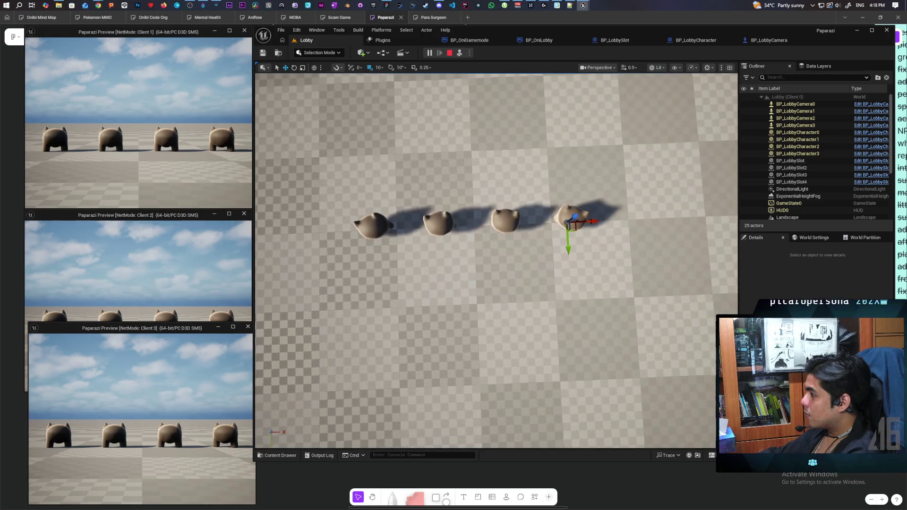
Stop the test, move BP_LobbySlot and BP_LobbySlot2 together to -30, and save the level
click(450, 53)
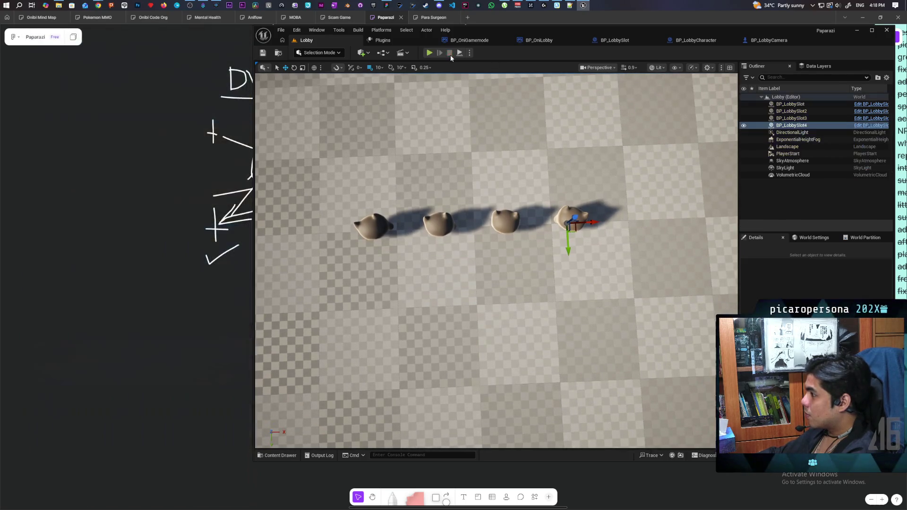
click(792, 111)
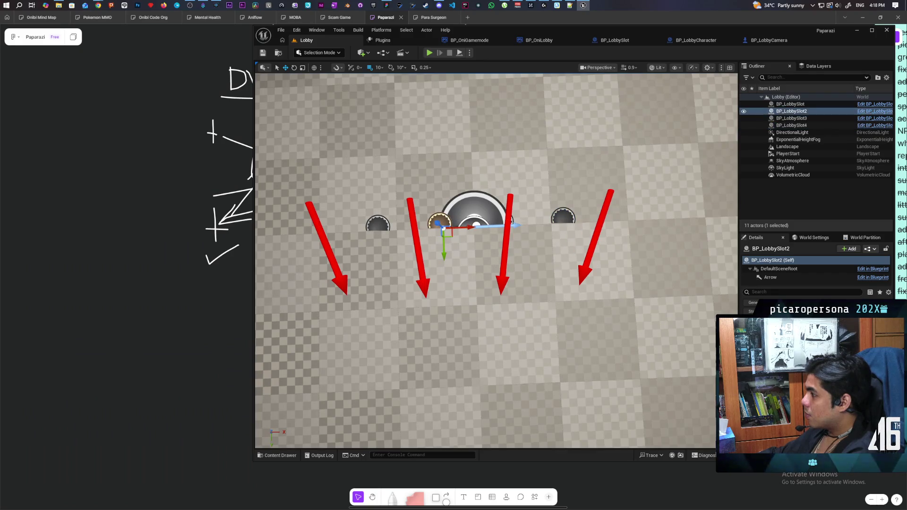
ctrl+click(506, 225)
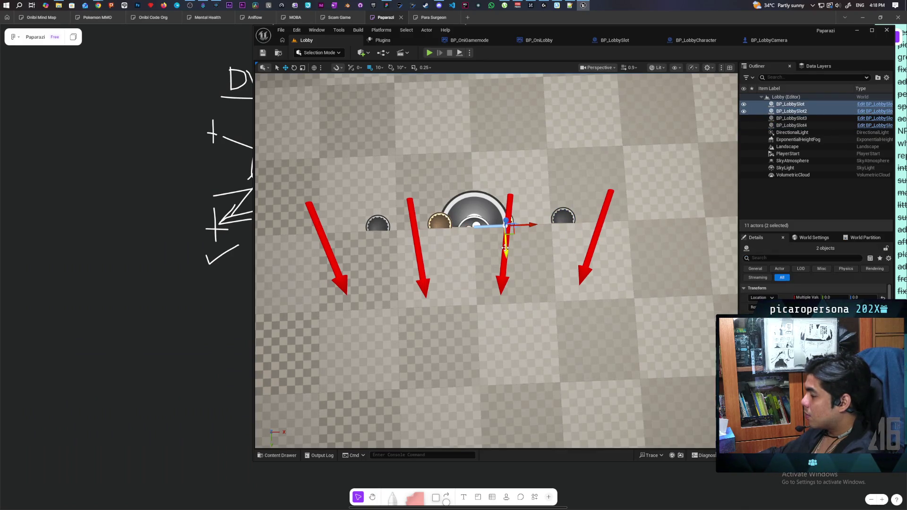
drag(506, 248, 506, 227)
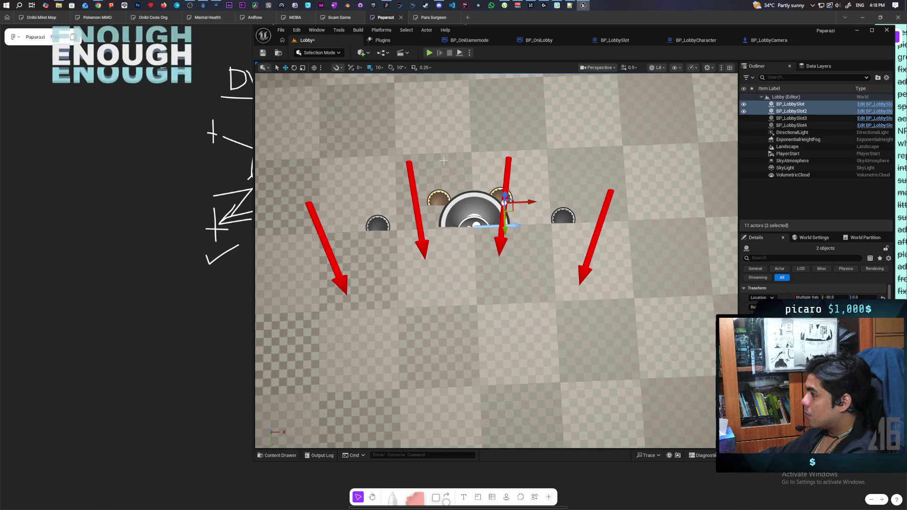
key(ctrl+s)
Run another multiplayer test session, then stop it to return to the Lobby editor view
click(429, 52)
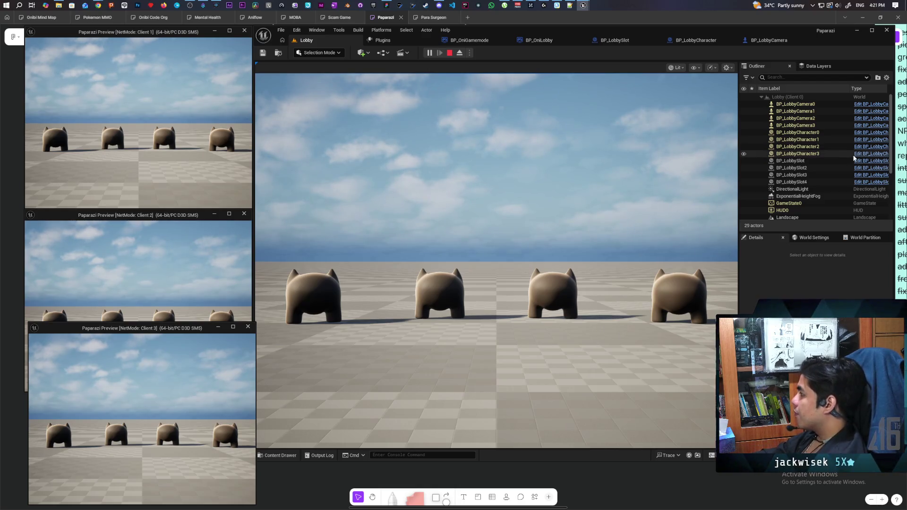
scroll(850, 163, down, 5)
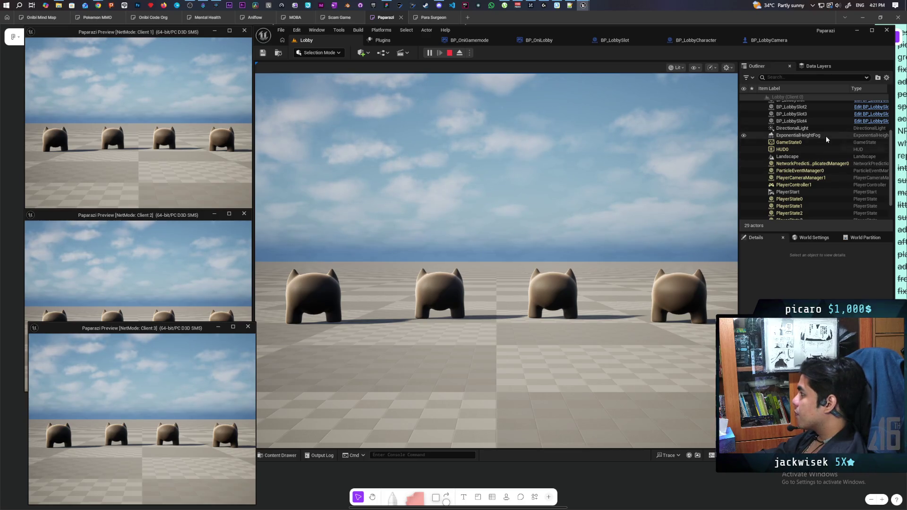
scroll(820, 157, down, 2)
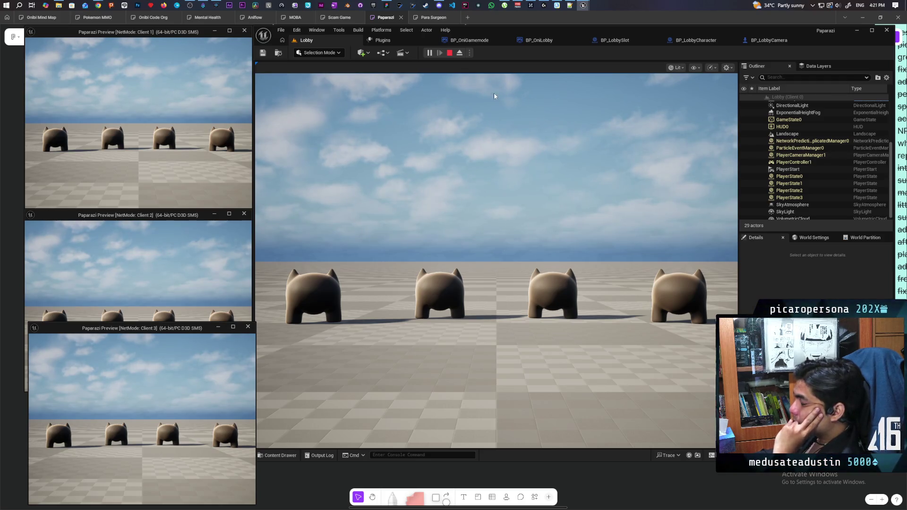
click(449, 53)
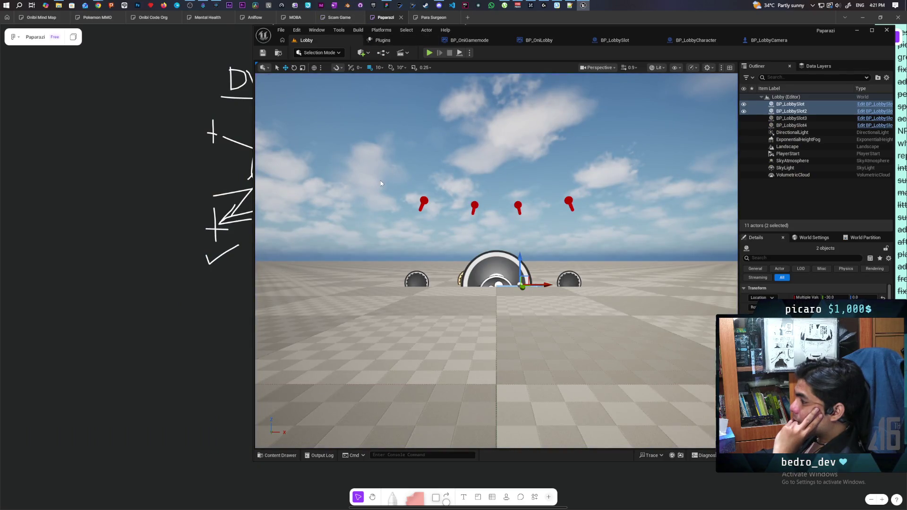
Commit the five changed files to main with summary 'set up basic lobby' and push to origin
key(alt+Tab)
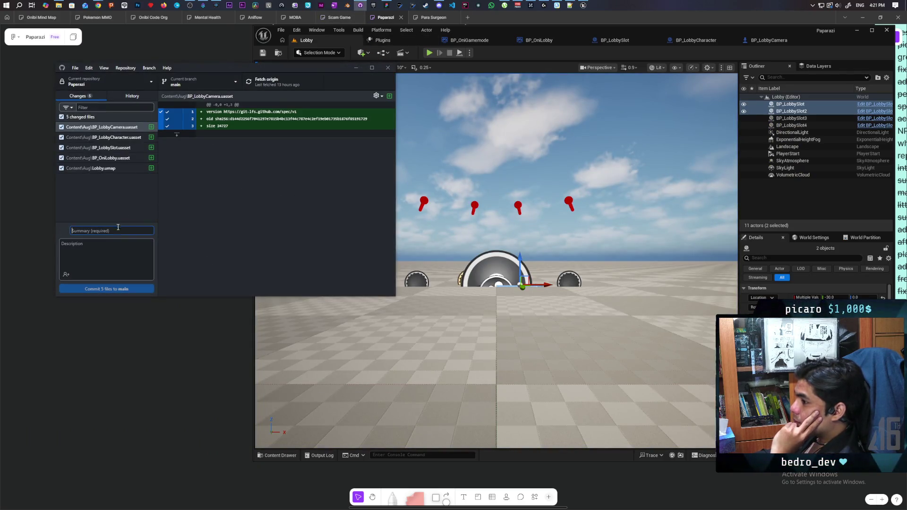
text(set up)
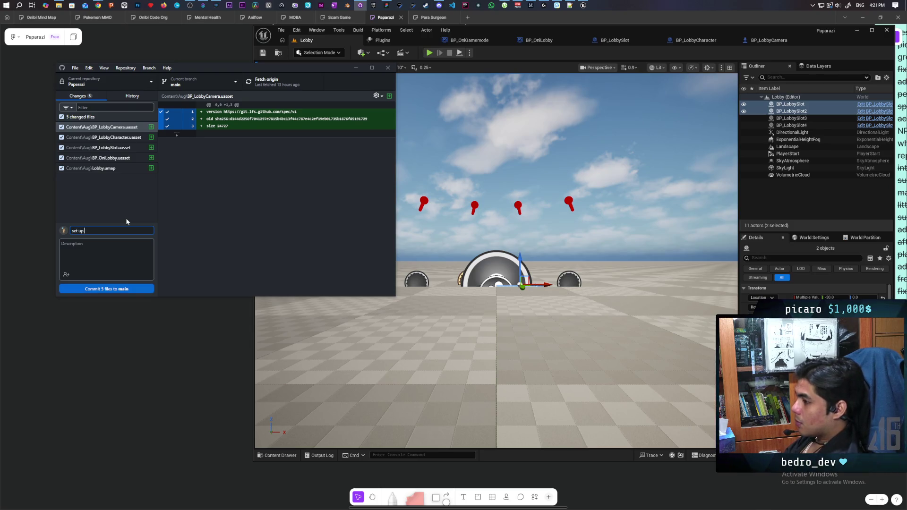
text( basic lobb)
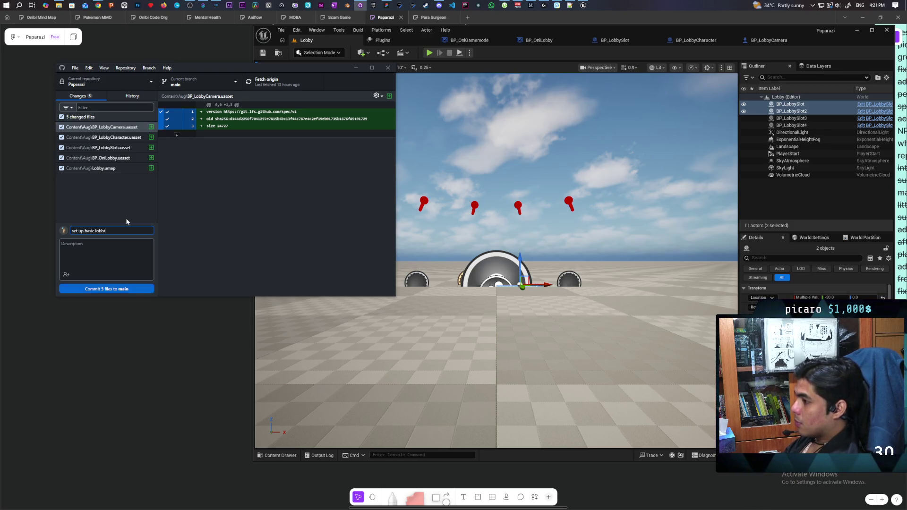
text(y)
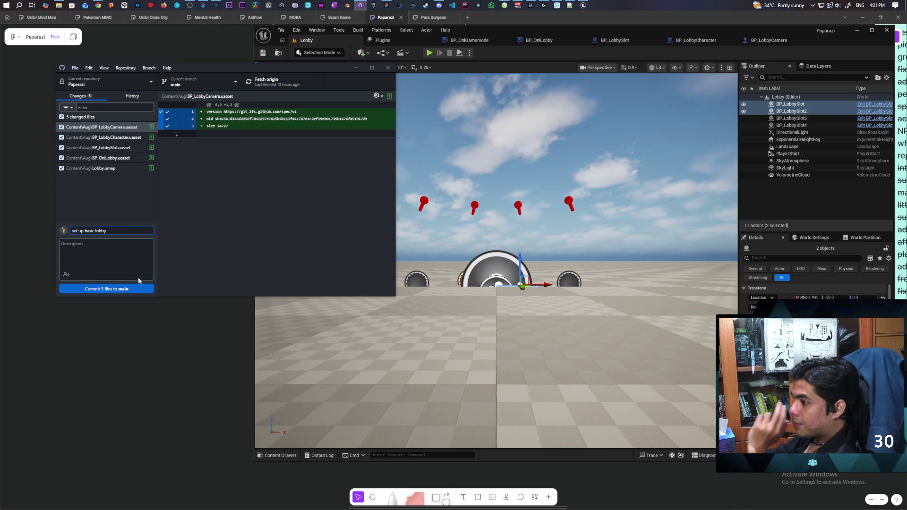
click(123, 288)
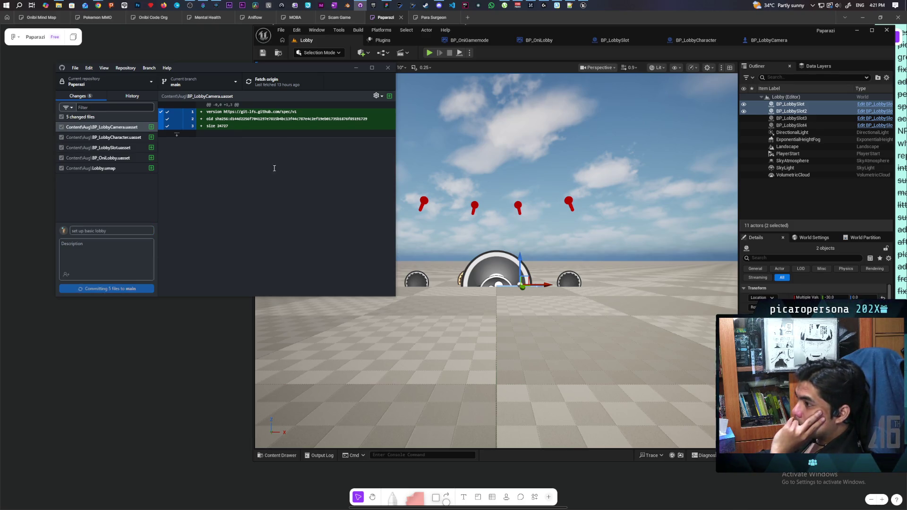
click(268, 82)
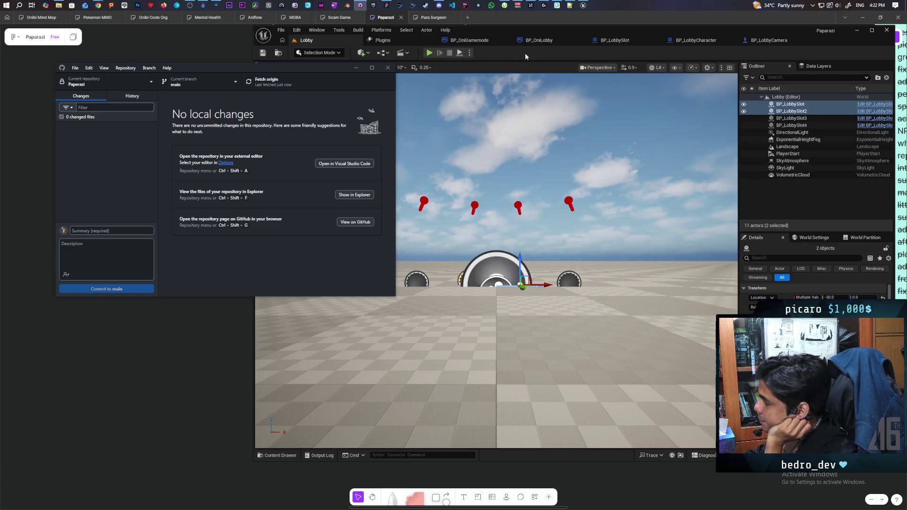
Back in Unreal, review the BP_OniLobby graph and BP_LobbySlot's Occupy Slot graph, ending on BP_LobbyCharacter
click(524, 53)
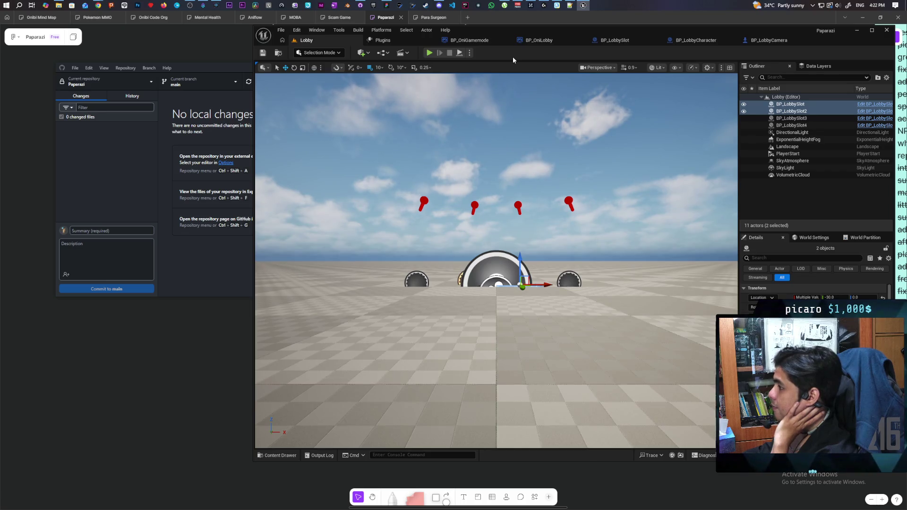
click(542, 41)
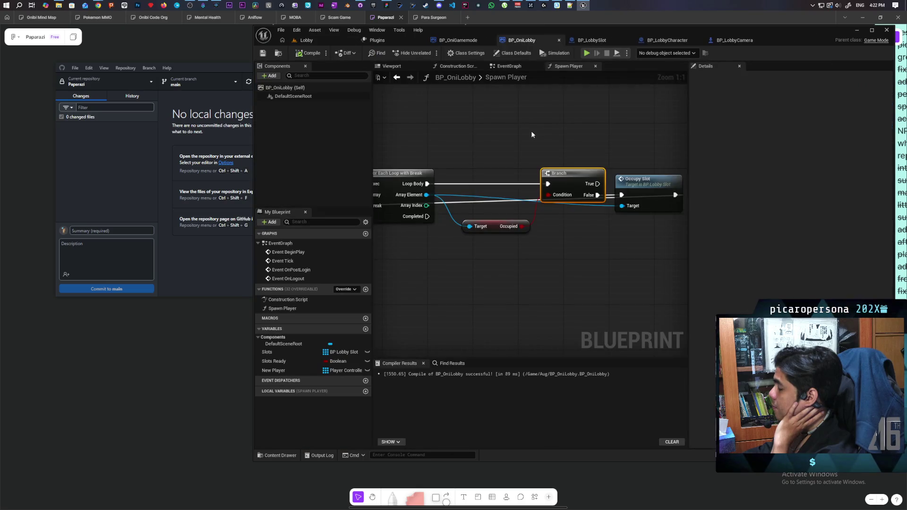
scroll(496, 128, down, 6)
scroll(496, 129, up, 4)
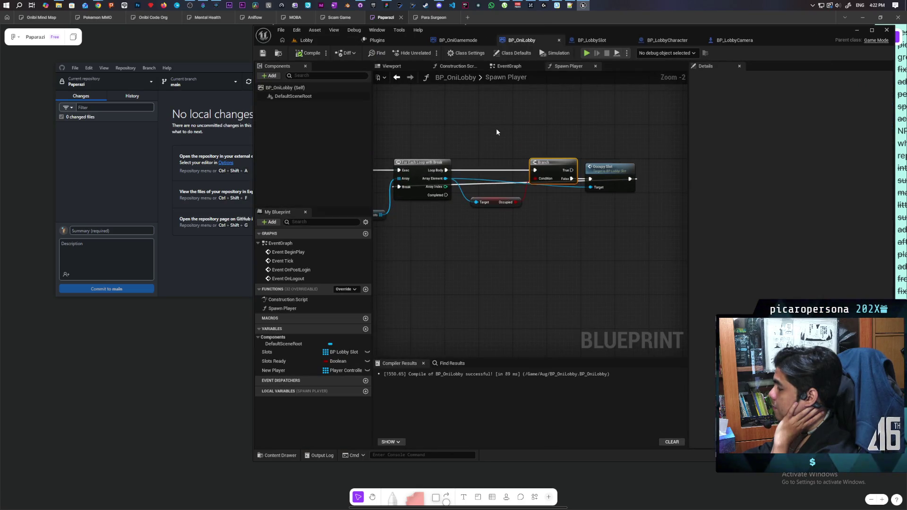
double_click(612, 171)
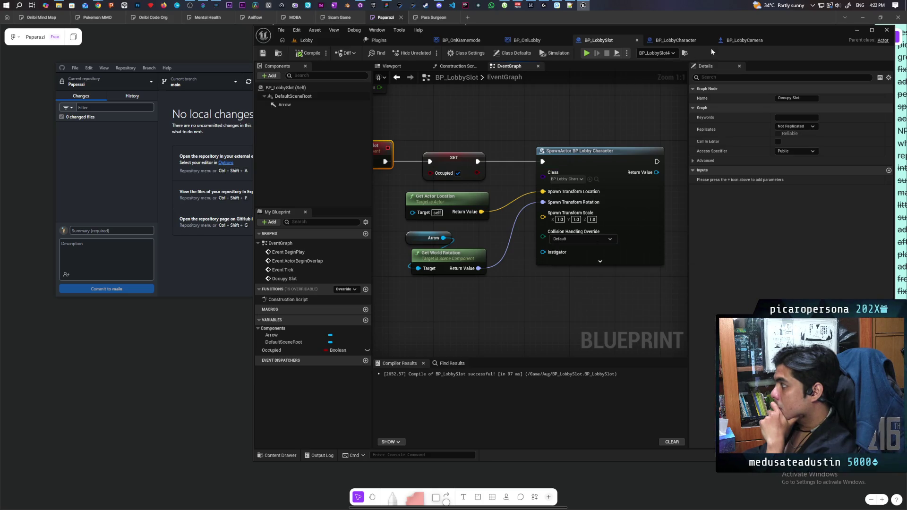
click(675, 40)
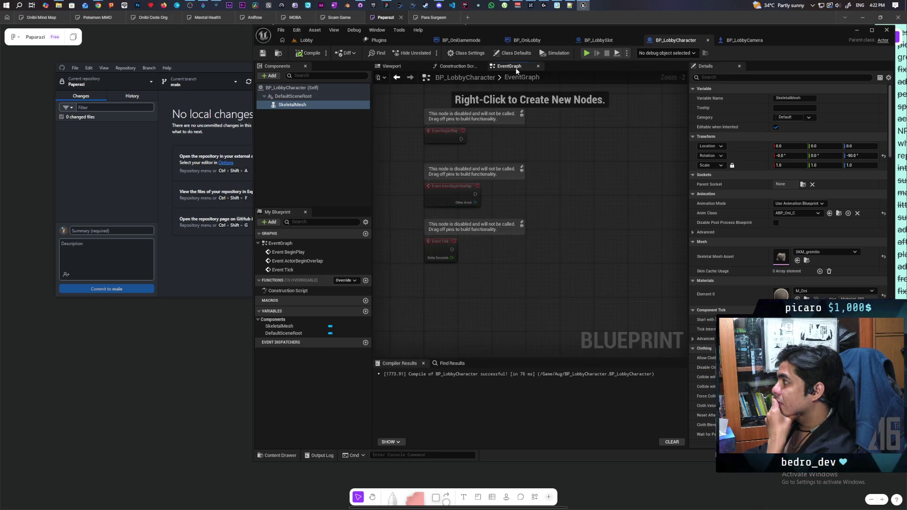
Add a Skeletal Mesh reference and a Set Custom Primitive Data Vector 4 node to the EventGraph
click(516, 70)
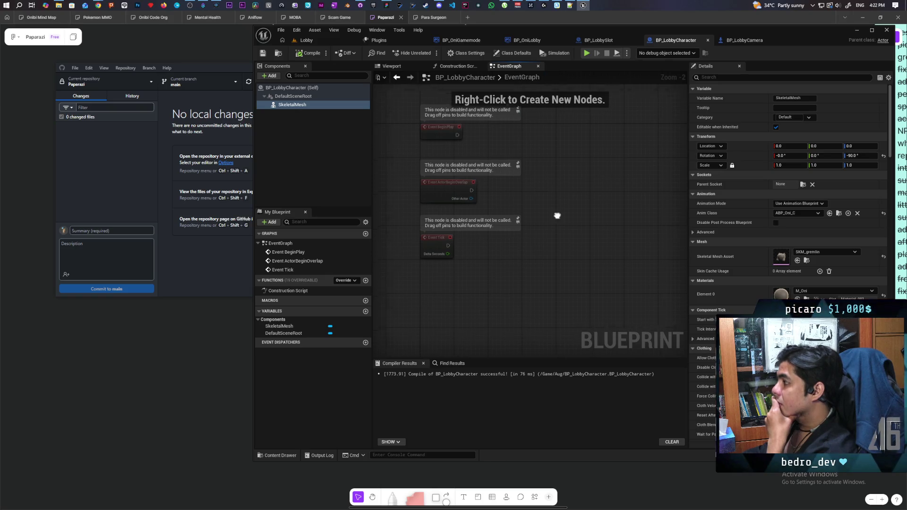
mouse_move(557, 215)
mouse_down()
mouse_move(543, 194)
mouse_move(536, 219)
mouse_up()
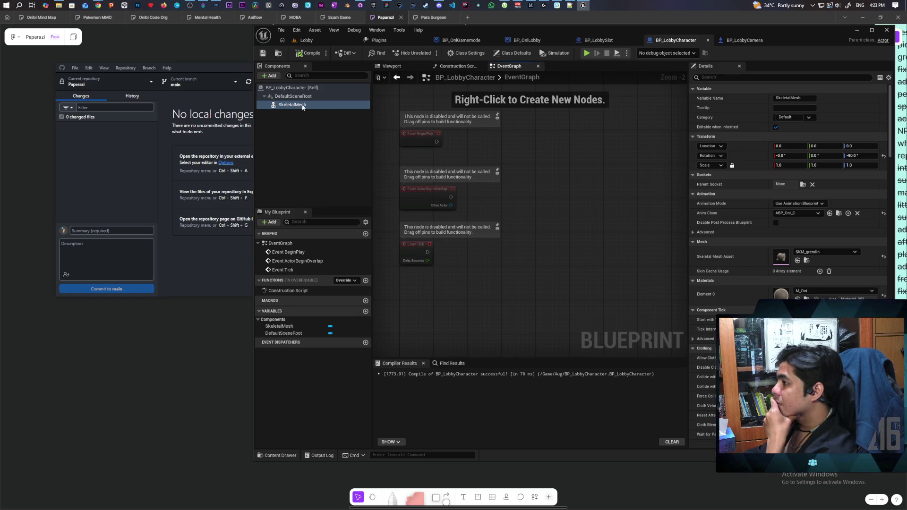
mouse_move(292, 104)
mouse_down()
mouse_move(491, 341)
mouse_move(455, 313)
mouse_up()
scroll(461, 315, up, 2)
drag(501, 297, 519, 229)
text(set)
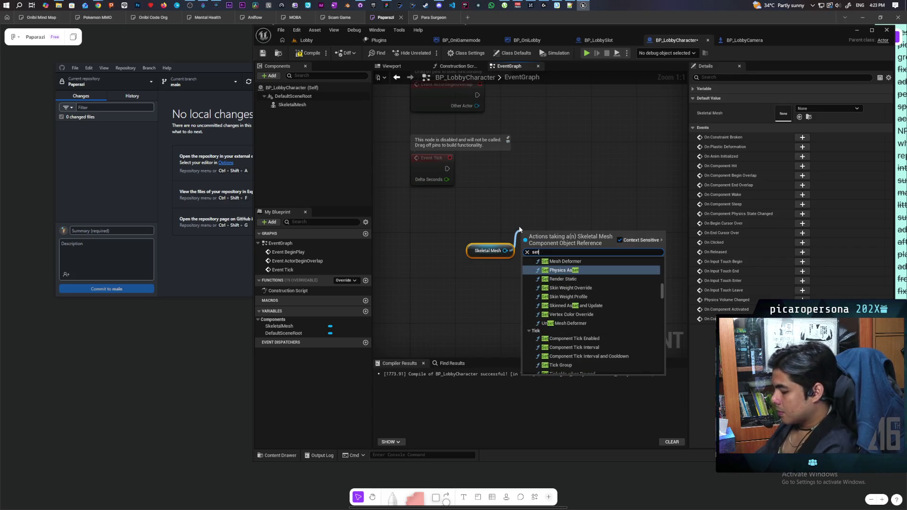
text( custom pri)
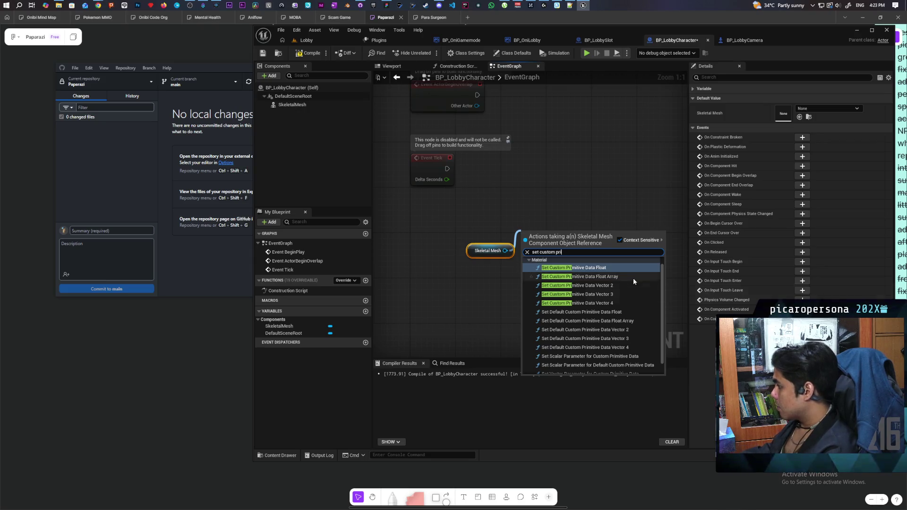
click(630, 305)
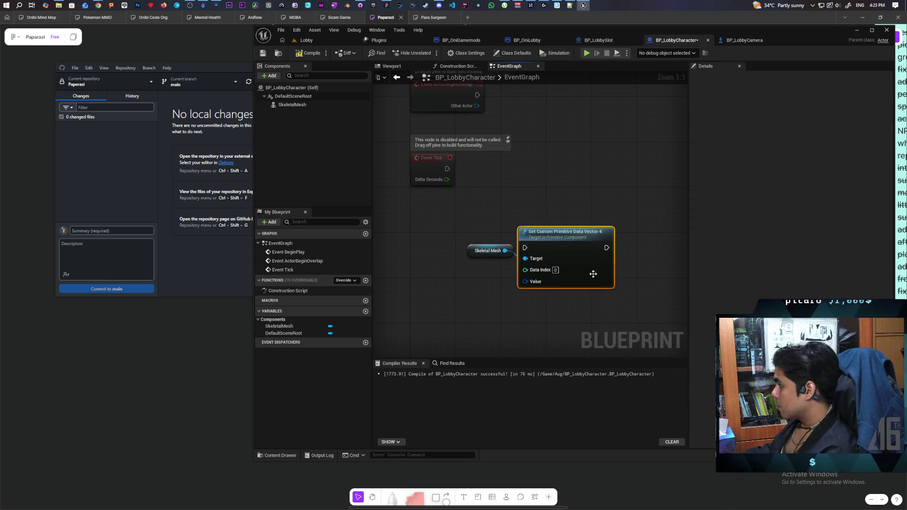
mouse_move(581, 260)
mouse_down()
mouse_move(588, 233)
mouse_move(593, 248)
mouse_up()
Split the node's Value pin, feed one Random Float into Value X and Y, then compile and save
right_click(543, 288)
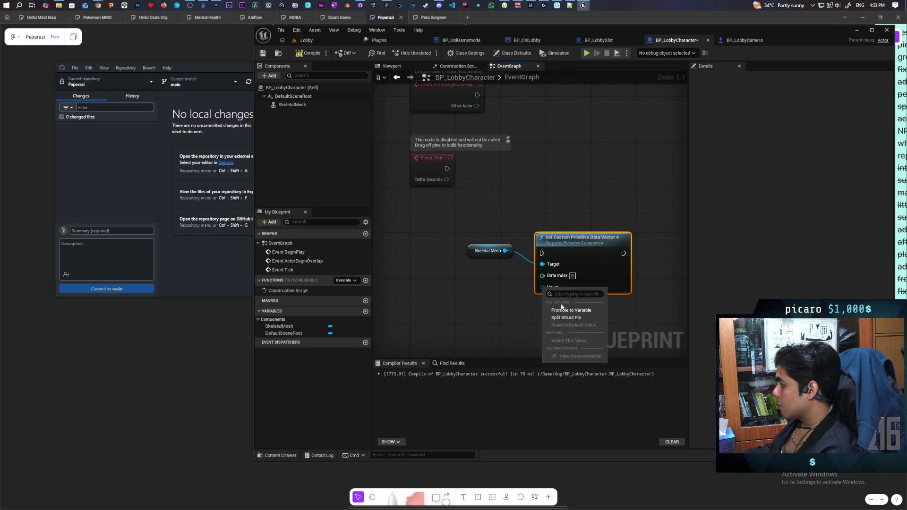
click(564, 320)
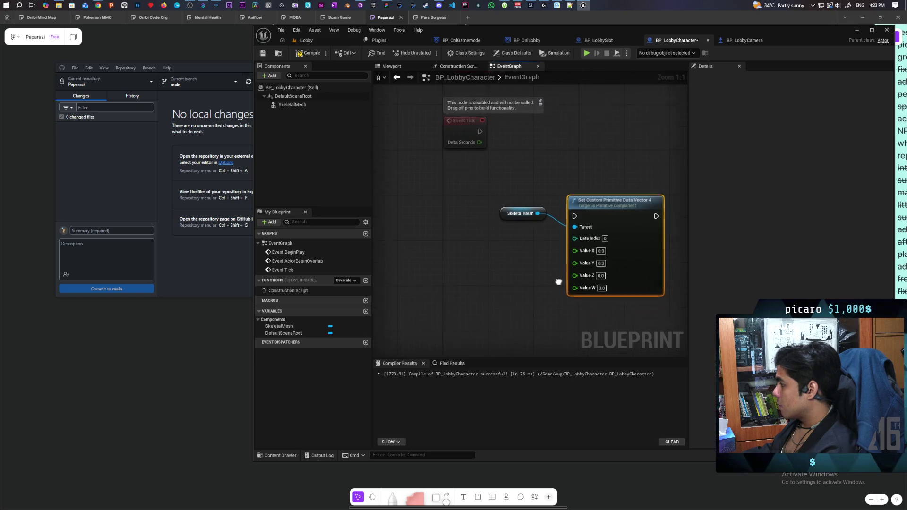
drag(582, 252, 485, 251)
text(random)
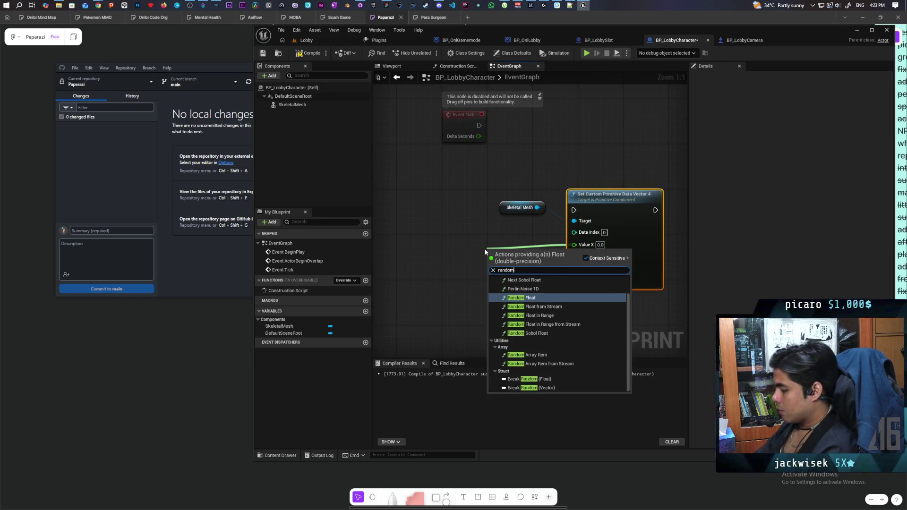
key(Return)
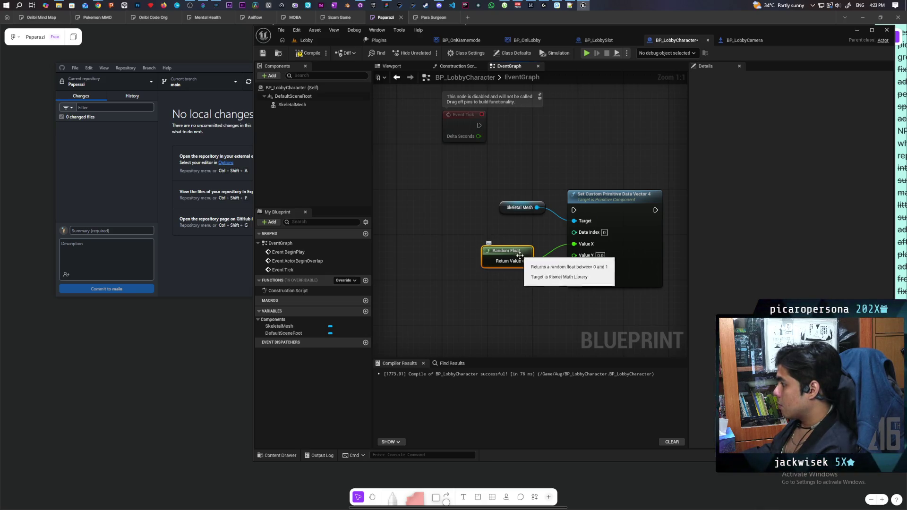
mouse_move(574, 255)
mouse_down()
mouse_move(527, 263)
mouse_move(575, 276)
mouse_up()
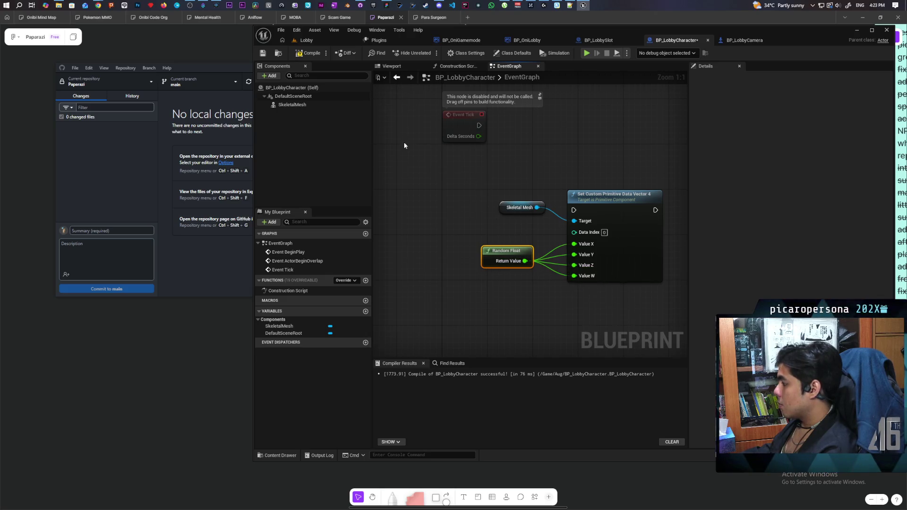
click(302, 53)
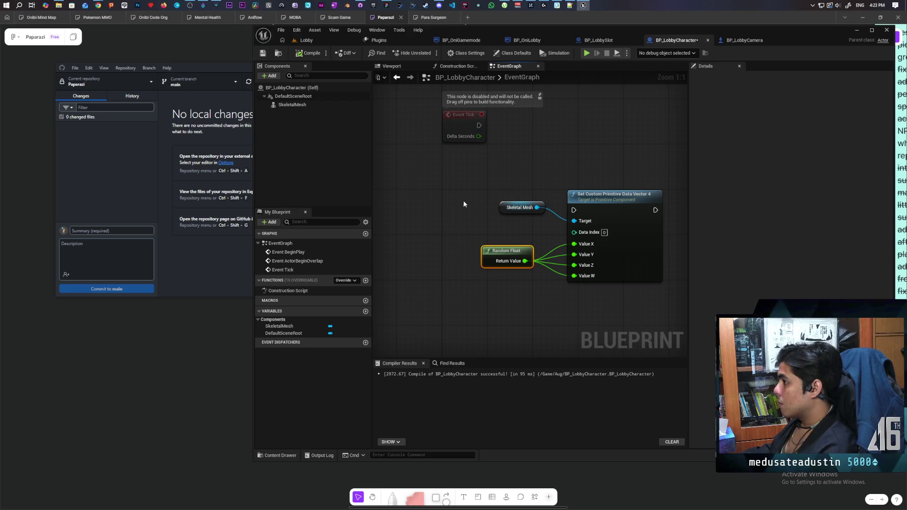
key(ctrl+s)
Move the new nodes beside Event BeginPlay, wire BeginPlay into the custom data node, and recompile
drag(465, 192, 413, 293)
scroll(422, 269, down, 2)
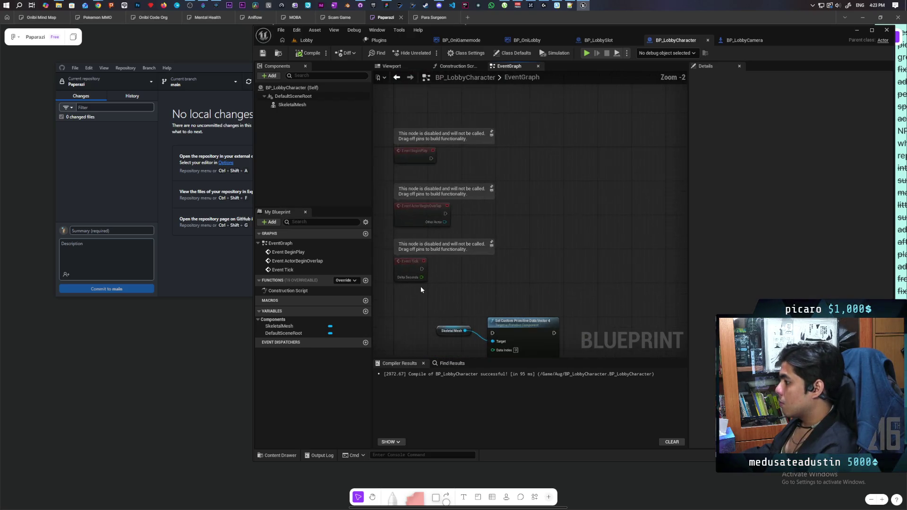
drag(441, 251, 571, 326)
mouse_move(556, 272)
mouse_down()
mouse_move(595, 129)
mouse_move(612, 112)
mouse_up()
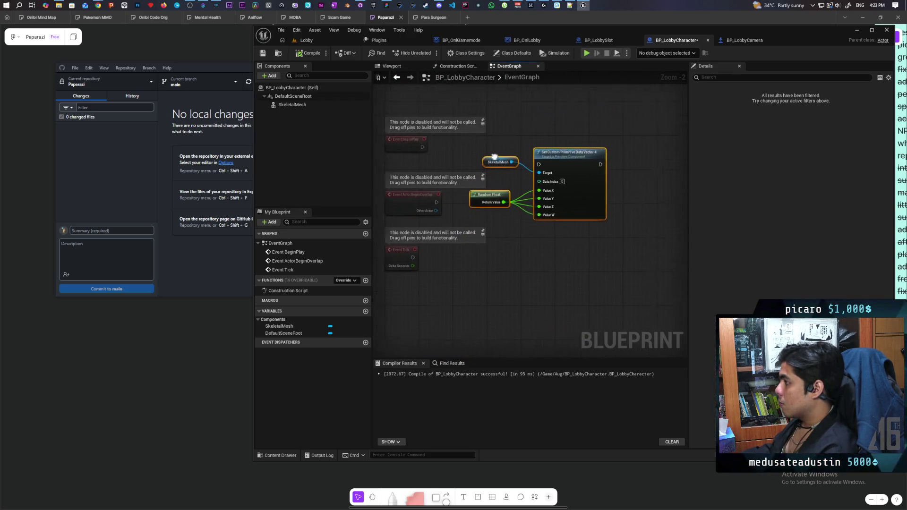
drag(412, 158, 529, 177)
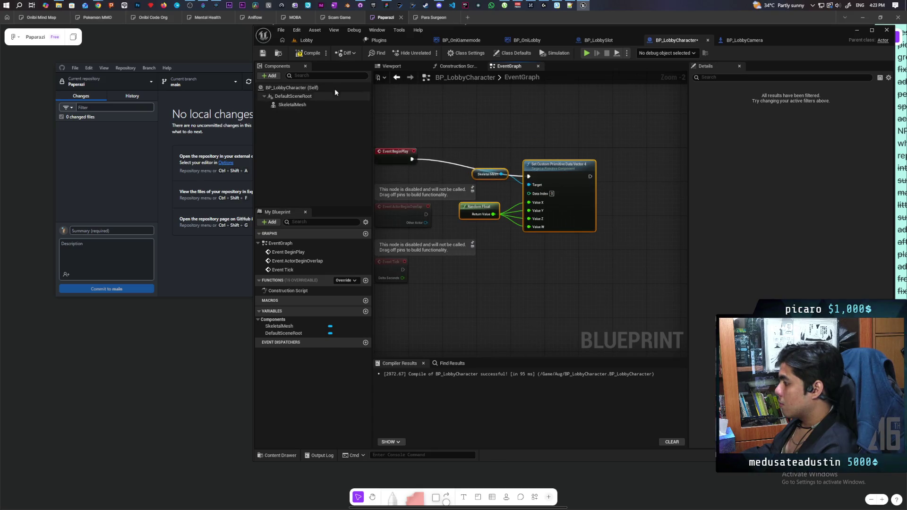
click(309, 53)
Run a multiplayer play test of the Lobby, showing four untinted white characters, then stop it
click(319, 41)
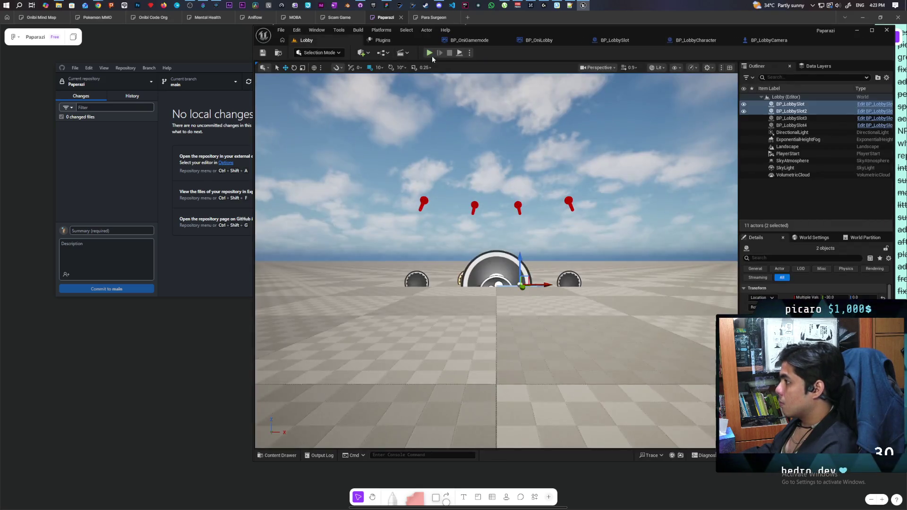
click(431, 53)
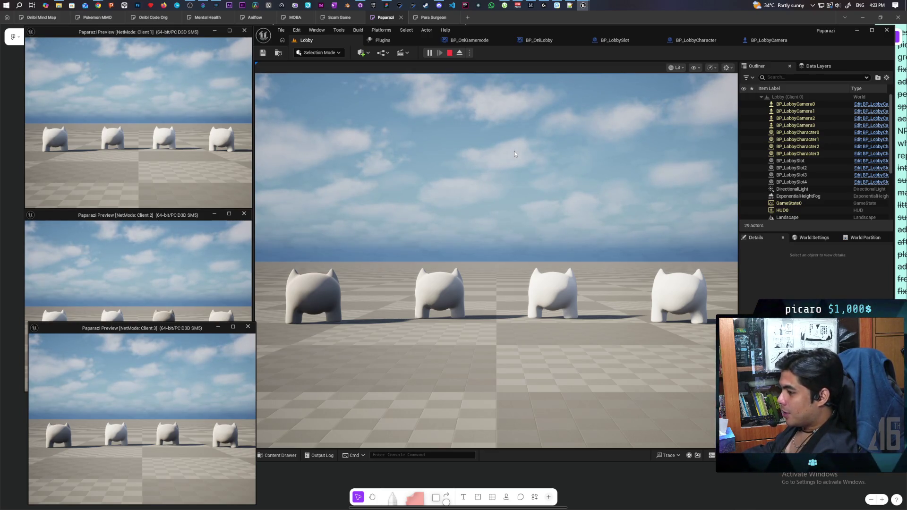
key(Escape)
In BP_LobbyCharacter, undo the shared Random Float links to Value Y, Z, W and rearrange the nodes
click(763, 40)
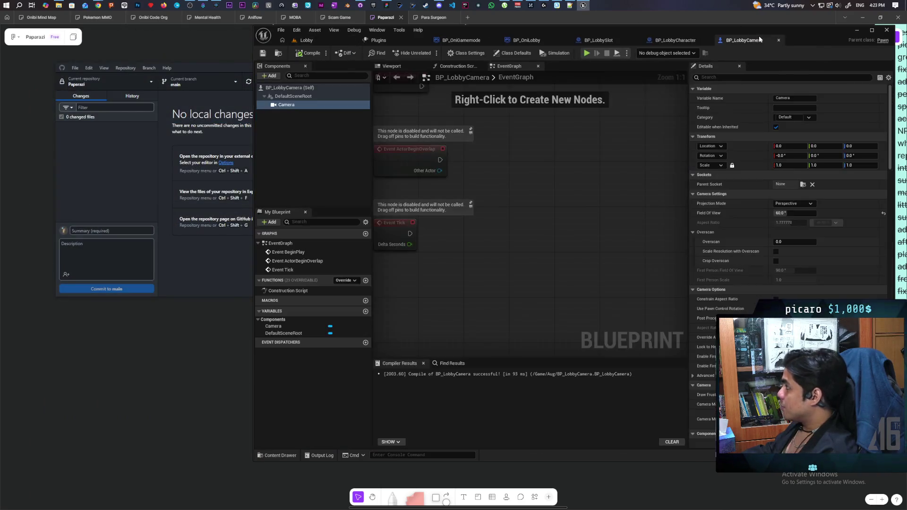
click(672, 40)
scroll(519, 217, up, 2)
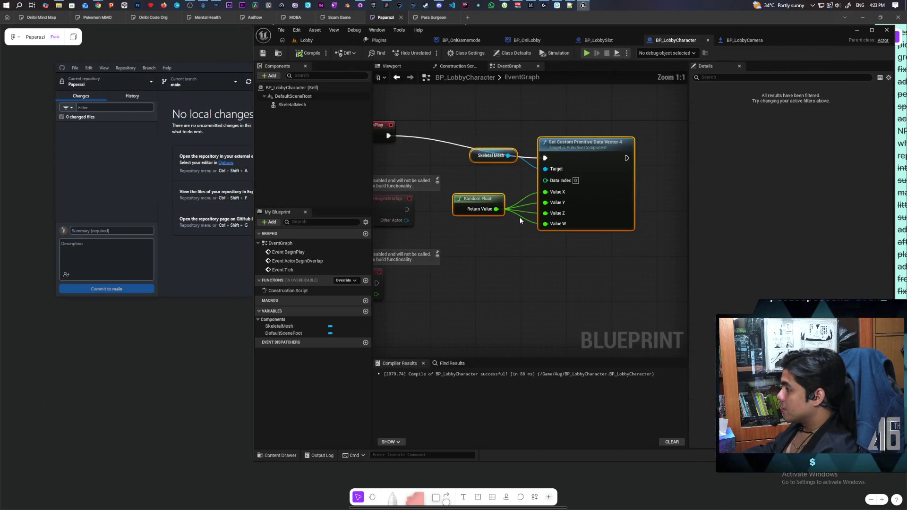
key(ctrl+z)
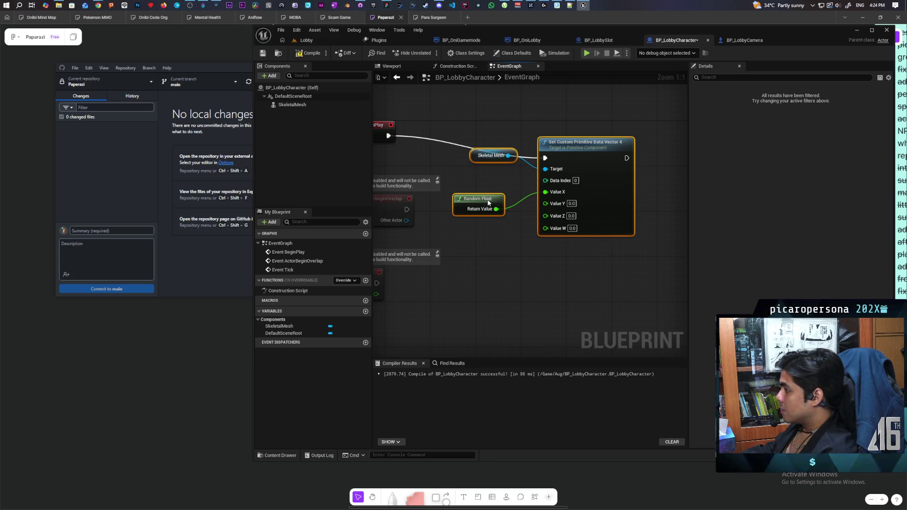
drag(488, 205, 484, 188)
click(583, 138)
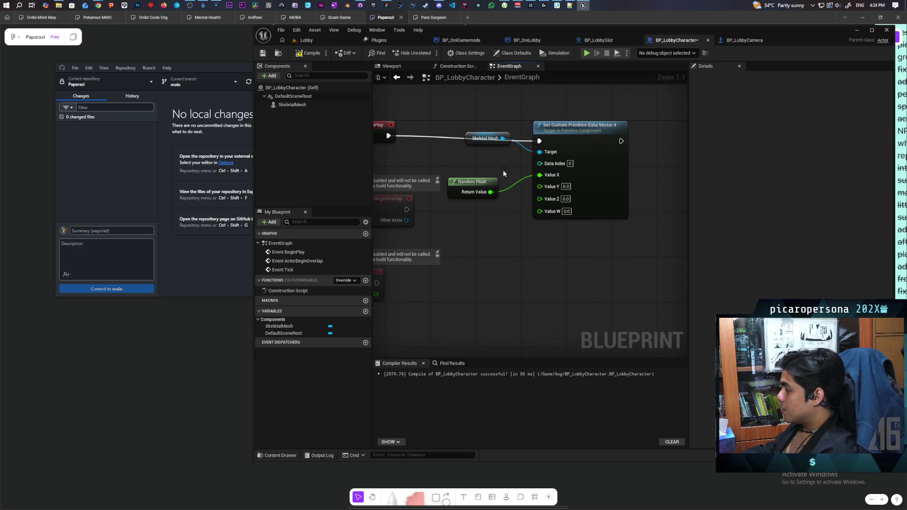
drag(583, 142, 600, 136)
click(475, 128)
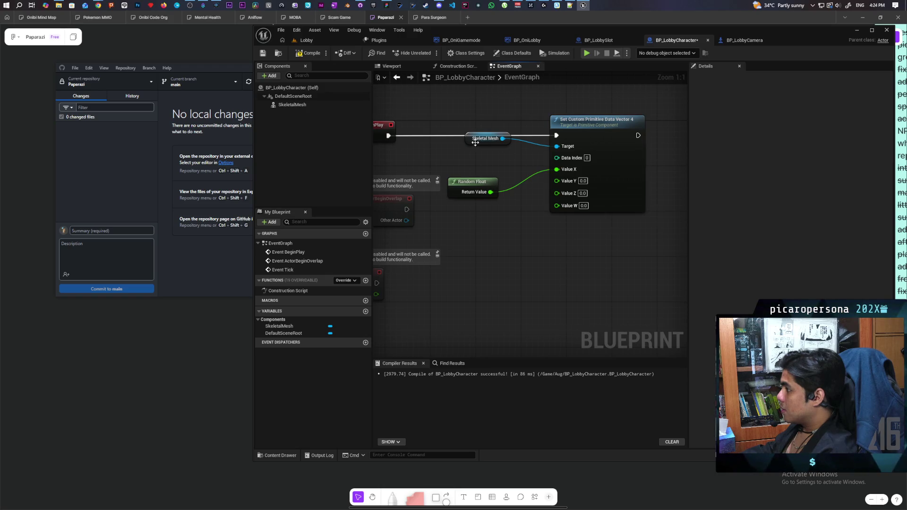
drag(475, 129, 476, 124)
drag(454, 180, 472, 157)
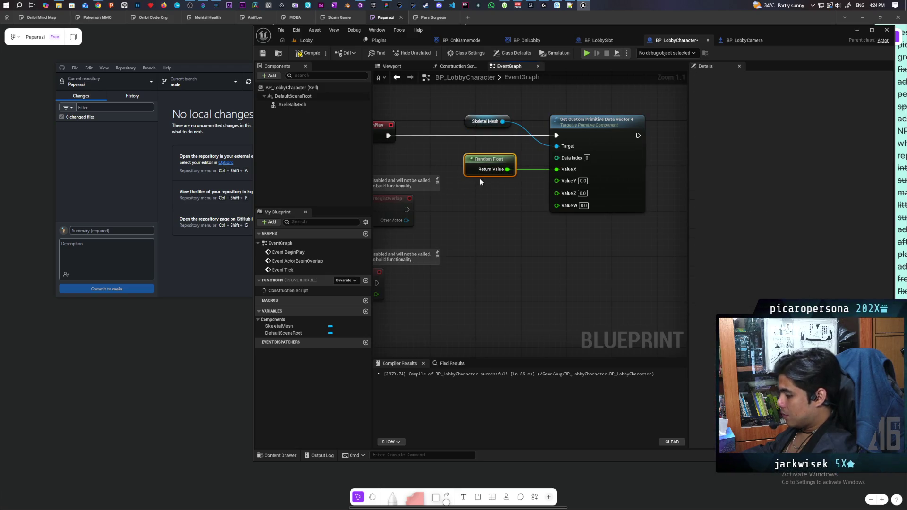
Paste three more Random Float nodes and wire them into Value Y, Z and W
key(ctrl+c)
key(ctrl+v)
key(ctrl+v)
key(ctrl+v)
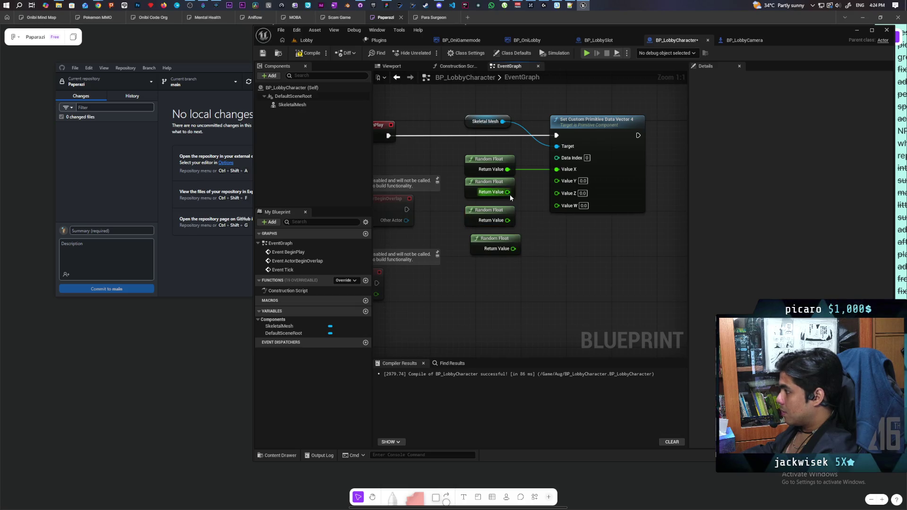
drag(507, 191, 557, 181)
drag(508, 220, 557, 191)
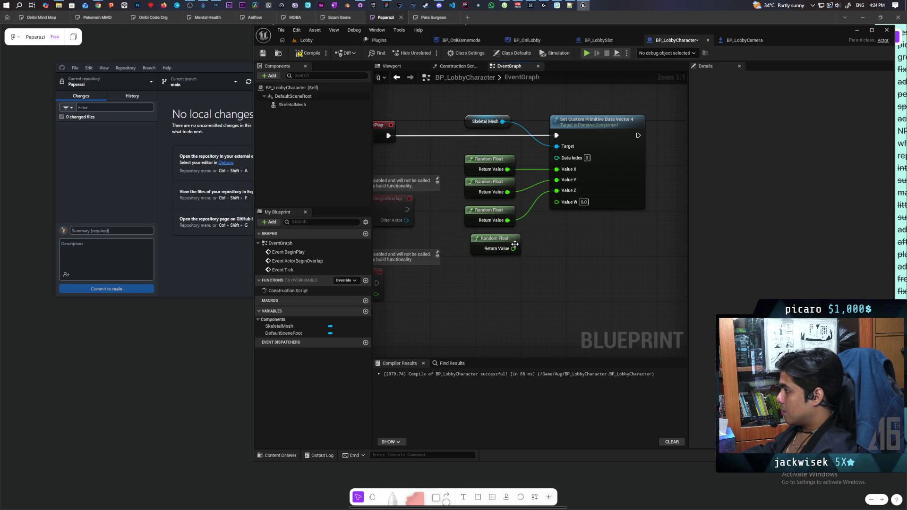
mouse_move(515, 250)
mouse_down()
mouse_move(542, 226)
mouse_move(512, 239)
mouse_move(556, 201)
mouse_up()
drag(458, 162, 487, 245)
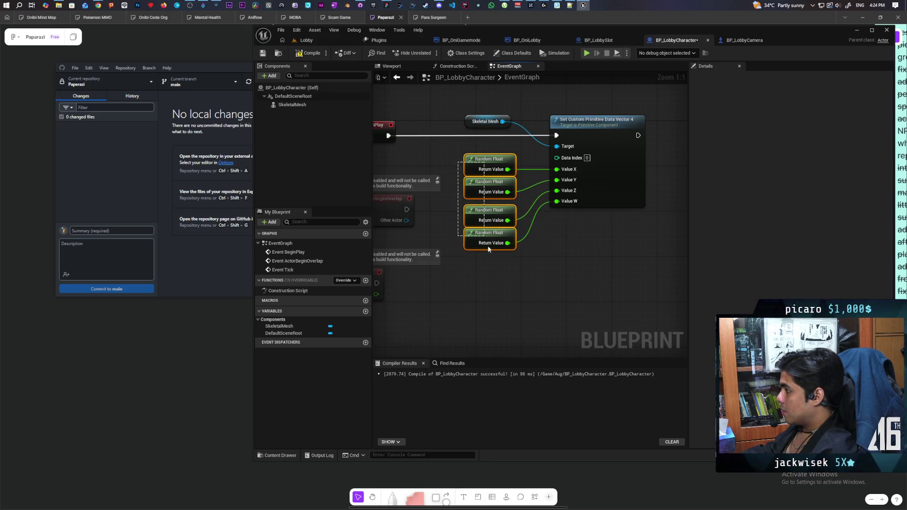
click(504, 283)
Play-test the Lobby with Alt+P, seeing different random character tints per client, then switch back to the blueprints
click(315, 41)
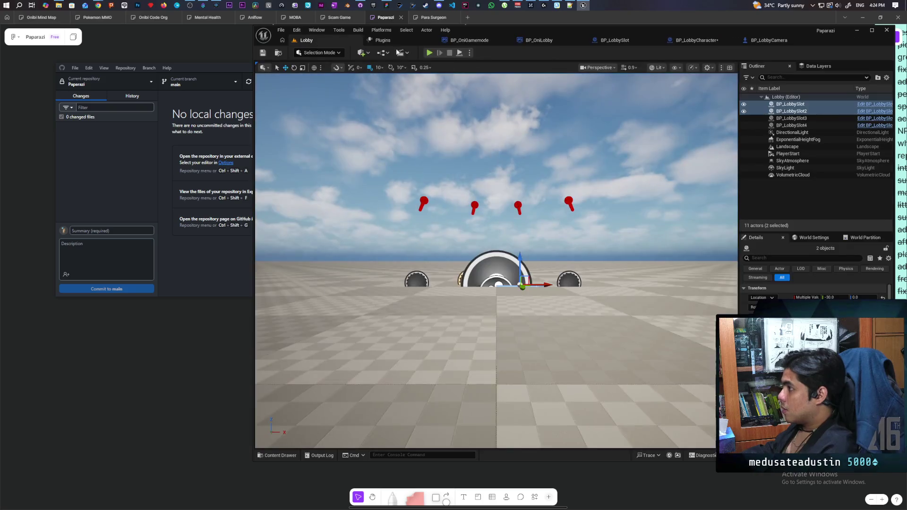
key(alt+p)
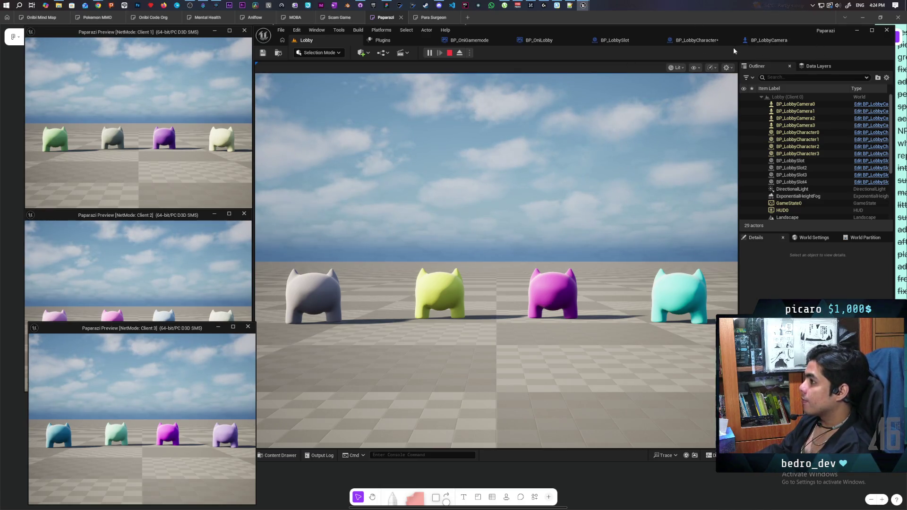
click(779, 43)
Delete the four Random Float nodes and recombine Value X, Y, Z, W into a single Value pin
click(705, 43)
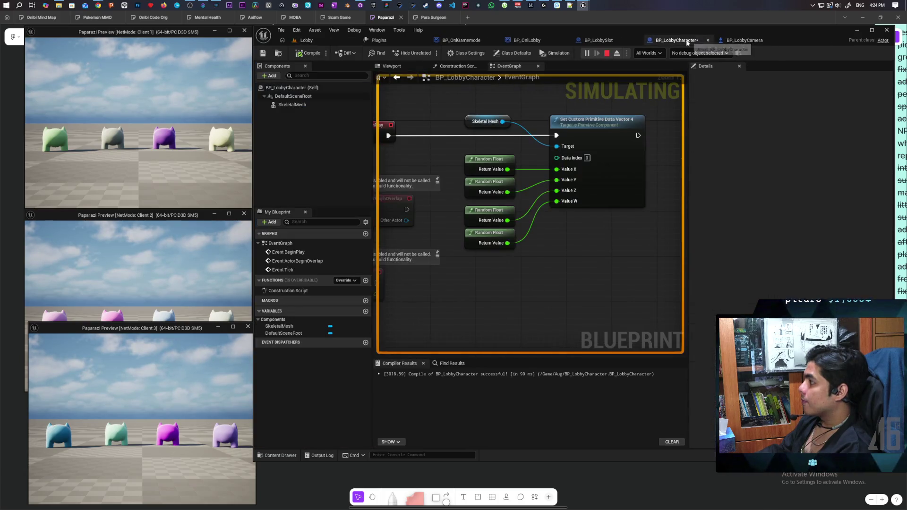
mouse_move(614, 214)
mouse_down()
mouse_move(534, 222)
mouse_move(513, 249)
mouse_up()
drag(537, 166, 500, 270)
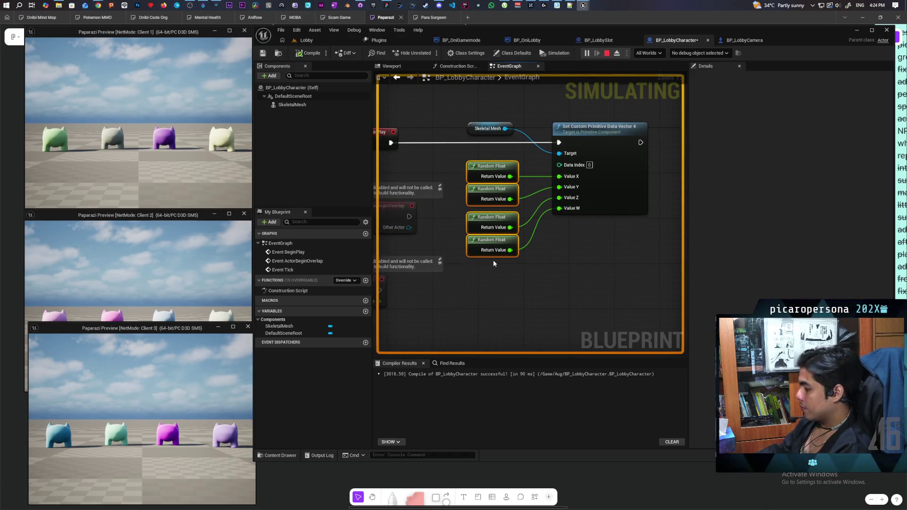
key(Delete)
right_click(560, 177)
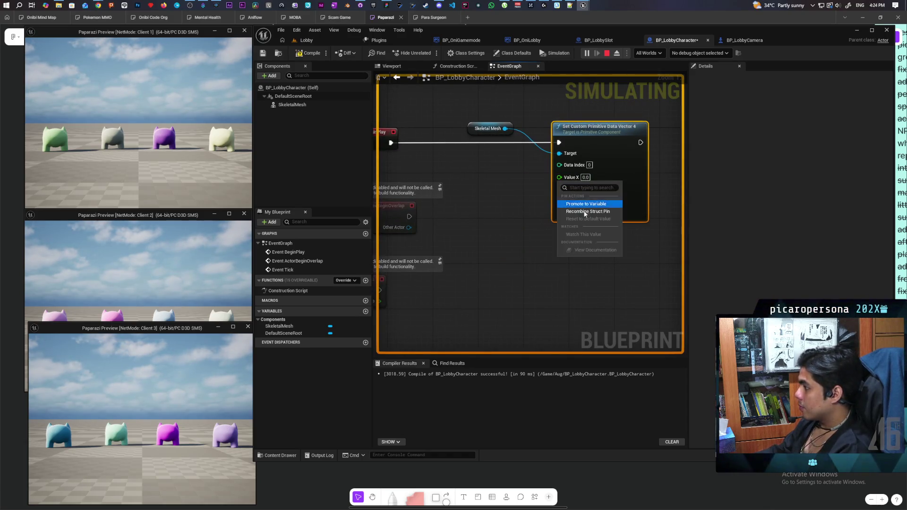
click(585, 212)
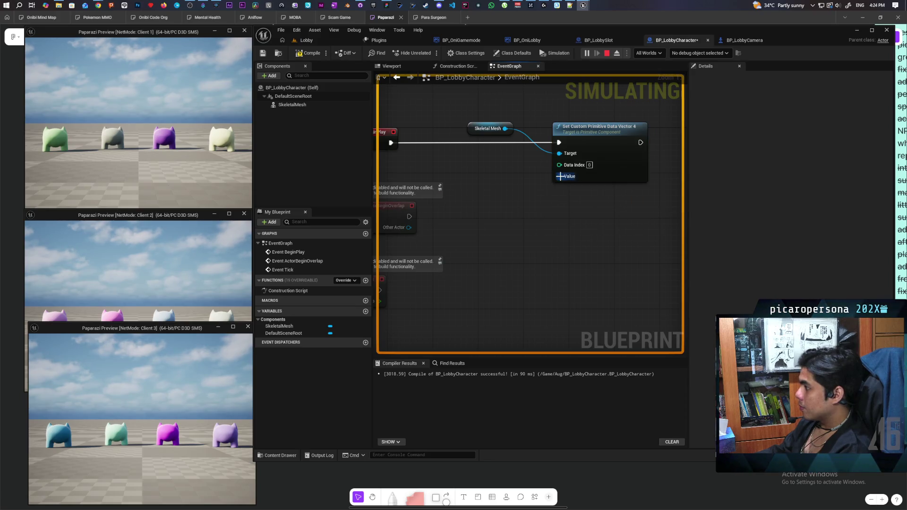
drag(559, 176, 530, 218)
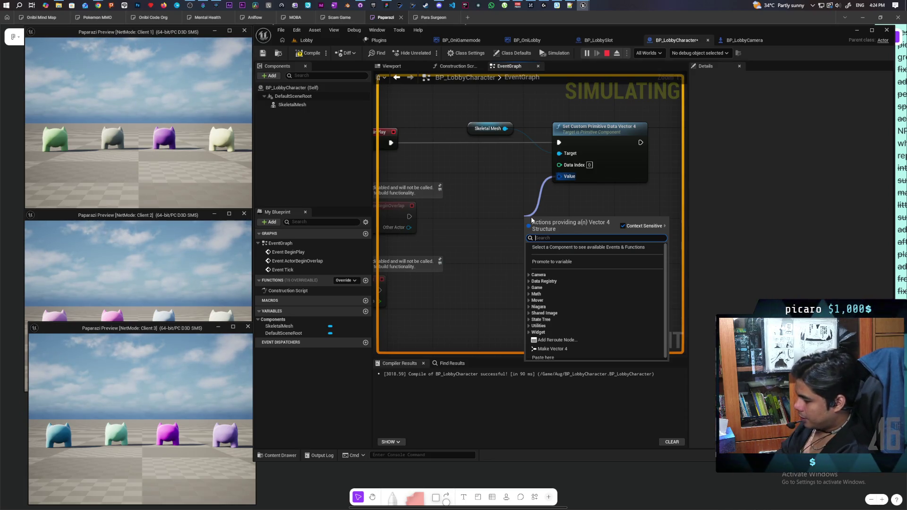
Search 'linear' and place a Linear Color Set from HSV node near Event BeginPlay
text(hsm)
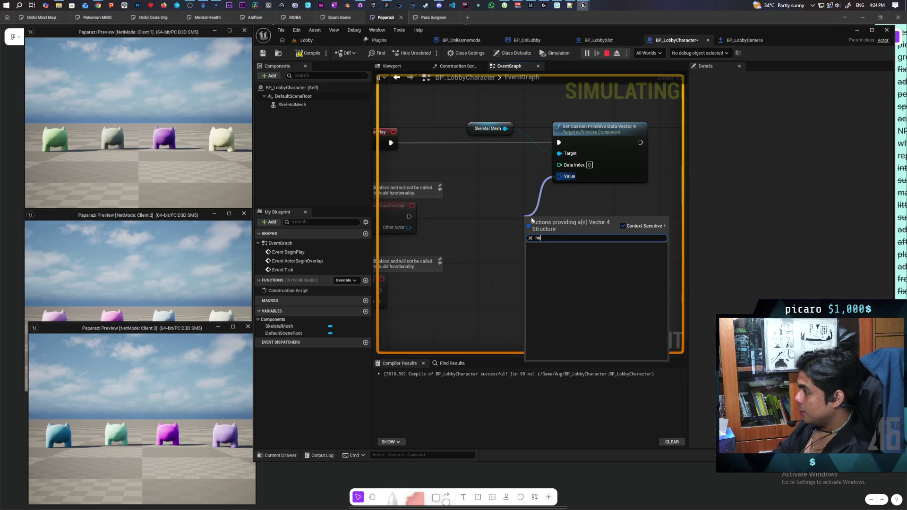
key(BackSpace)
key(BackSpace)
key(BackSpace)
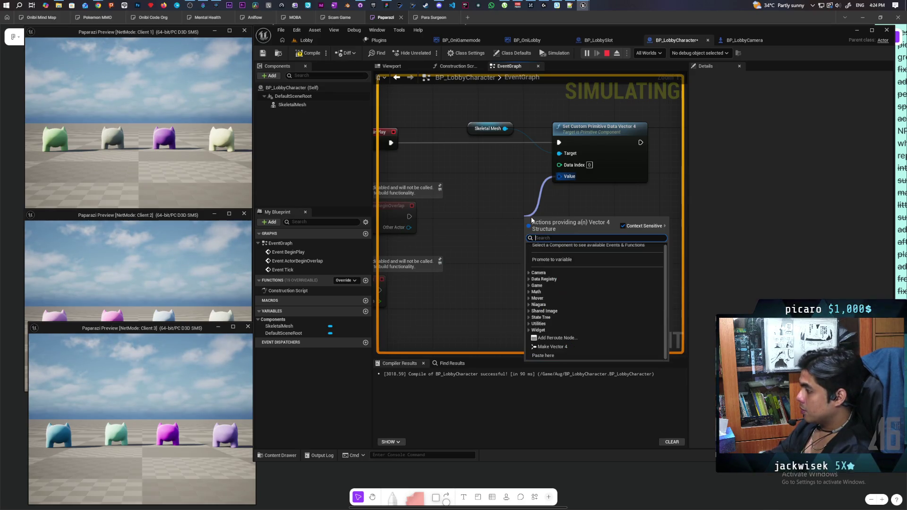
text(to line)
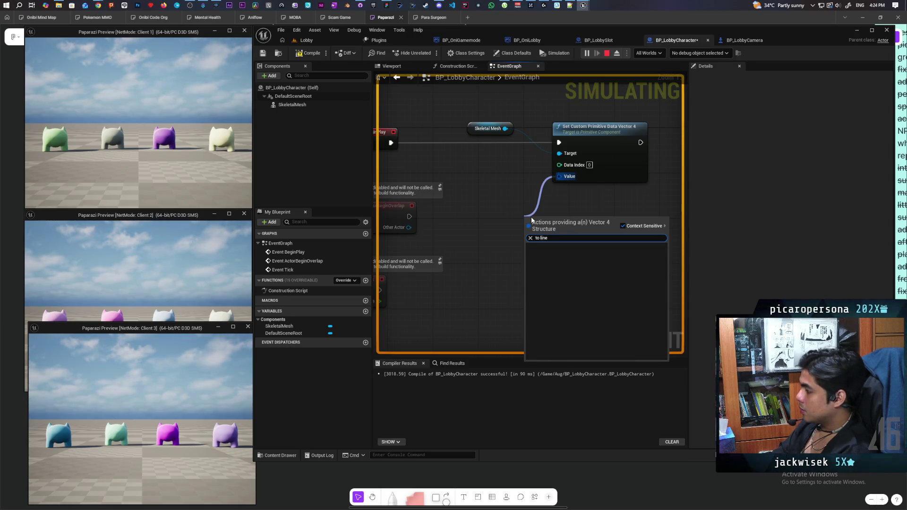
click(512, 231)
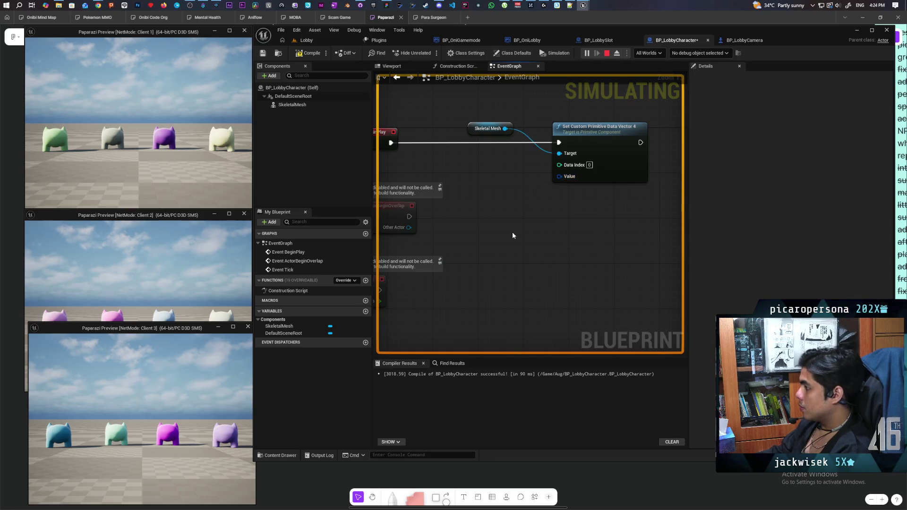
right_click(512, 232)
text(linear)
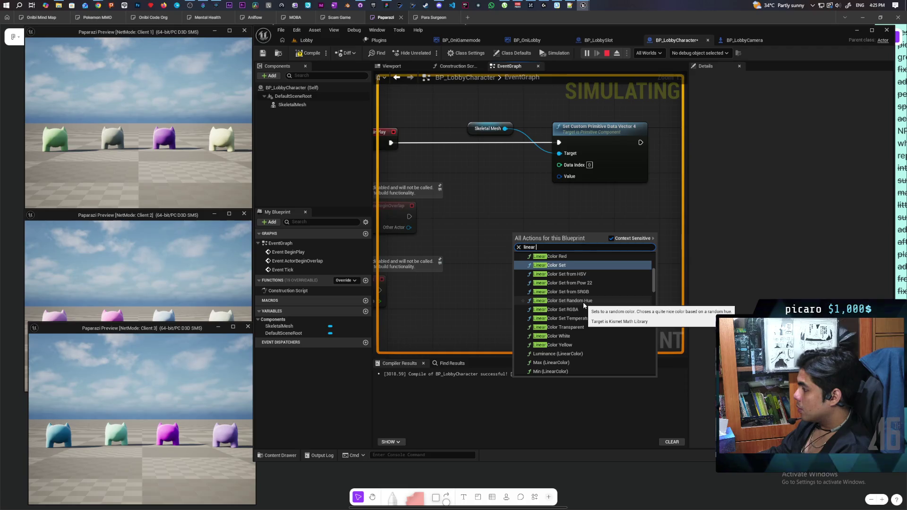
click(571, 274)
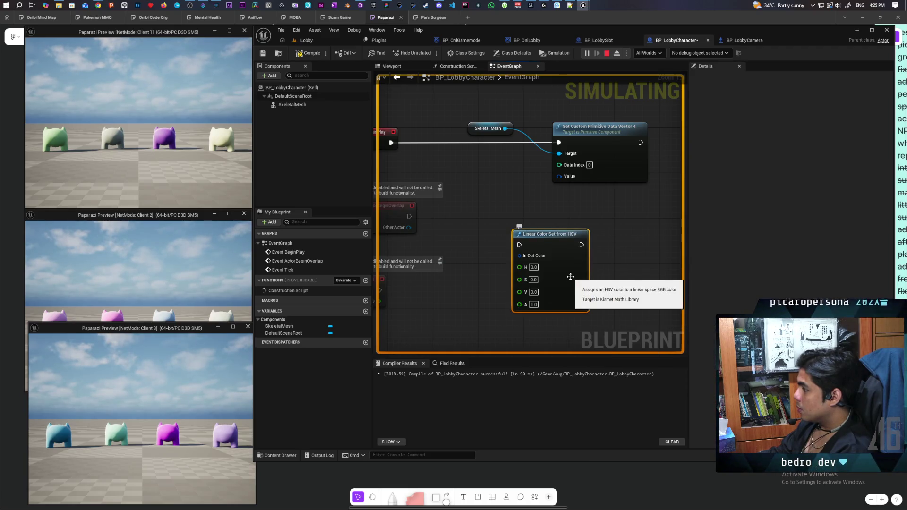
mouse_move(571, 276)
mouse_down()
mouse_move(548, 259)
mouse_move(527, 261)
mouse_up()
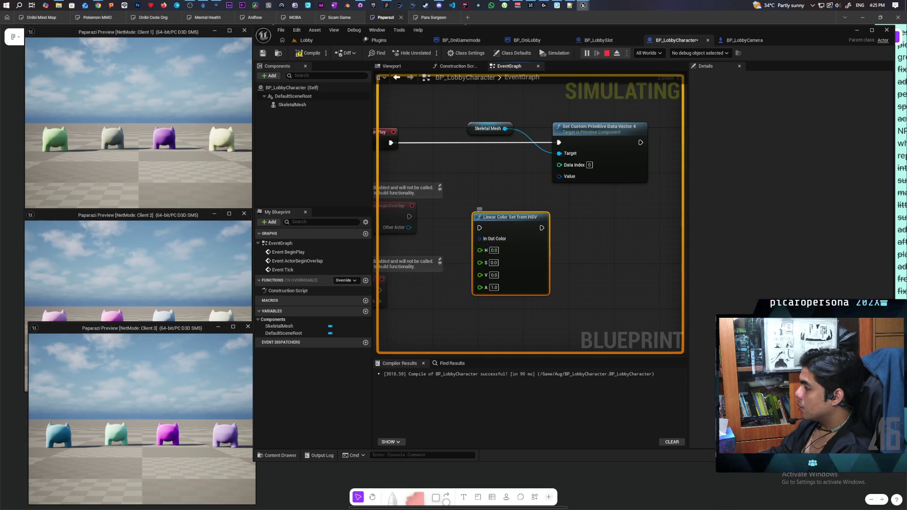
mouse_move(443, 242)
mouse_down()
mouse_move(525, 224)
mouse_move(539, 159)
mouse_move(517, 160)
mouse_up()
Add a Make Color node and connect its output to the HSV node's In Out Color
text(make)
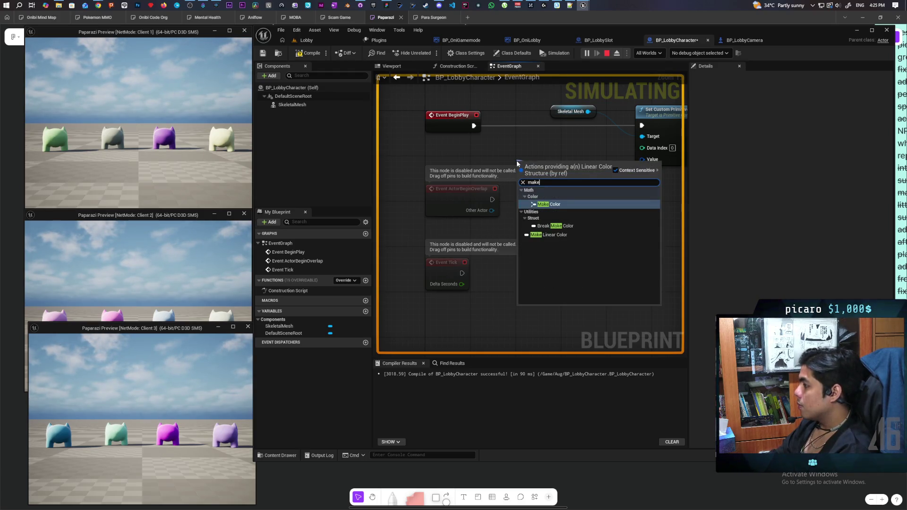
key(Return)
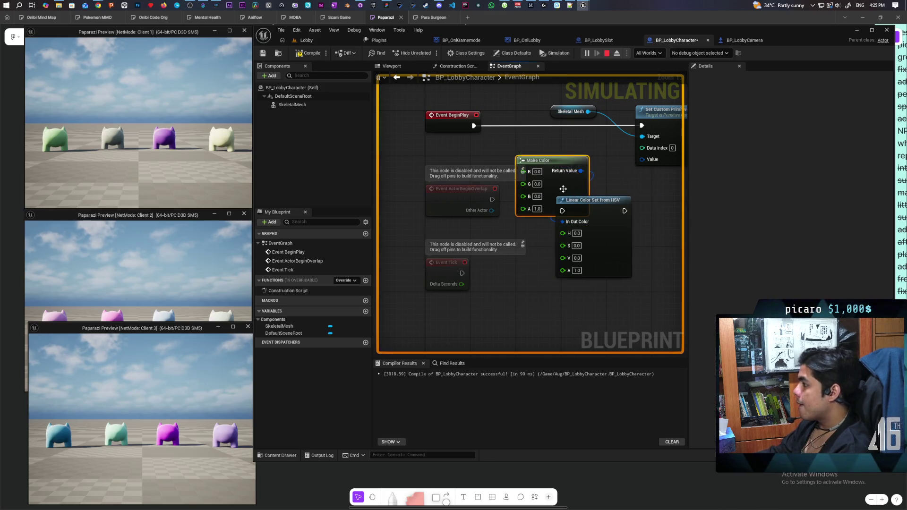
drag(516, 161, 488, 144)
drag(554, 155, 659, 163)
click(515, 212)
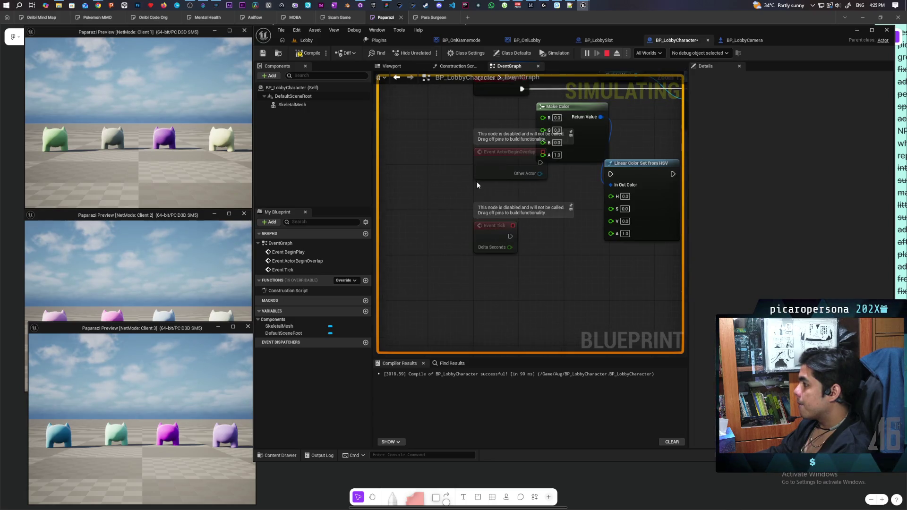
Move the disabled overlap and tick events out of the way and tidy Make Color's position
drag(477, 181, 501, 250)
mouse_move(489, 167)
mouse_down()
mouse_move(466, 226)
mouse_move(470, 239)
mouse_up()
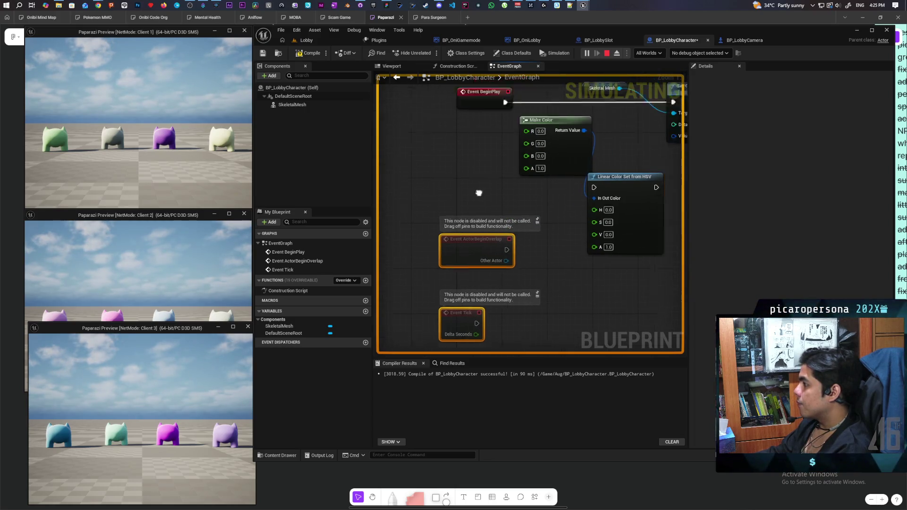
mouse_move(498, 203)
mouse_down()
mouse_move(464, 214)
mouse_move(478, 218)
mouse_up()
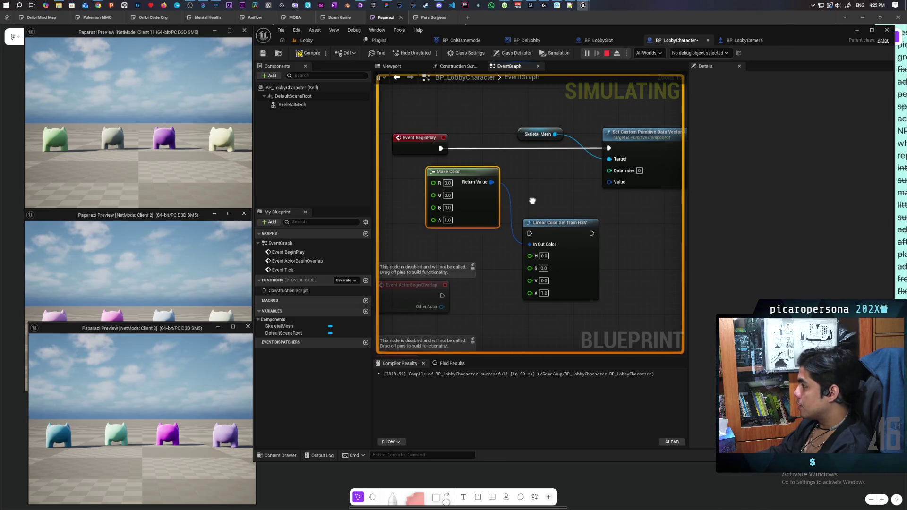
drag(532, 200, 489, 208)
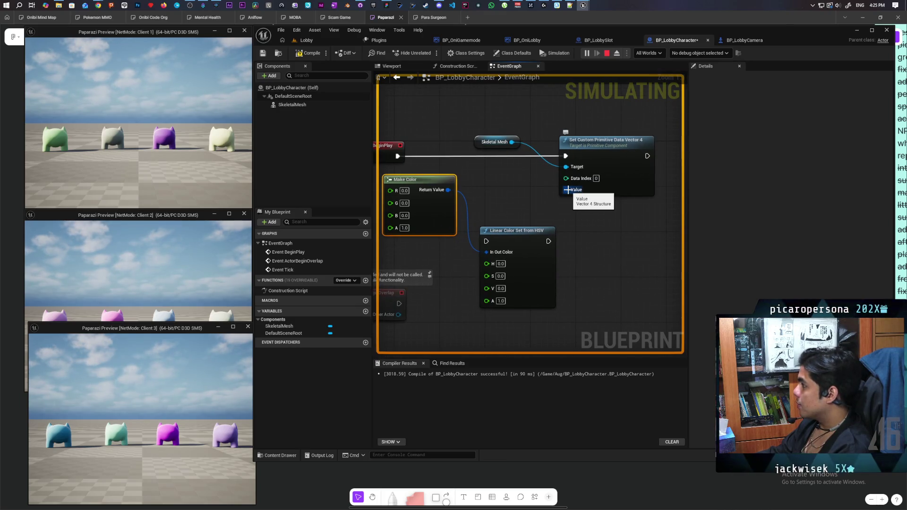
mouse_move(522, 202)
mouse_down()
mouse_move(558, 186)
mouse_move(523, 199)
mouse_up()
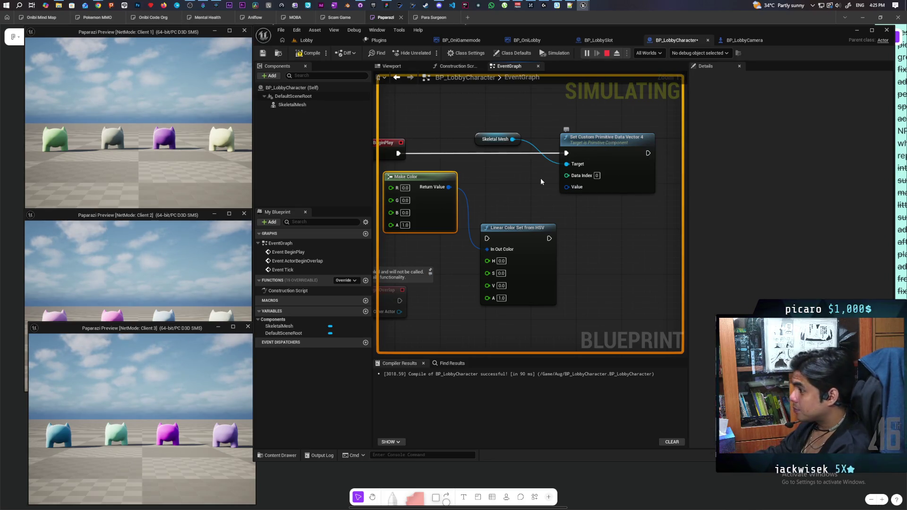
click(537, 182)
mouse_move(509, 199)
mouse_down()
mouse_move(524, 185)
mouse_move(521, 211)
mouse_up()
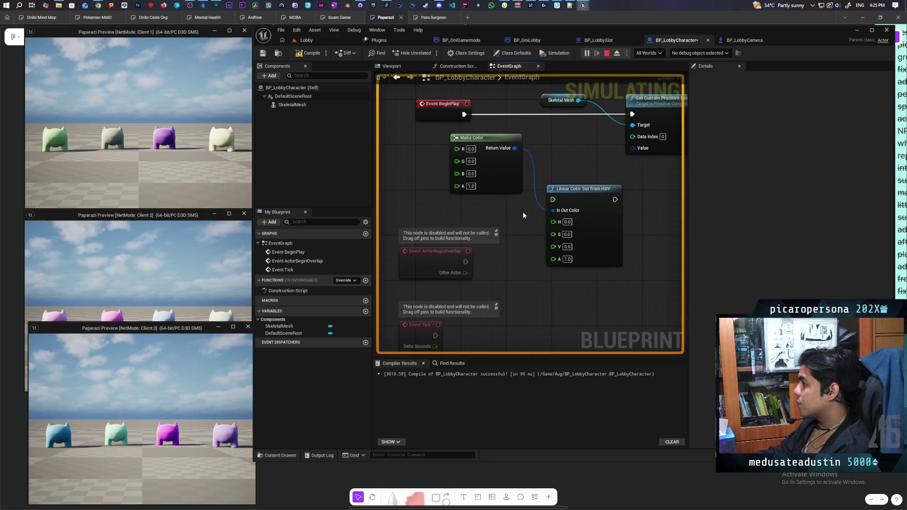
drag(515, 243, 461, 247)
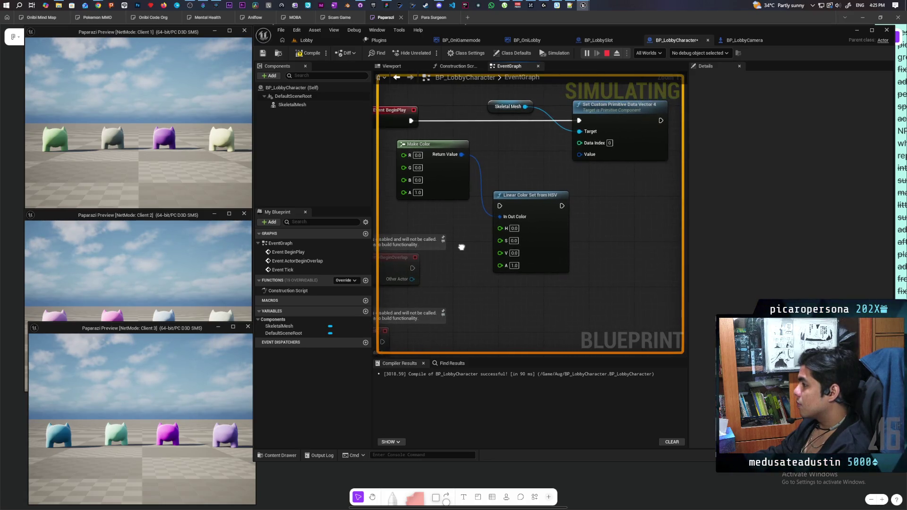
Add an HSV to RGB (Vector) node, leaving it disconnected from the Value pin
right_click(482, 301)
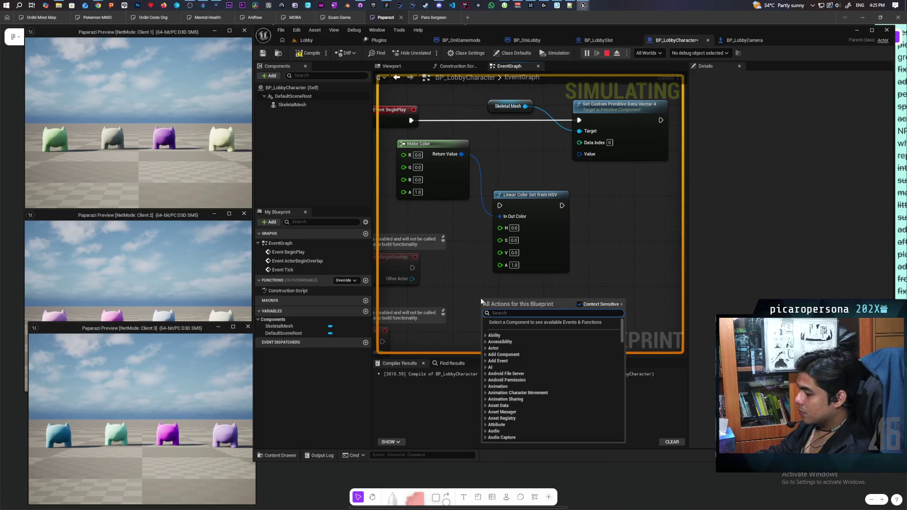
text(hsv)
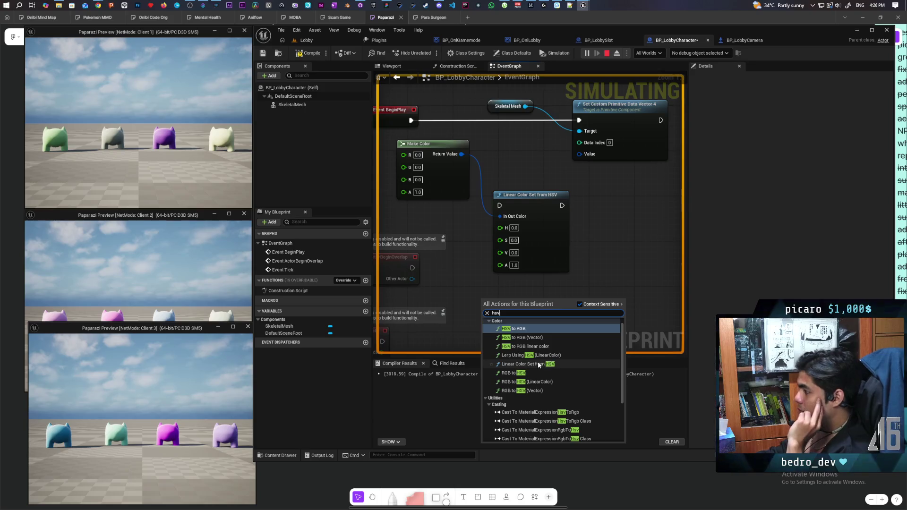
click(545, 336)
mouse_move(533, 313)
mouse_down()
mouse_move(580, 187)
mouse_move(580, 154)
mouse_up()
right_click(581, 154)
click(614, 169)
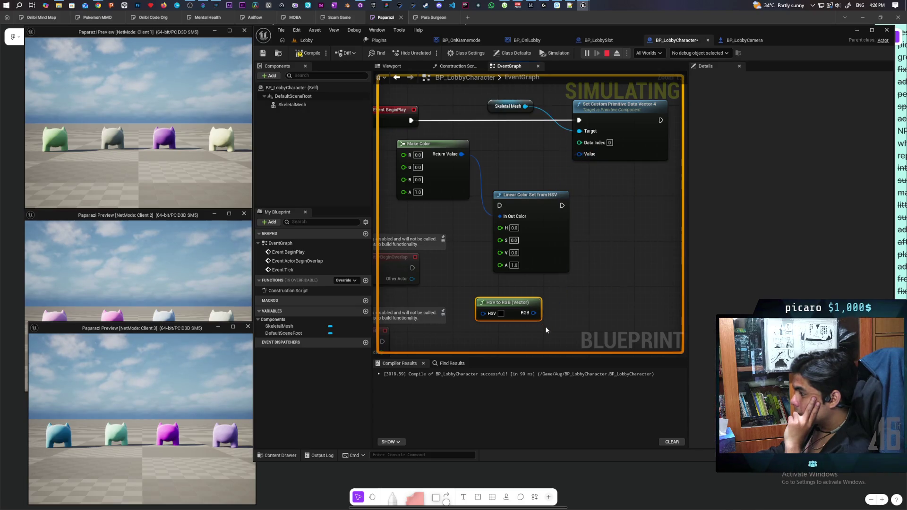
click(545, 326)
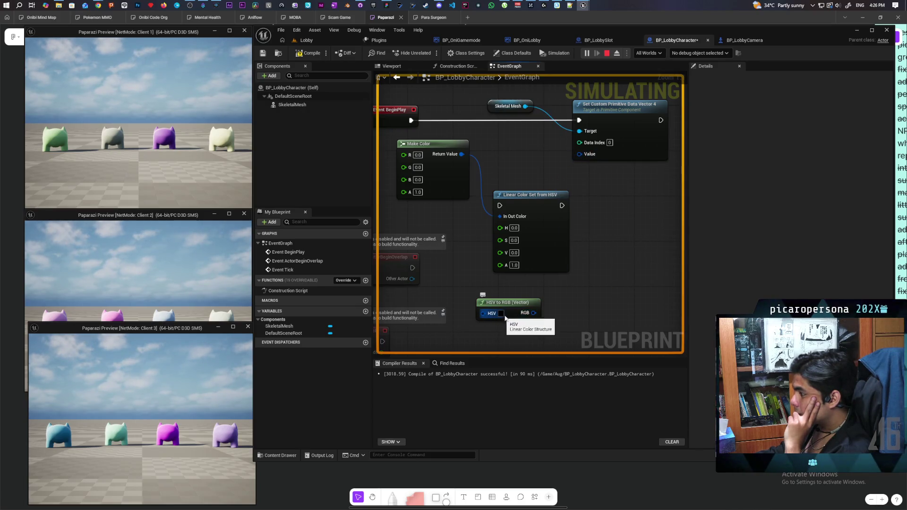
Delete the Make Color and HSV color nodes, then split the RGB output and Value input pins
drag(520, 163, 449, 224)
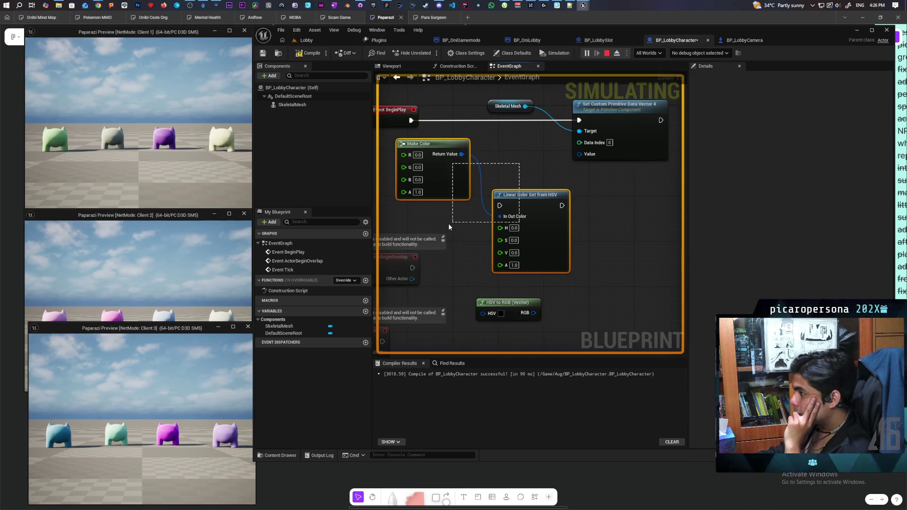
key(Delete)
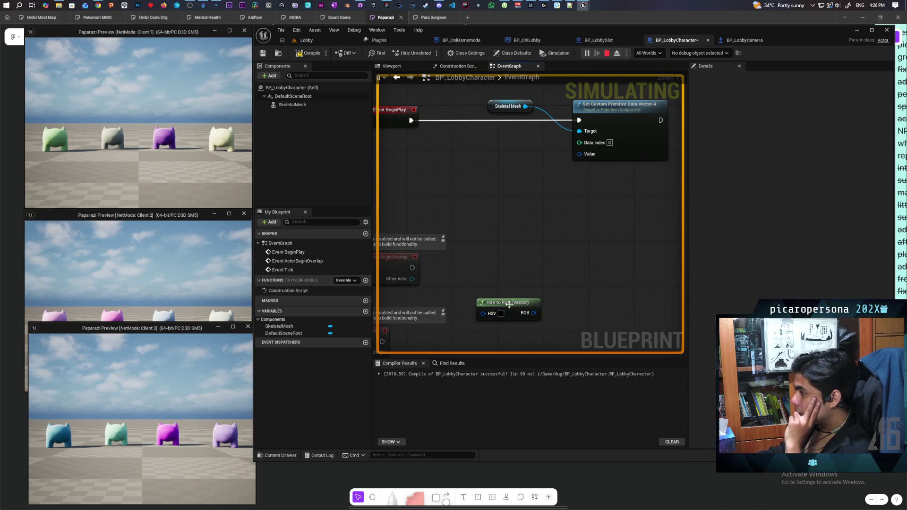
drag(511, 300, 453, 141)
right_click(477, 154)
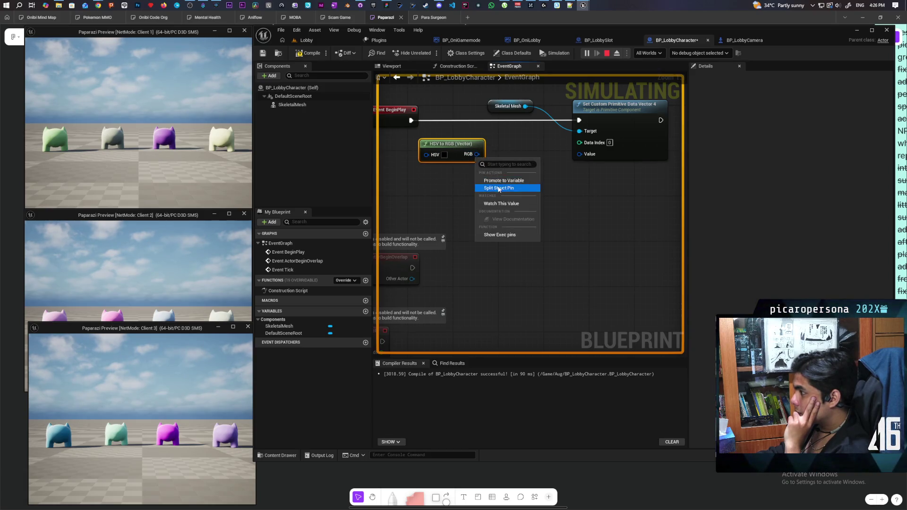
click(518, 189)
right_click(579, 154)
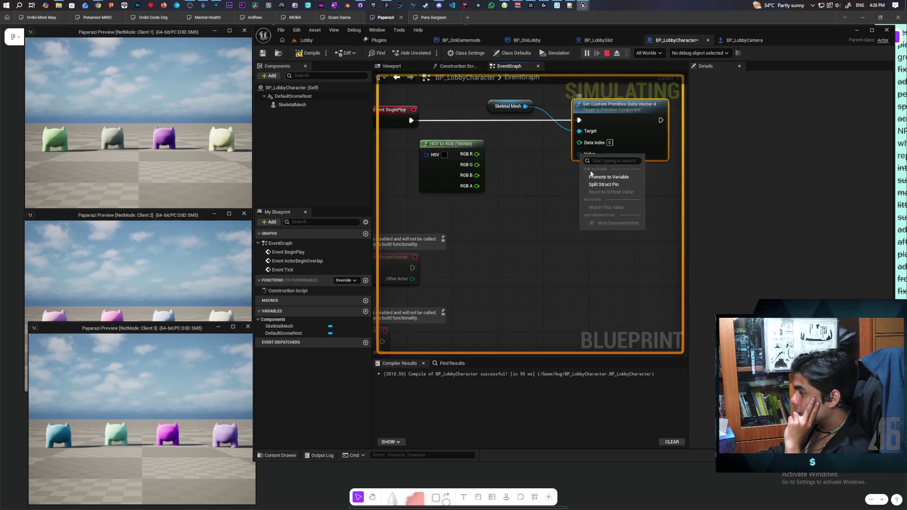
click(610, 182)
Wire RGB channels R, G, B, A into Value X, Y, Z, W
mouse_move(476, 154)
mouse_down()
mouse_move(579, 154)
mouse_move(579, 166)
mouse_up()
drag(477, 175, 579, 178)
drag(476, 186, 580, 186)
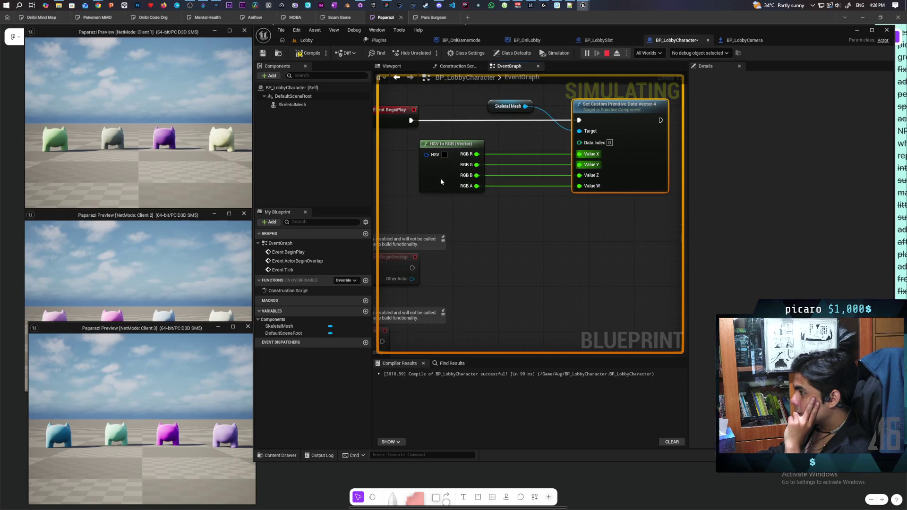
drag(440, 177, 509, 179)
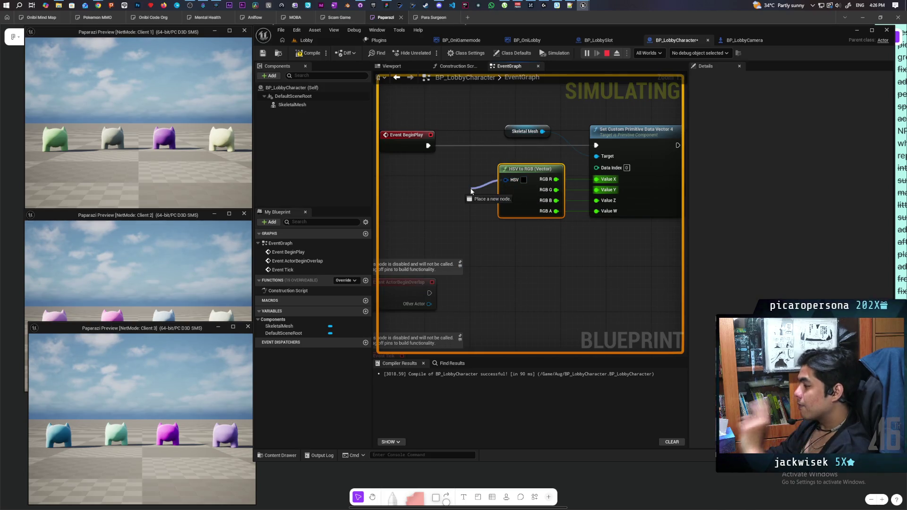
click(484, 187)
Split the HSV input and set its G and B channels to 1.0
right_click(505, 182)
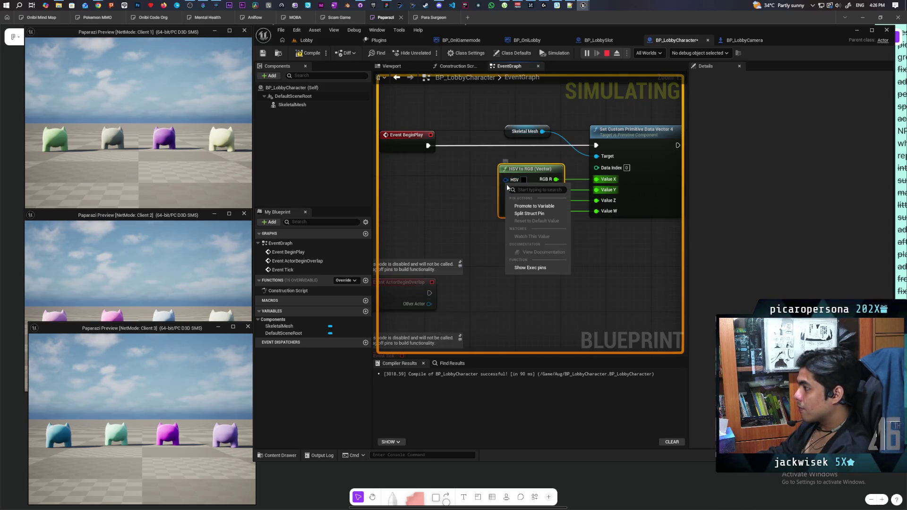
click(529, 203)
drag(489, 219, 491, 238)
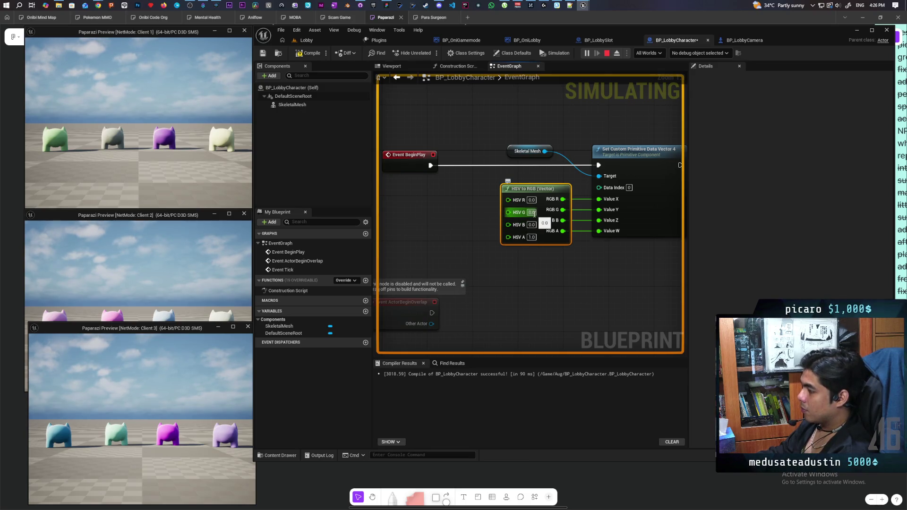
click(534, 214)
text(1)
click(522, 271)
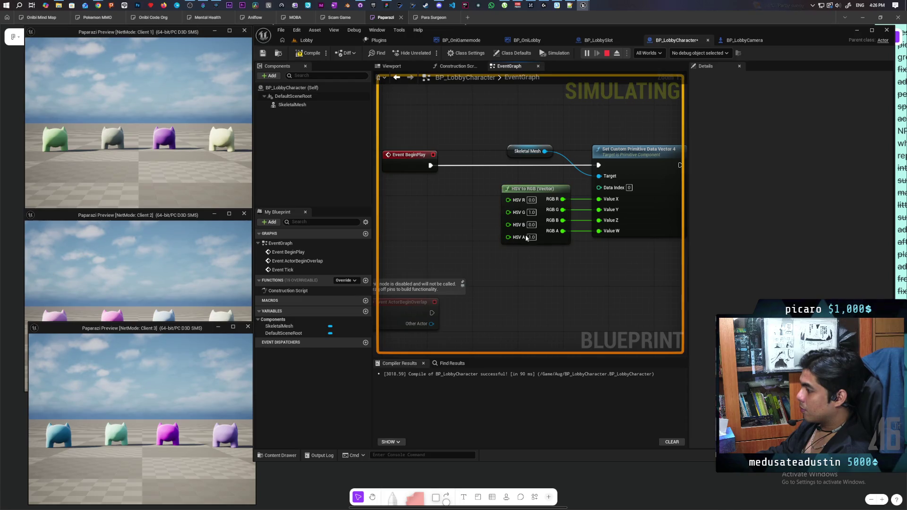
click(532, 225)
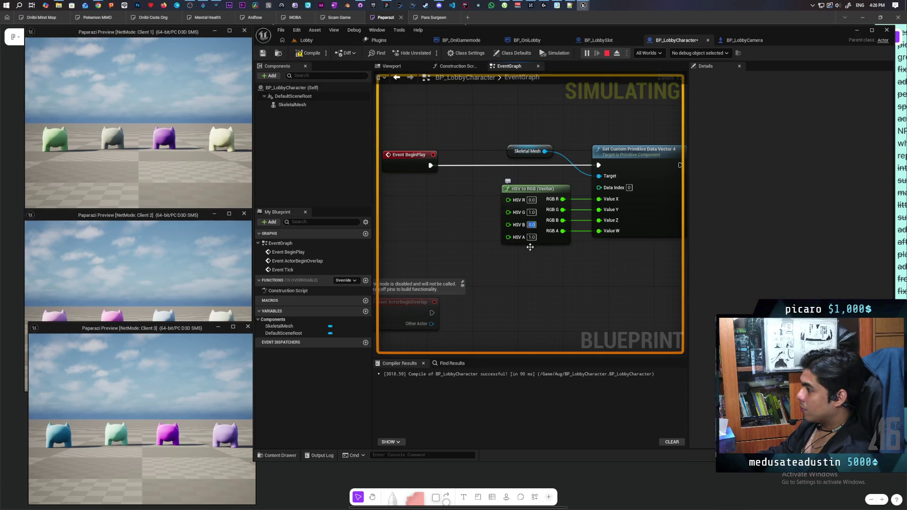
text(1)
click(528, 263)
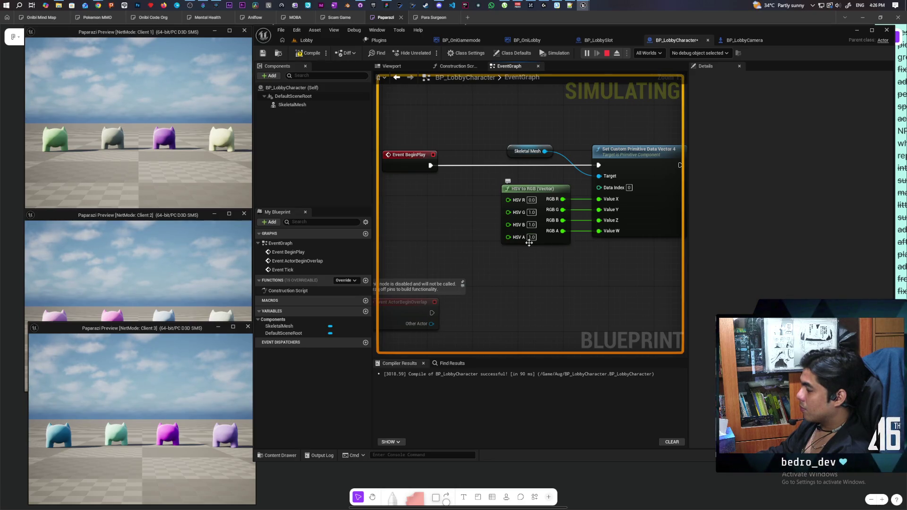
Feed a new Random Float node into HSV R and compile the character blueprint
right_click(415, 208)
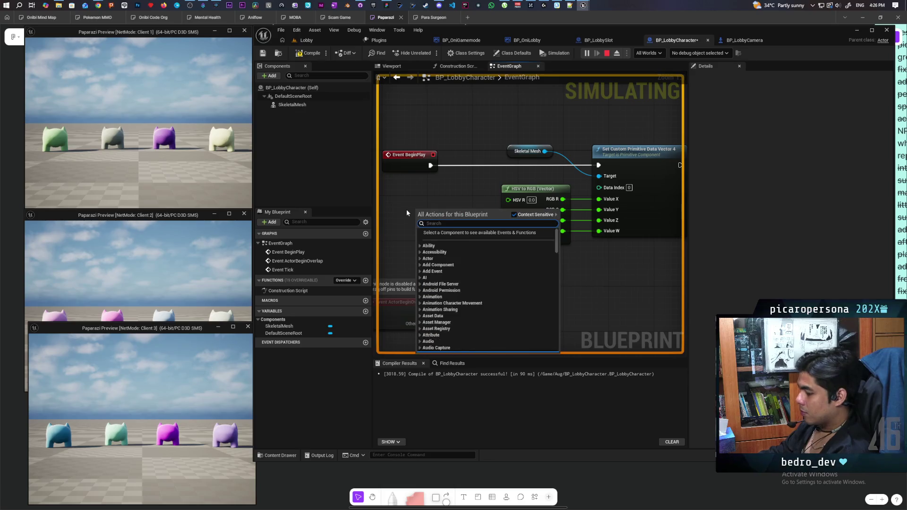
text(random)
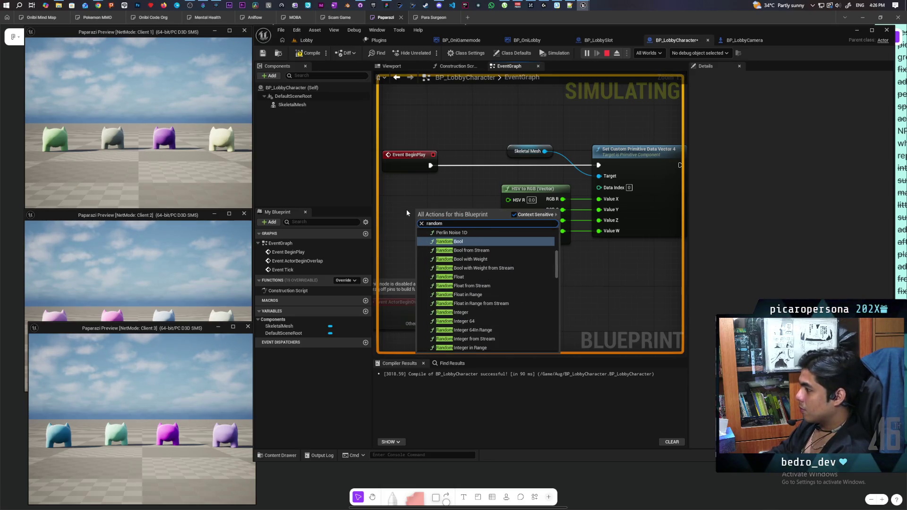
click(487, 277)
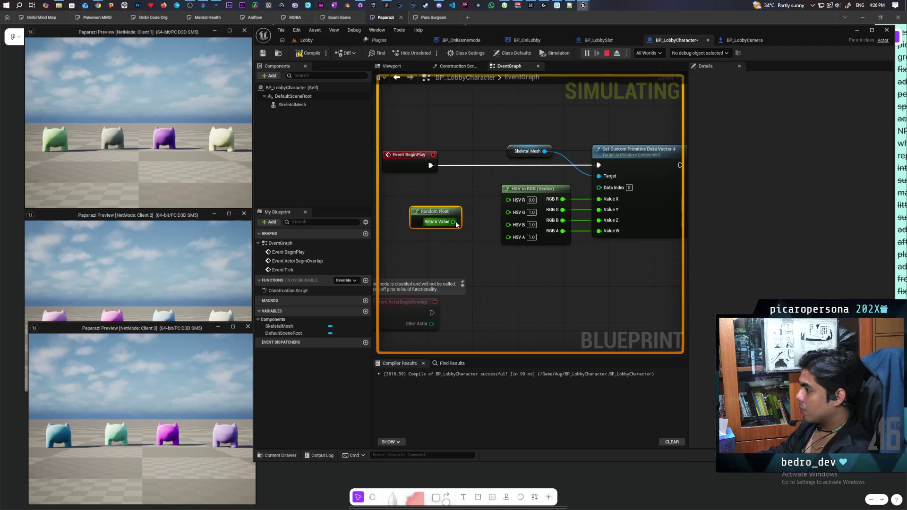
drag(456, 225, 508, 199)
click(309, 53)
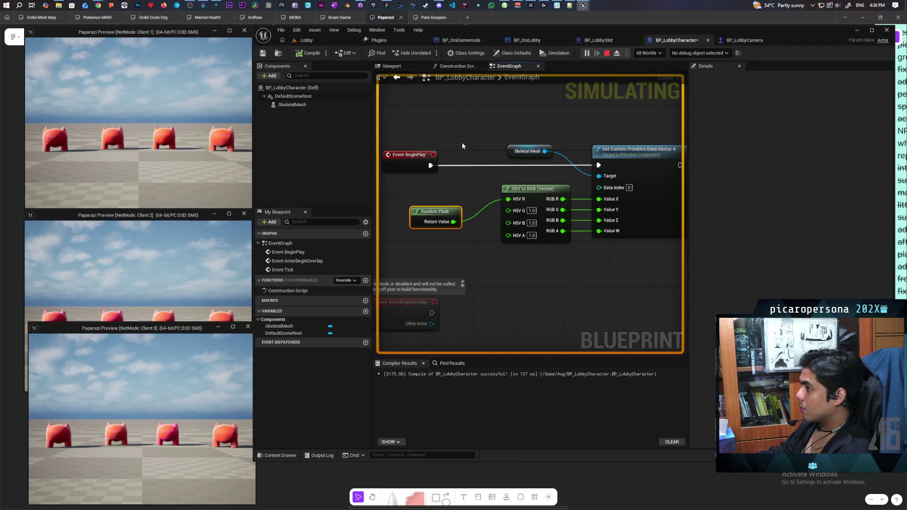
Check the red characters in the Lobby, stop the simulation, and return to BP_LobbyCharacter
click(312, 40)
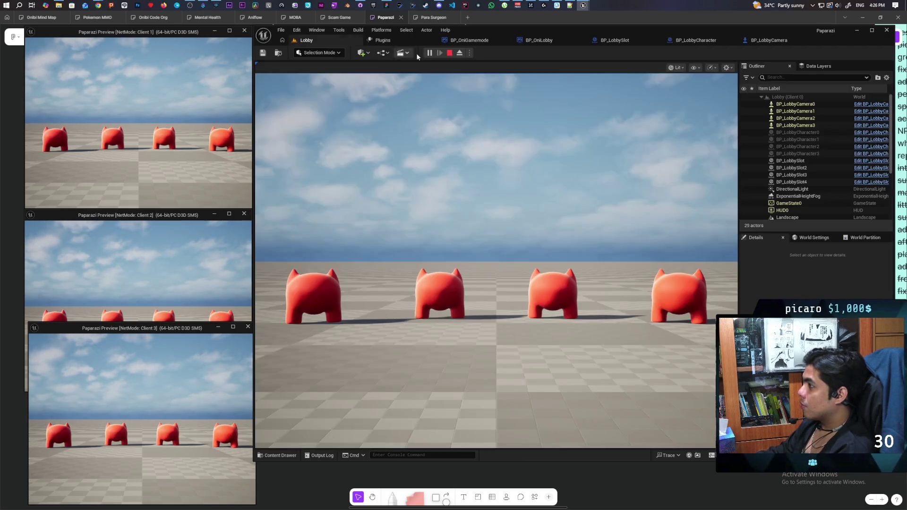
click(768, 41)
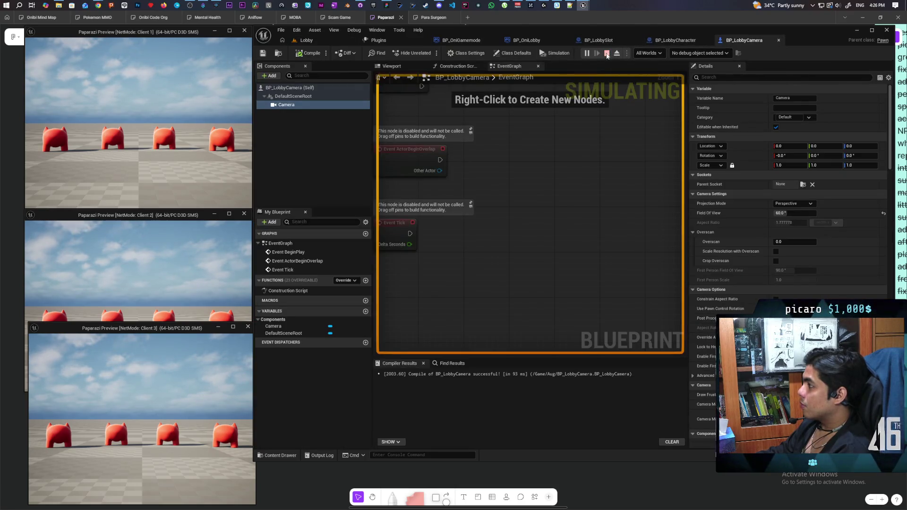
click(607, 53)
click(675, 40)
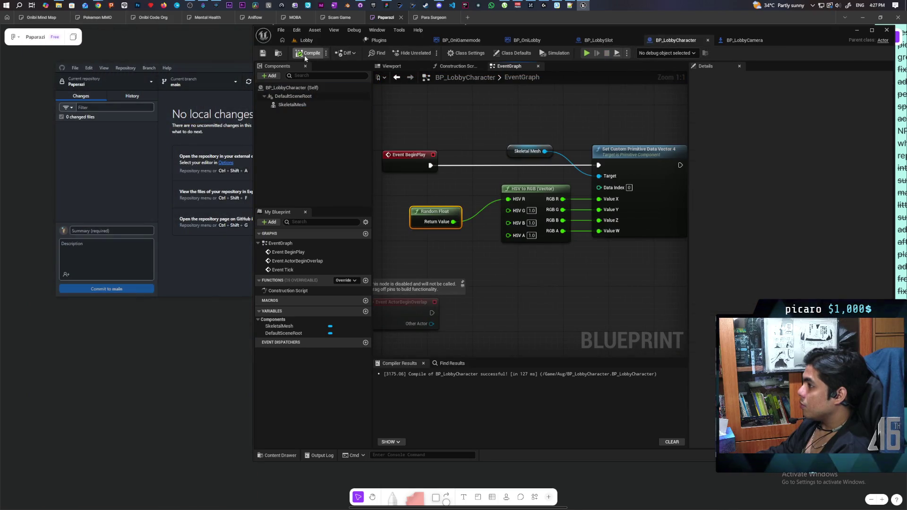
Play-test the character colours in the Lobby, stop, and return to BP_LobbyCharacter
click(307, 40)
click(429, 53)
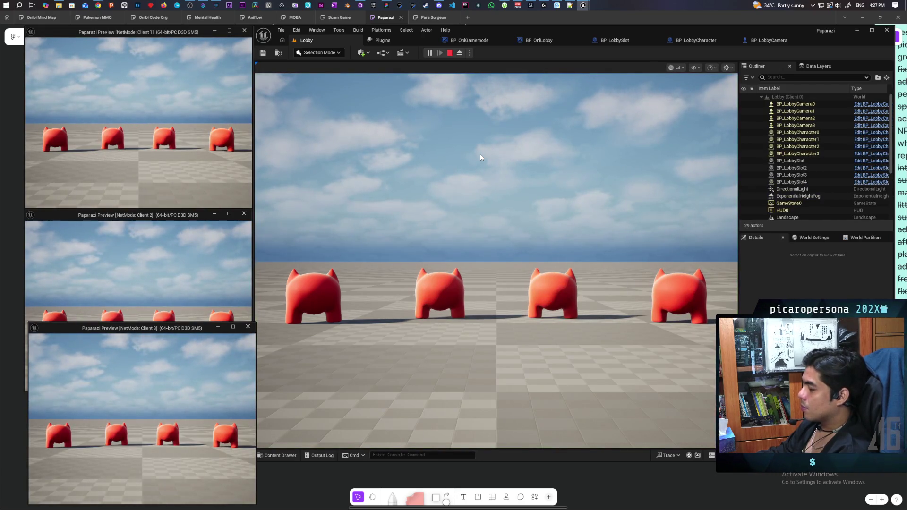
key(Escape)
click(769, 40)
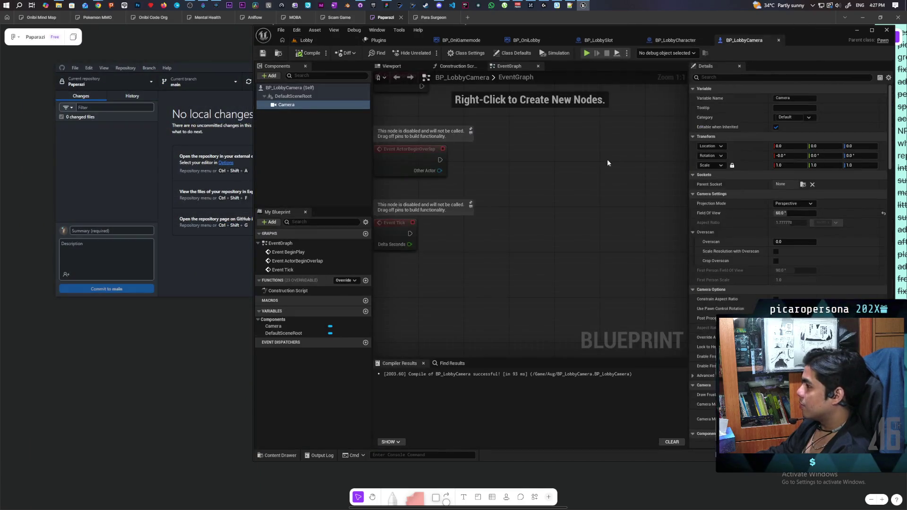
click(669, 41)
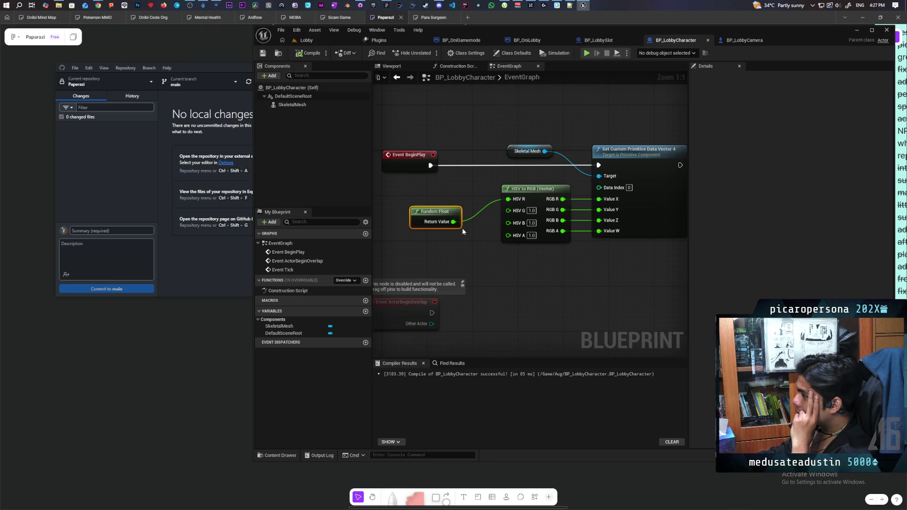
Delete the Random Float node, leaving HSV R unconnected at 0.0
drag(454, 227, 508, 199)
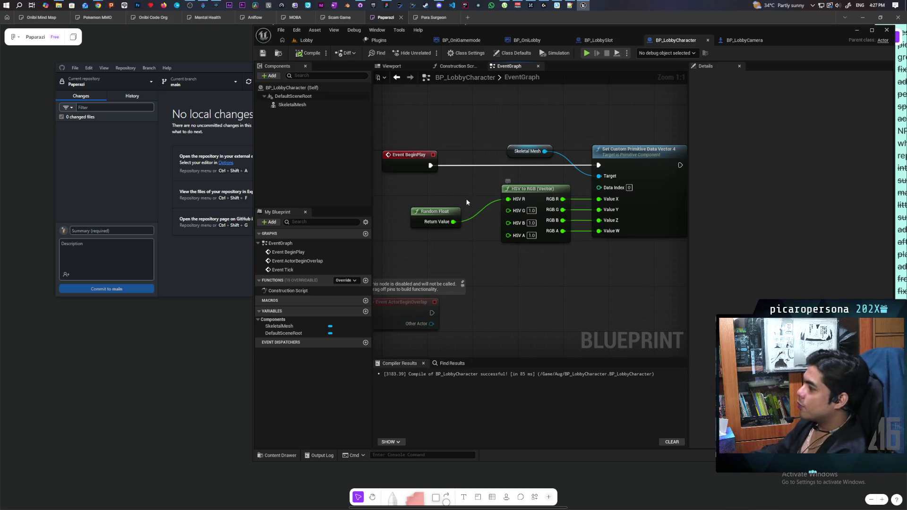
click(441, 227)
key(Delete)
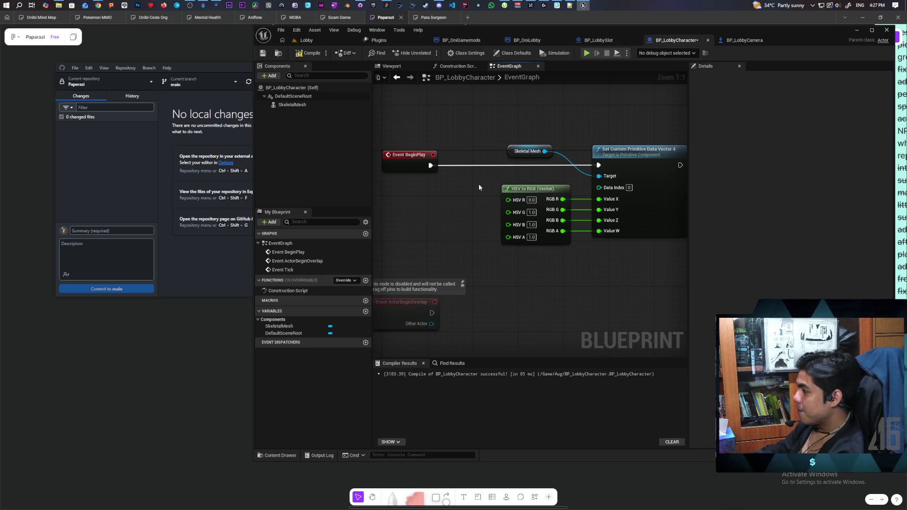
Add a Random Float in Range node with Max 360 and wire its Return Value into HSV R
drag(508, 200, 465, 205)
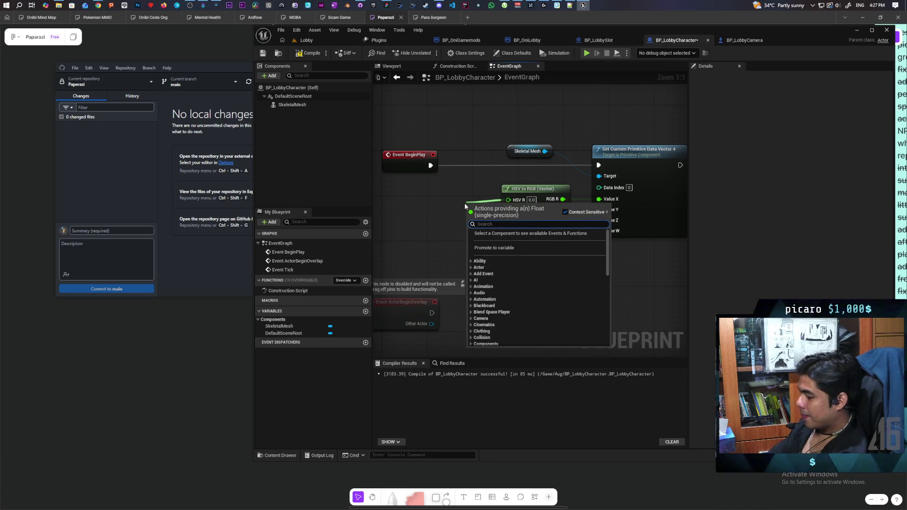
text(random)
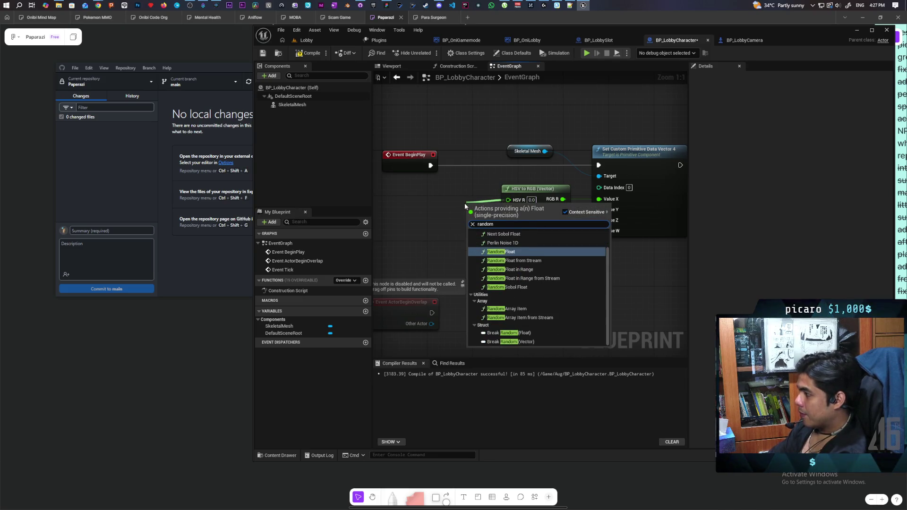
key(Down)
key(Down)
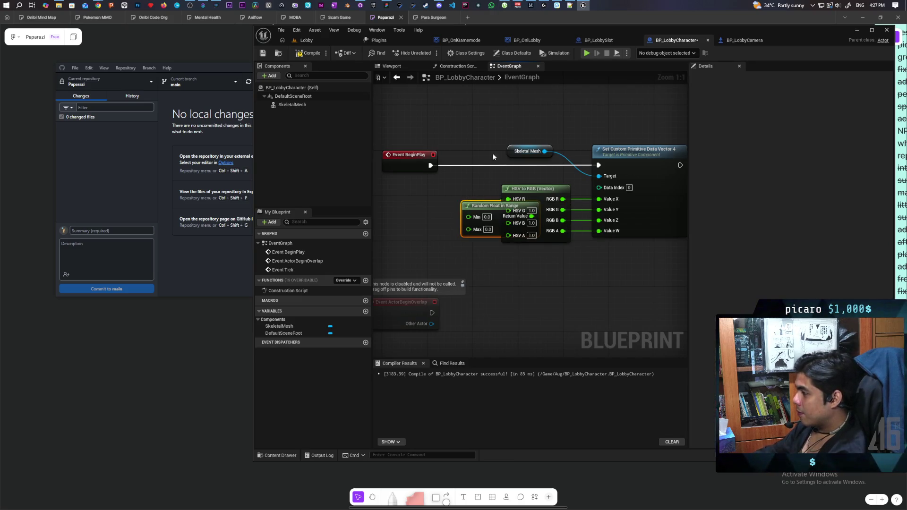
drag(481, 209, 425, 189)
click(431, 212)
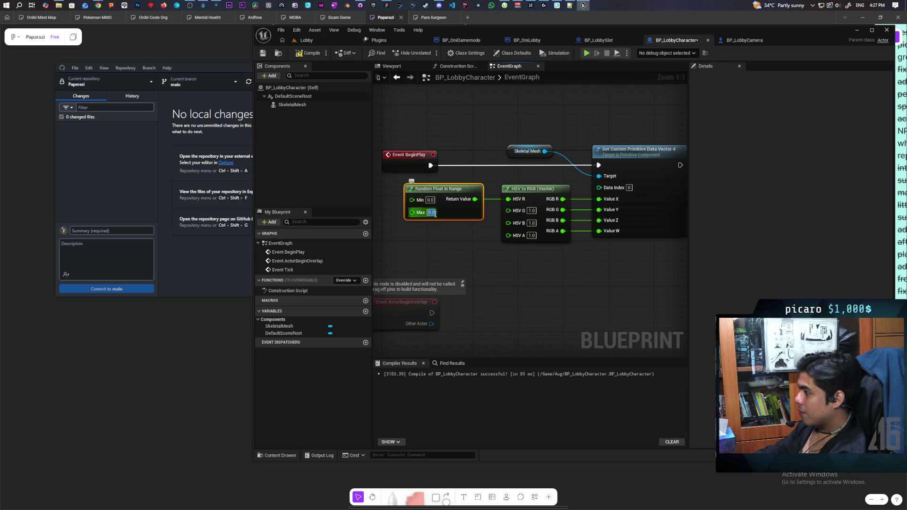
text(360)
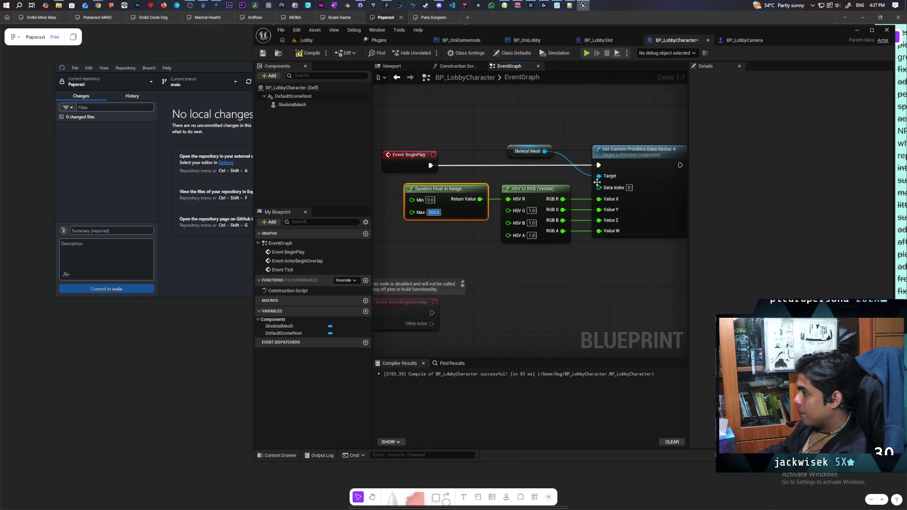
drag(480, 199, 508, 199)
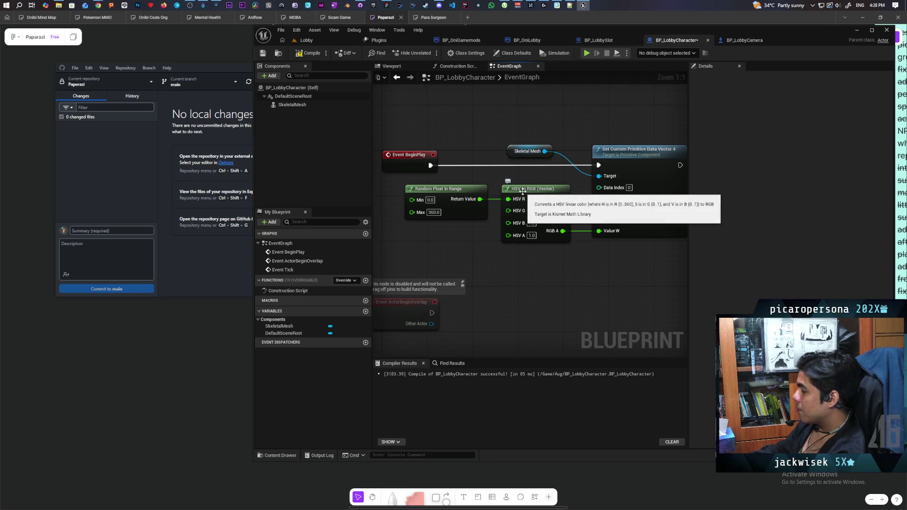
Compile the character blueprint and play-test the Lobby level to check character colours
click(311, 53)
click(319, 42)
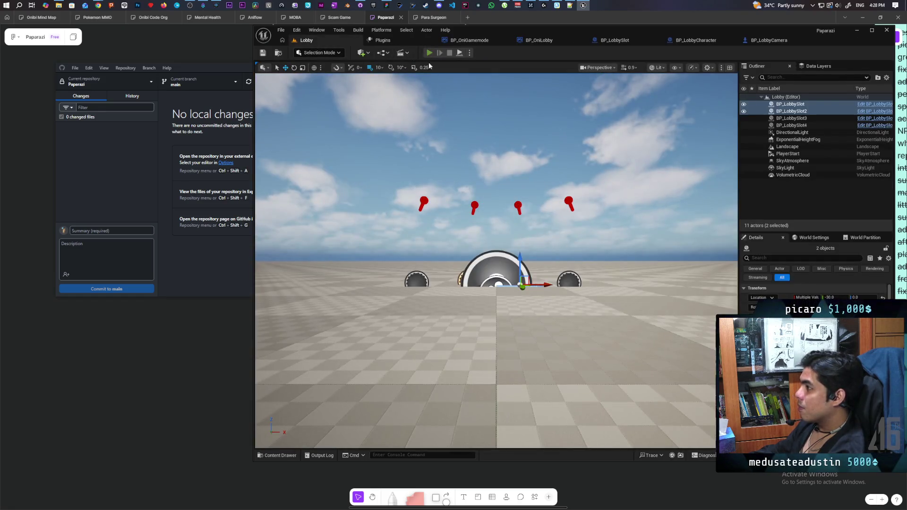
click(429, 53)
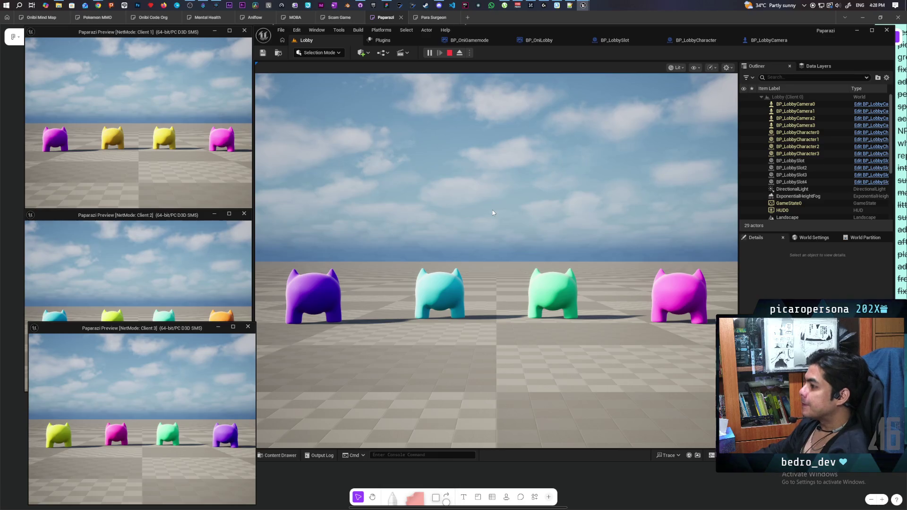
key(Escape)
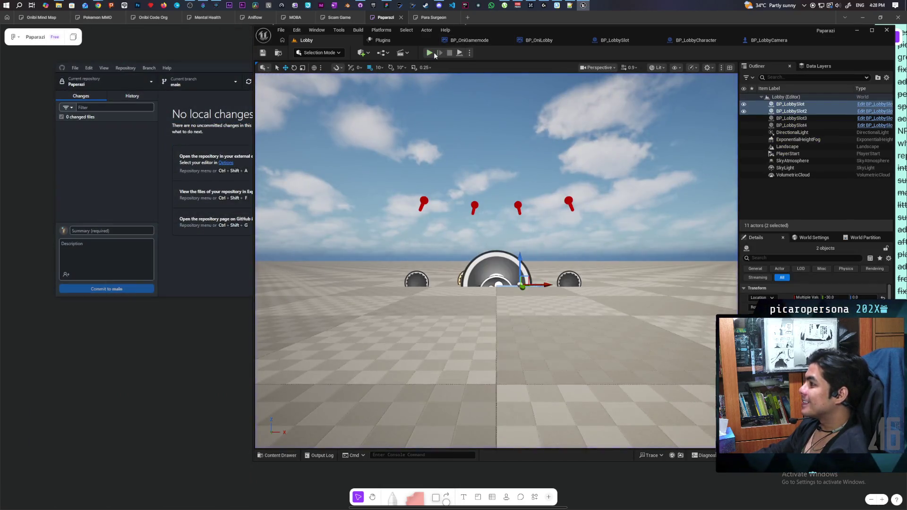
Rerun the lobby play session with three clients several times to compare colours
key(alt+p)
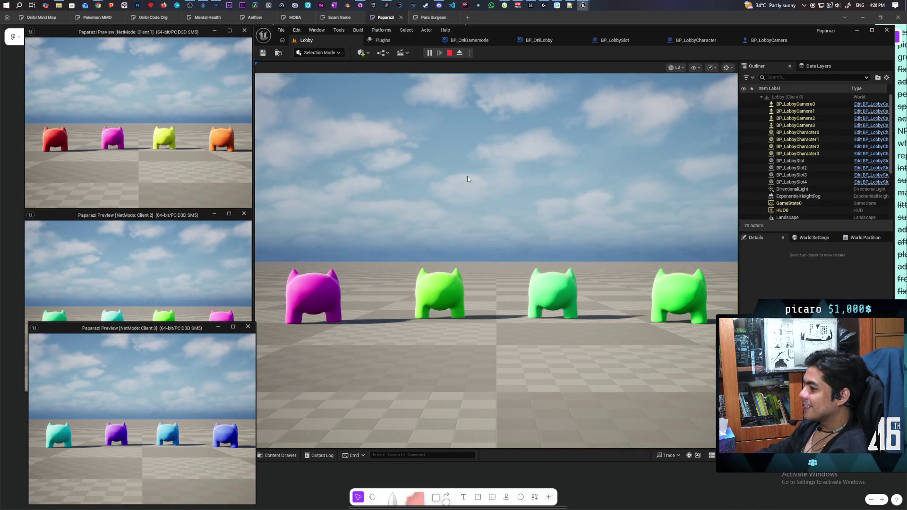
key(Escape)
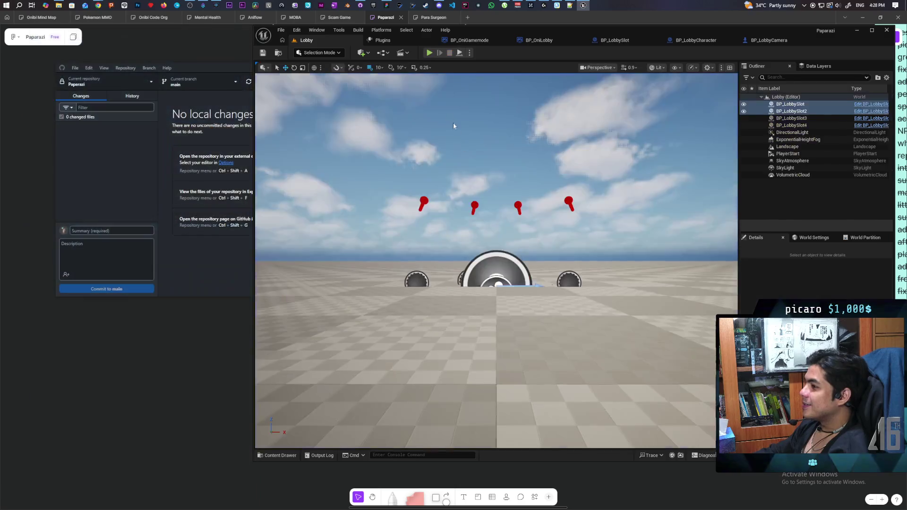
click(431, 54)
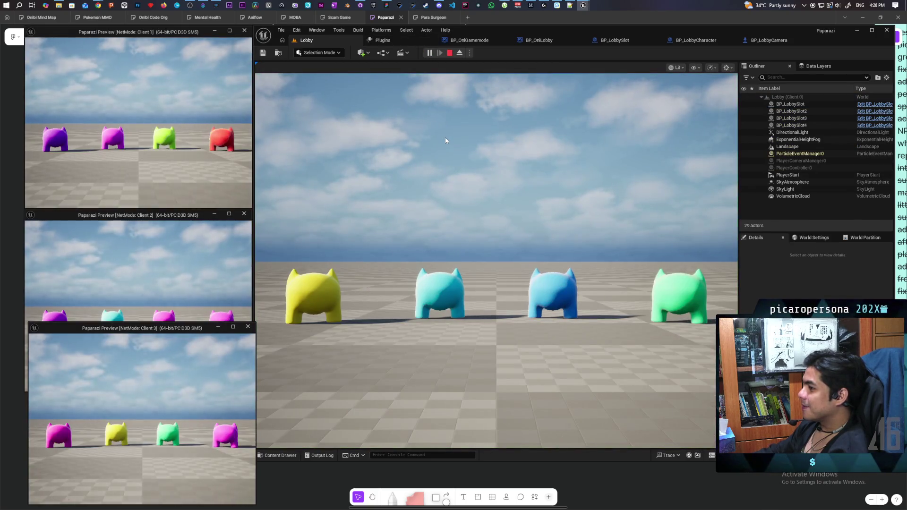
key(Escape)
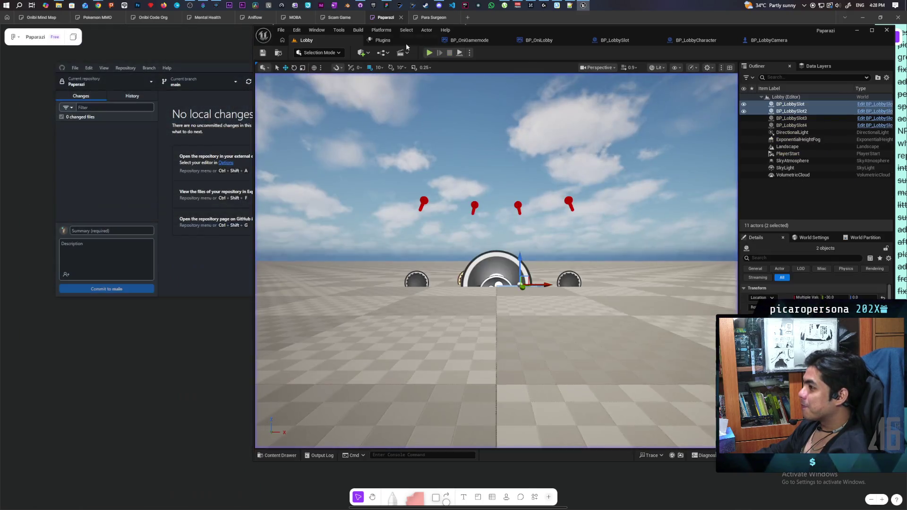
key(alt+p)
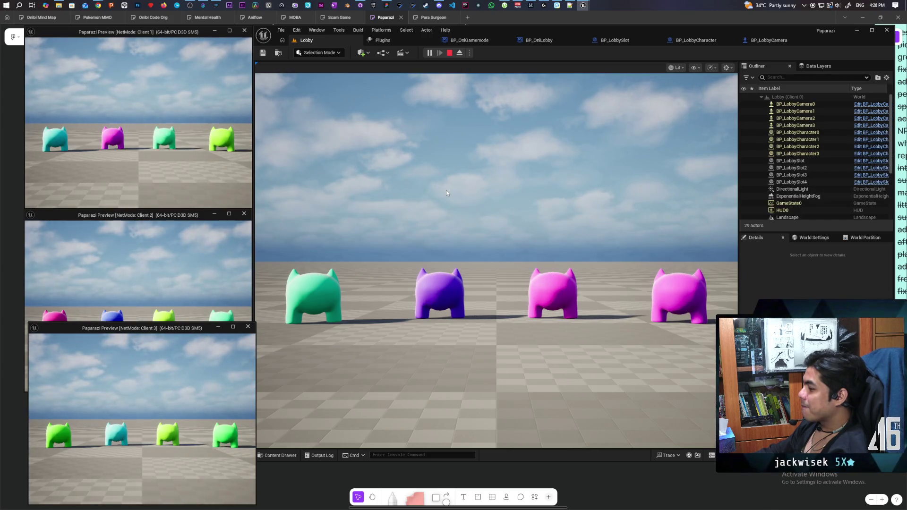
key(Escape)
Add a Switch Has Authority node after BeginPlay in the character's event graph
click(695, 40)
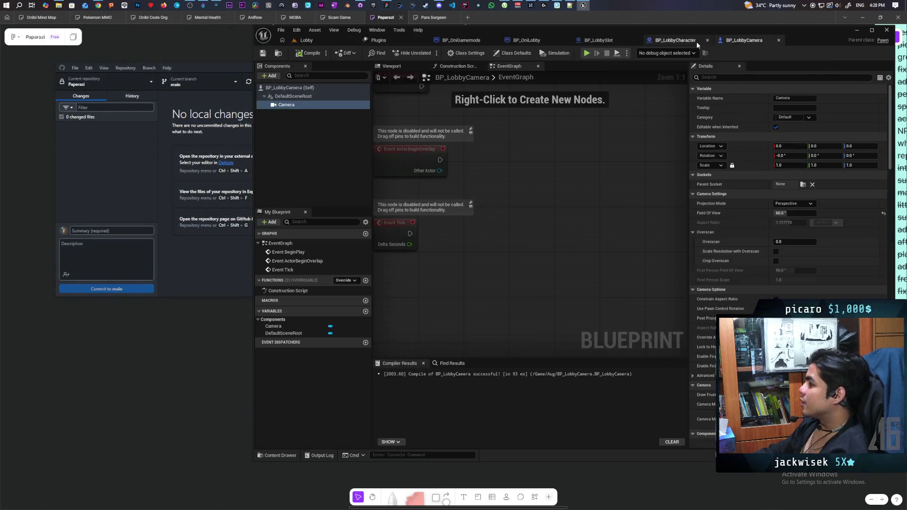
scroll(483, 134, down, 5)
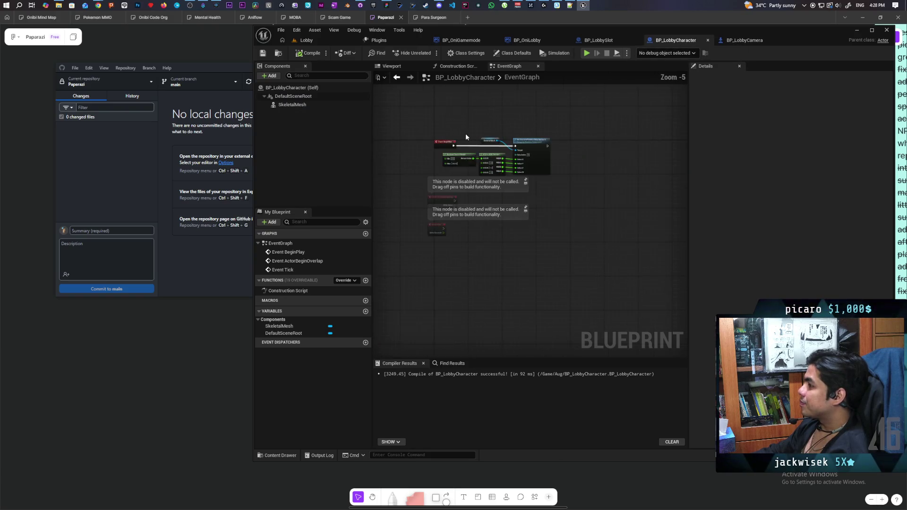
scroll(466, 137, up, 3)
drag(533, 140, 467, 159)
scroll(491, 152, up, 2)
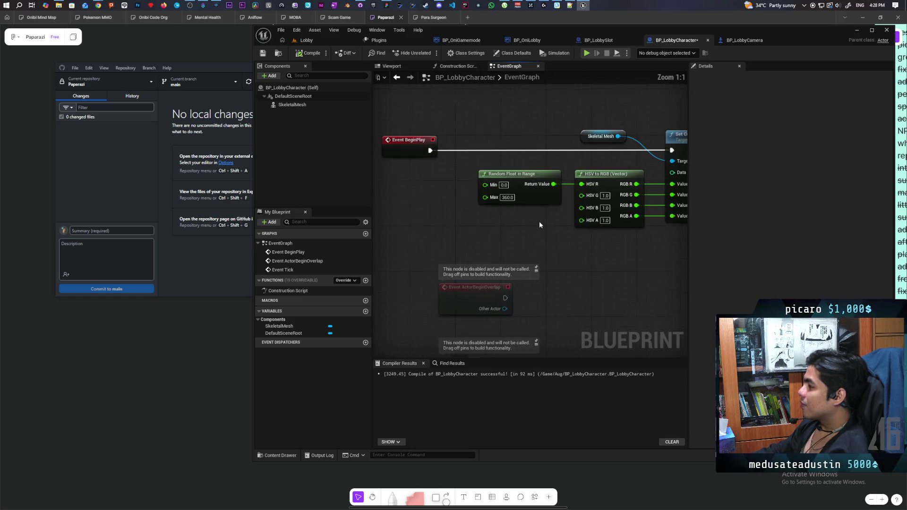
drag(528, 198, 459, 213)
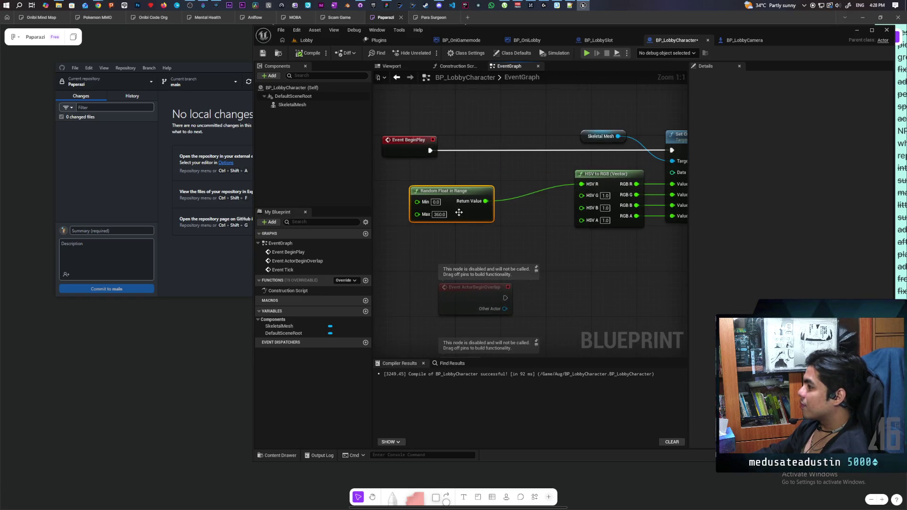
right_click(452, 159)
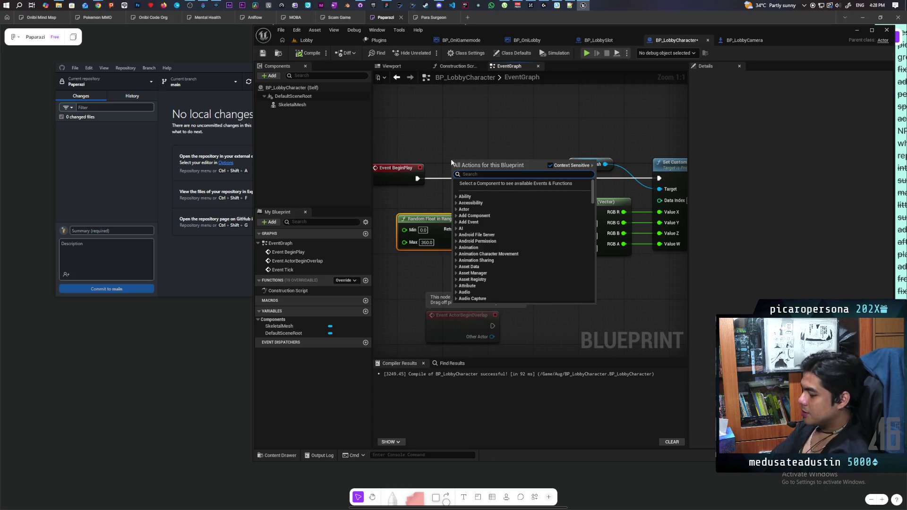
text(has authori)
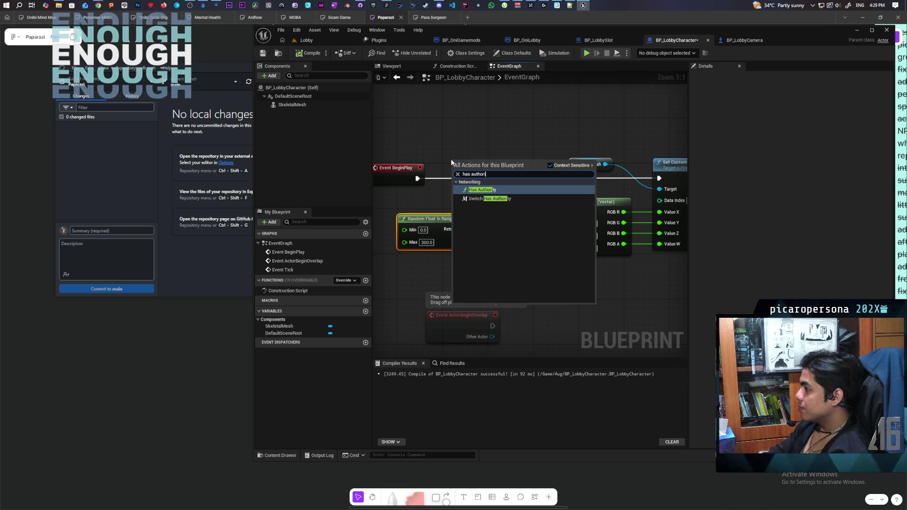
key(Down)
key(Return)
drag(451, 161, 449, 178)
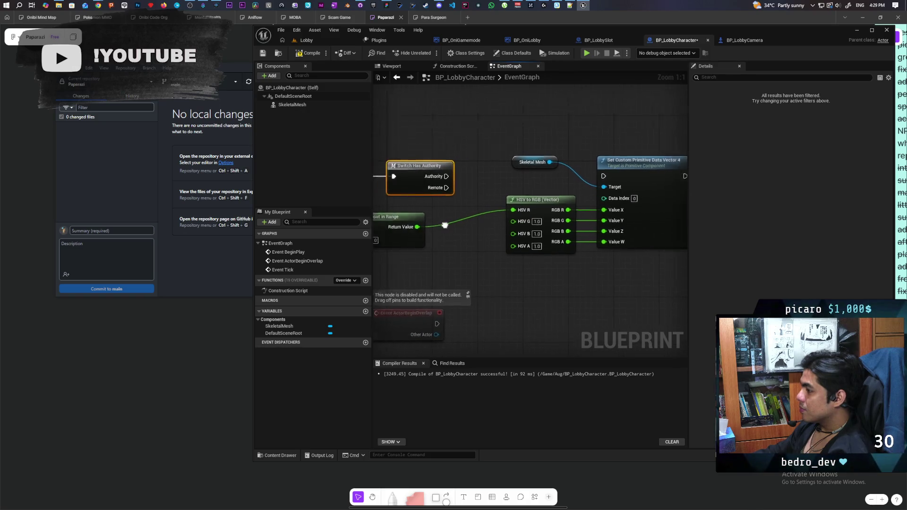
Promote the random float to a Hue variable set on the authority branch, unhooking HSV R
drag(432, 229, 474, 265)
click(501, 303)
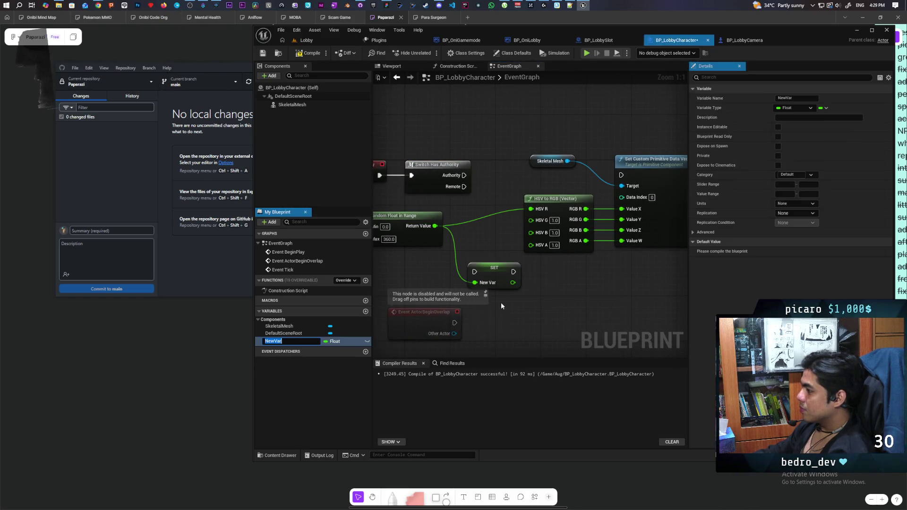
text(Hue)
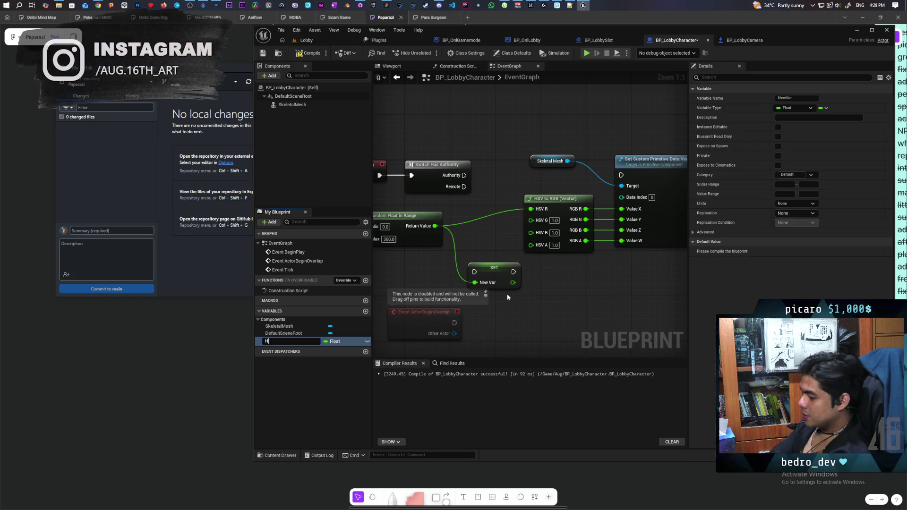
key(Return)
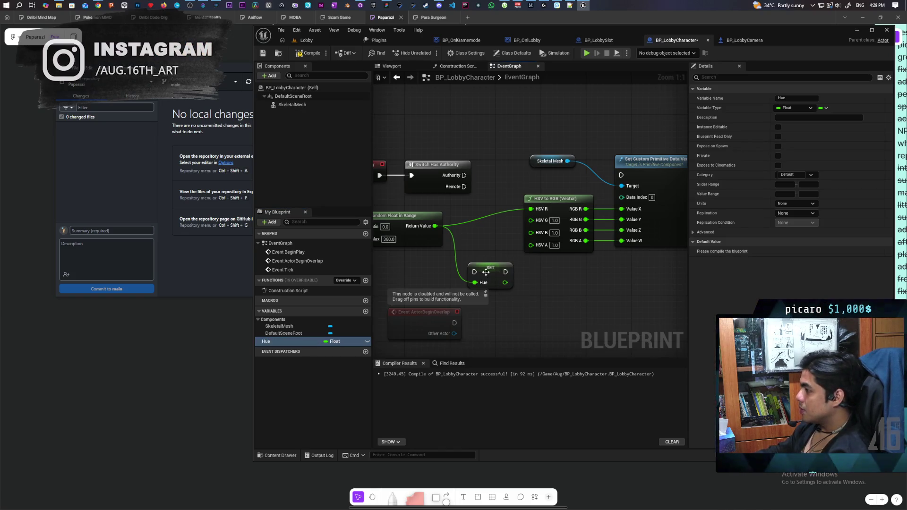
mouse_move(490, 274)
mouse_down()
mouse_move(498, 179)
mouse_move(486, 175)
mouse_up()
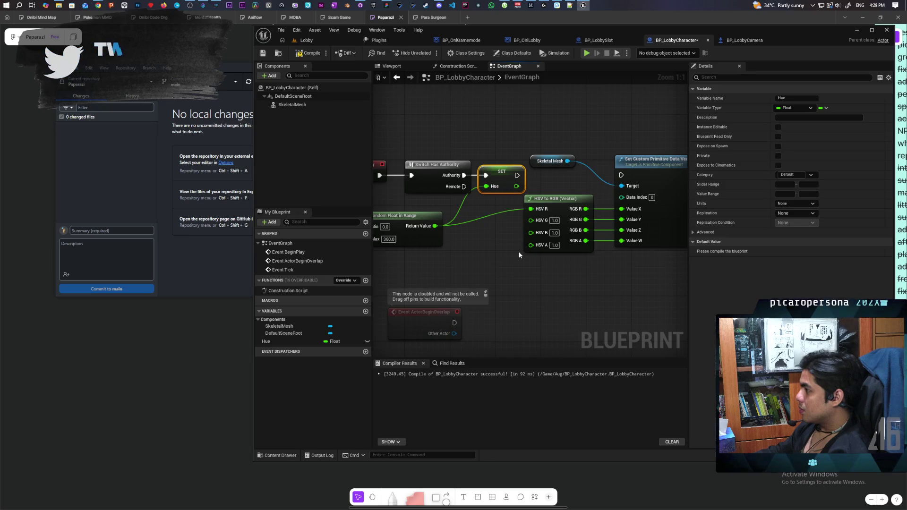
alt+click(480, 216)
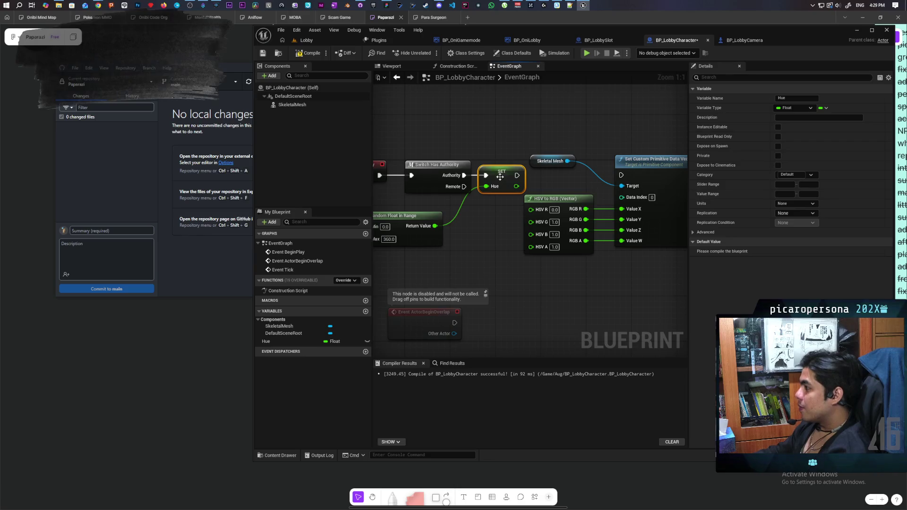
mouse_move(441, 232)
mouse_down()
mouse_move(461, 237)
mouse_move(471, 222)
mouse_up()
Set Hue's replication to RepNotify and compile the blueprint
click(522, 176)
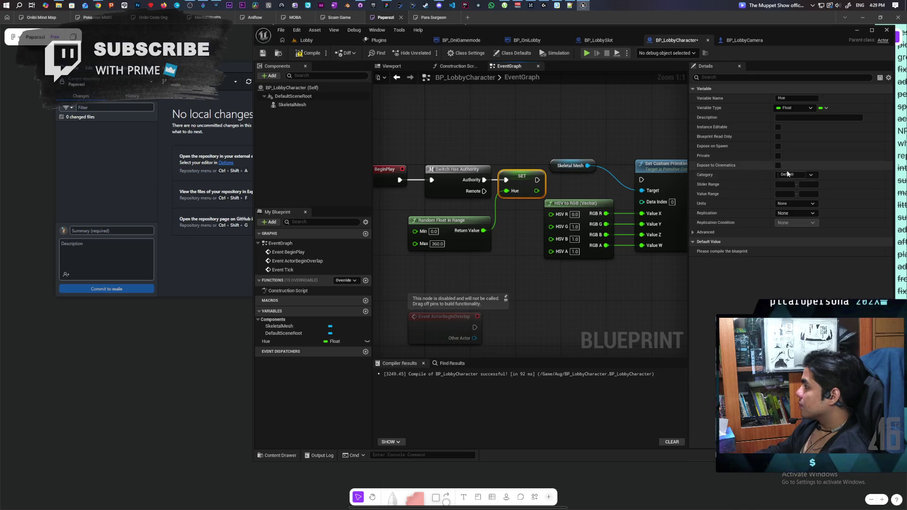
click(803, 213)
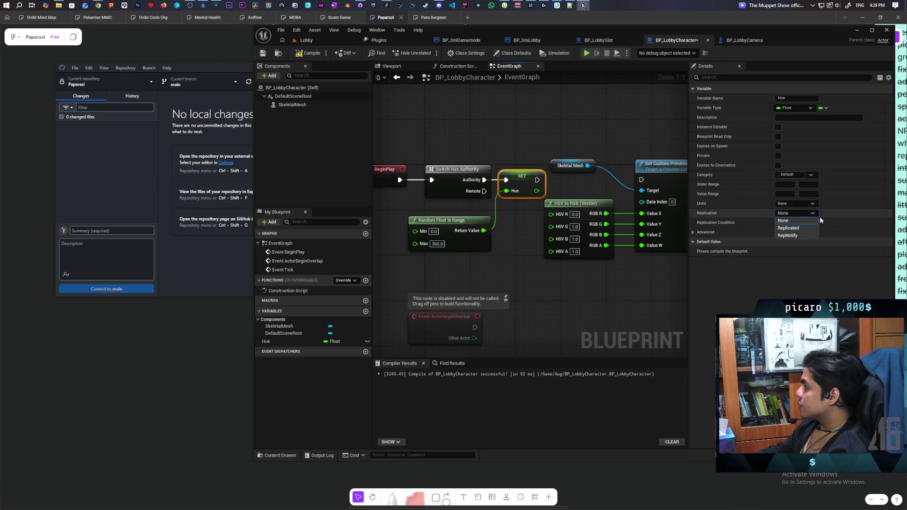
click(802, 235)
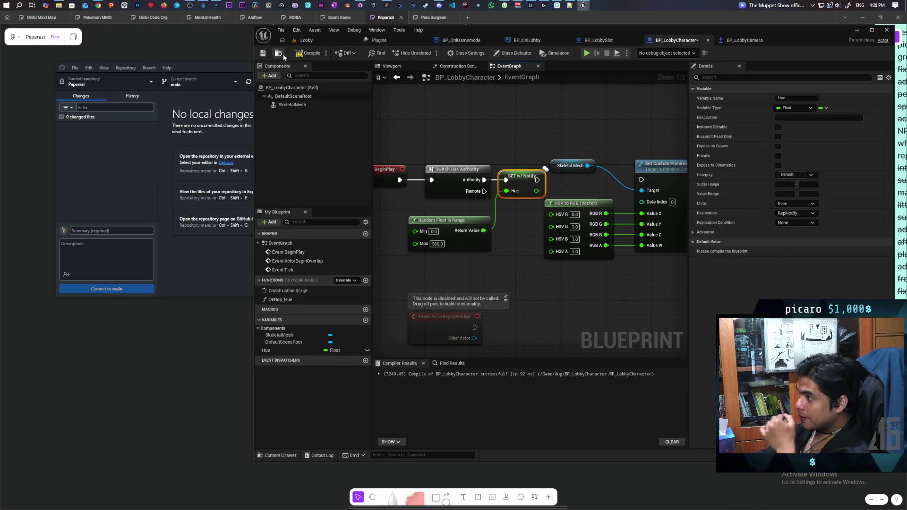
click(309, 52)
Move the mesh colour nodes into OnRep_Hue and feed the Hue variable into HSV R
drag(395, 94, 261, 94)
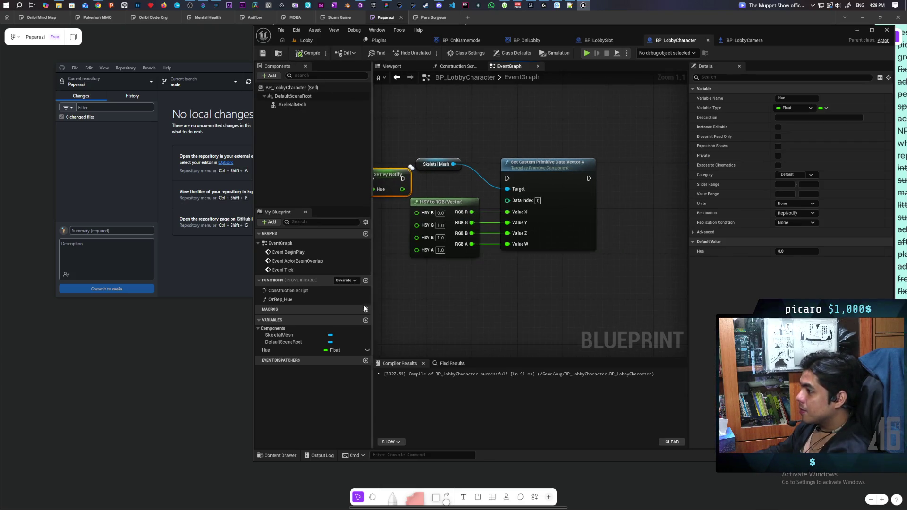
drag(416, 151, 563, 293)
key(Delete)
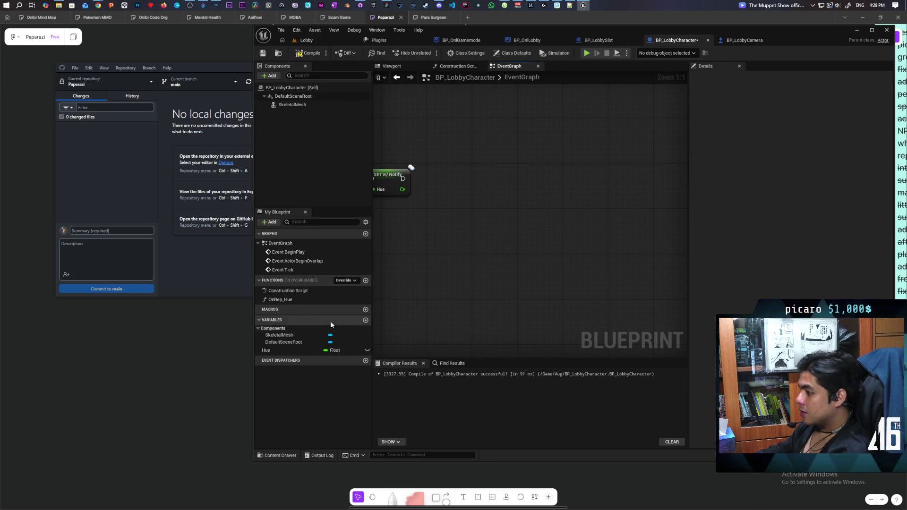
double_click(280, 299)
key(ctrl+v)
mouse_move(571, 226)
mouse_down()
mouse_move(455, 204)
mouse_move(570, 314)
mouse_move(593, 262)
mouse_up()
drag(431, 197, 552, 196)
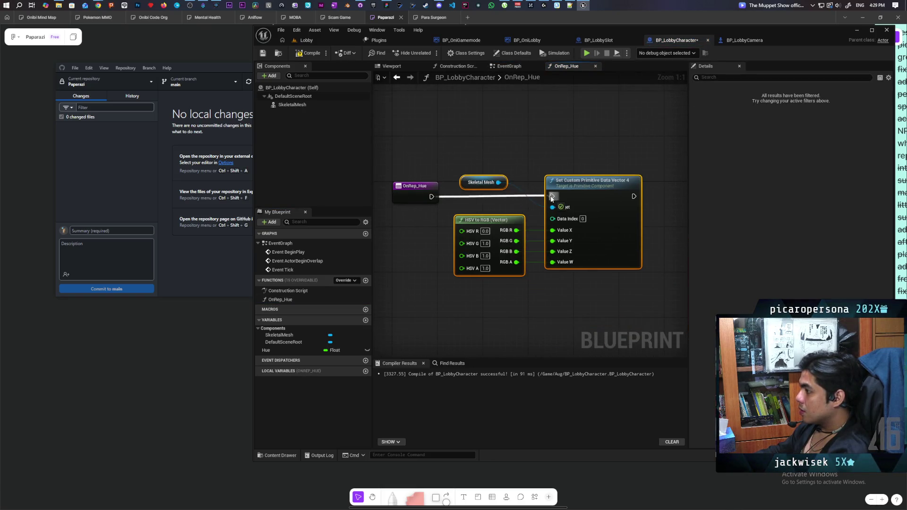
drag(266, 350, 462, 231)
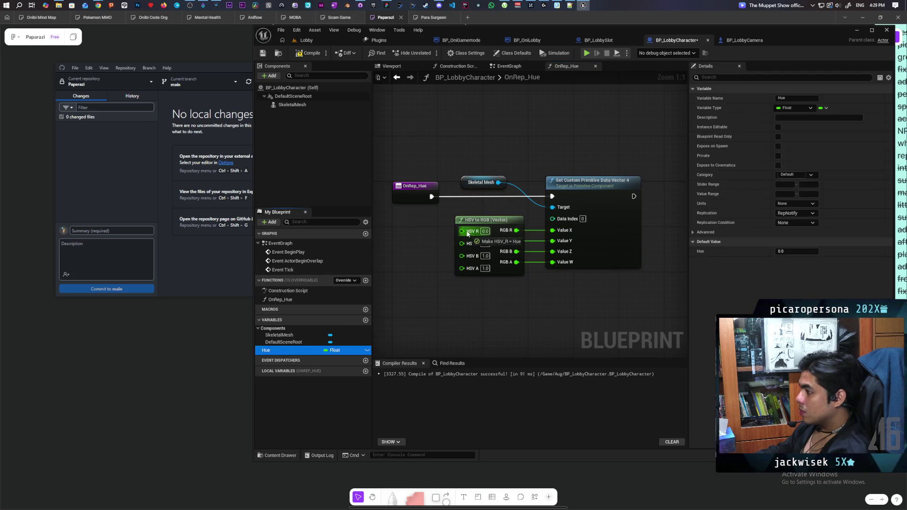
Play-test the Lobby level twice to confirm every client shows identical character colours
click(309, 40)
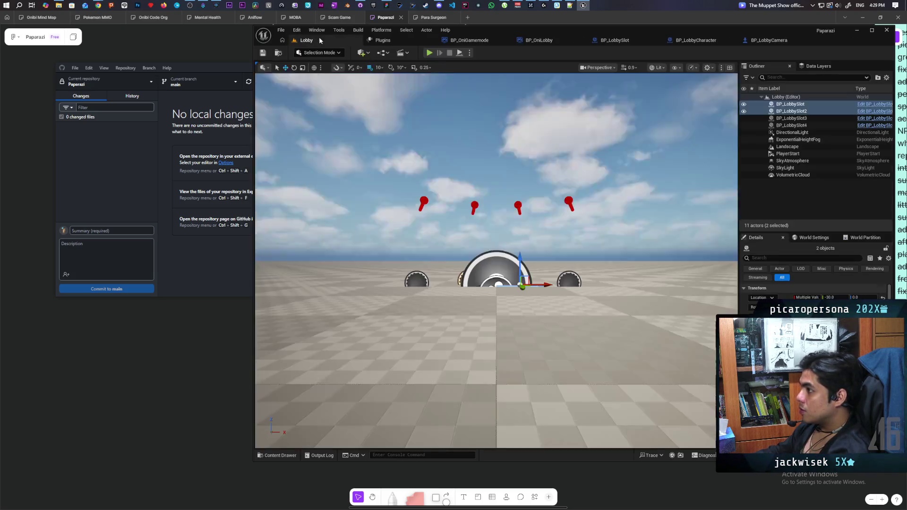
key(alt+p)
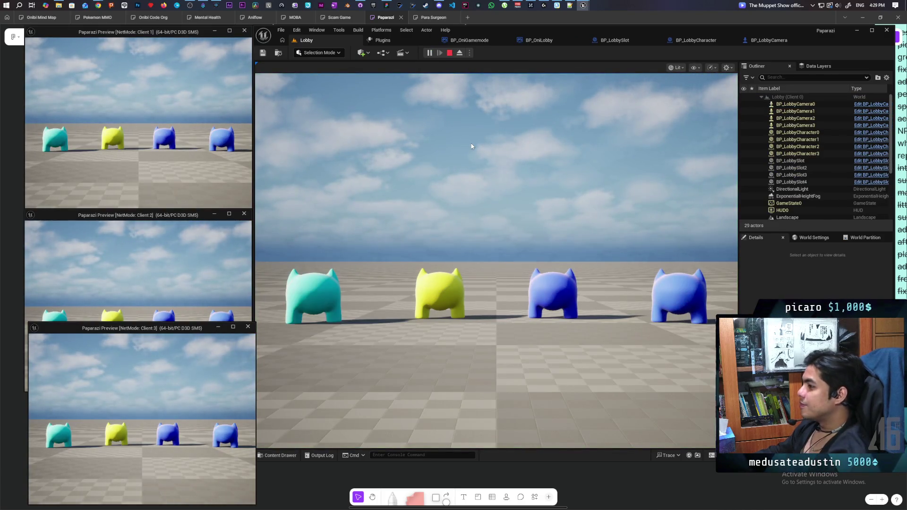
key(Escape)
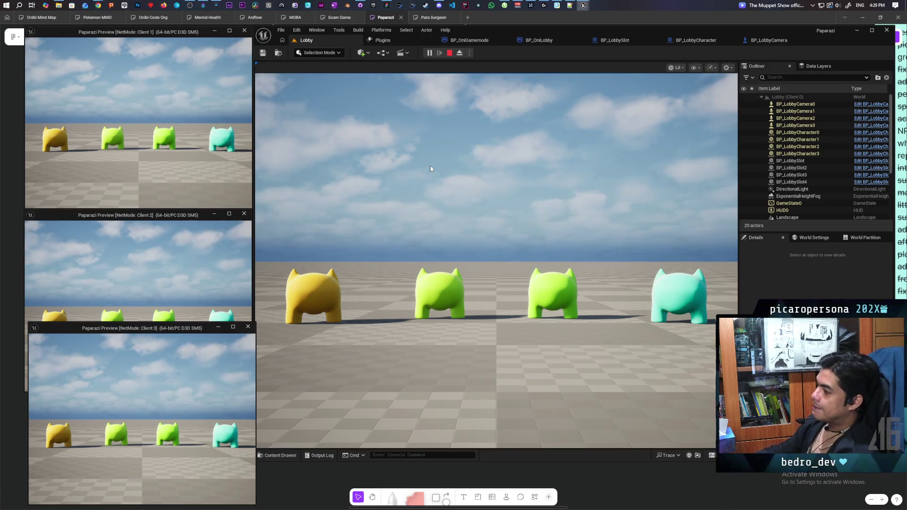
click(449, 52)
click(442, 55)
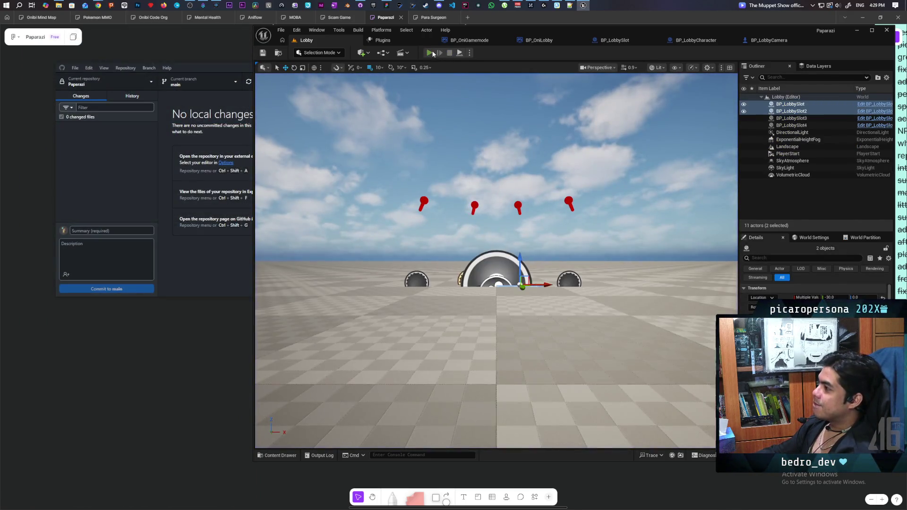
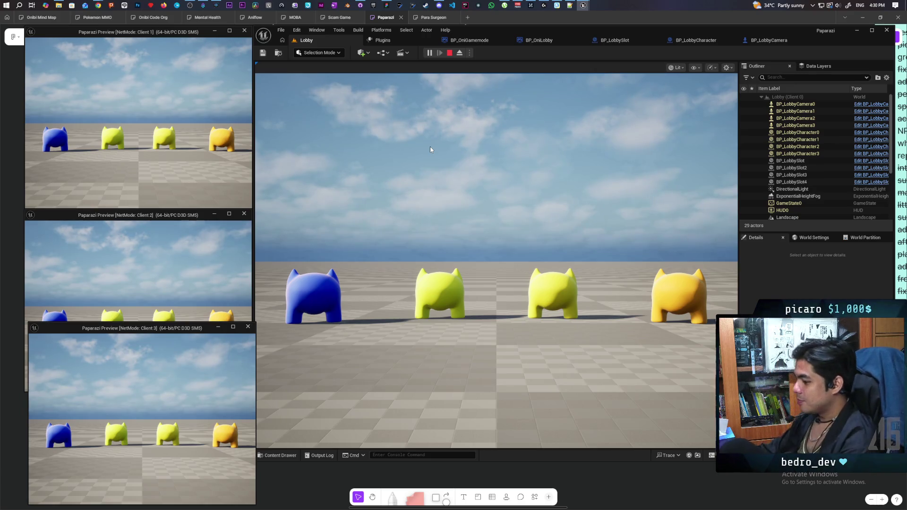
Stop the multiplayer play test and relaunch it to recheck the lobby character colors
key(Escape)
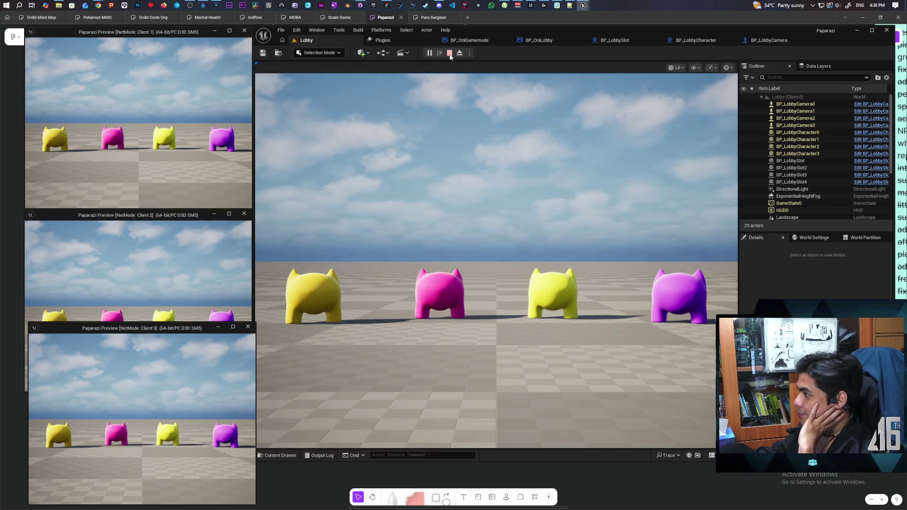
click(450, 54)
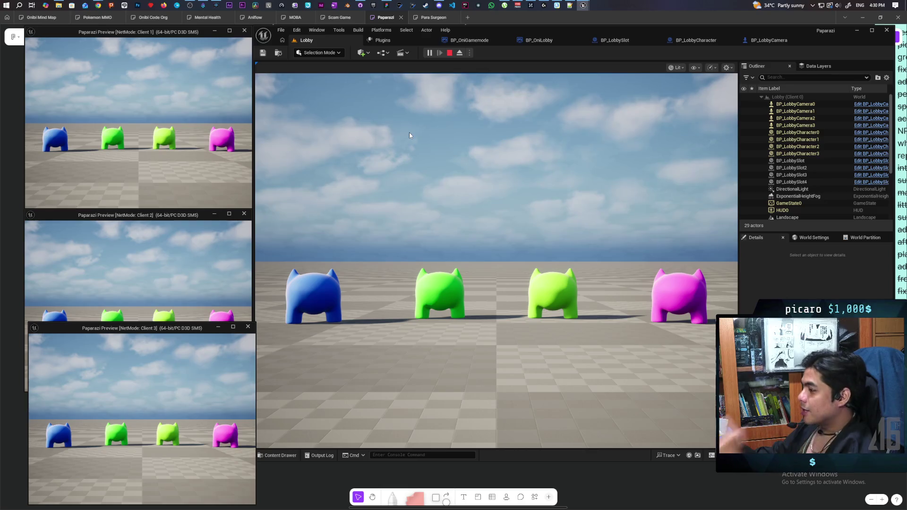
key(Escape)
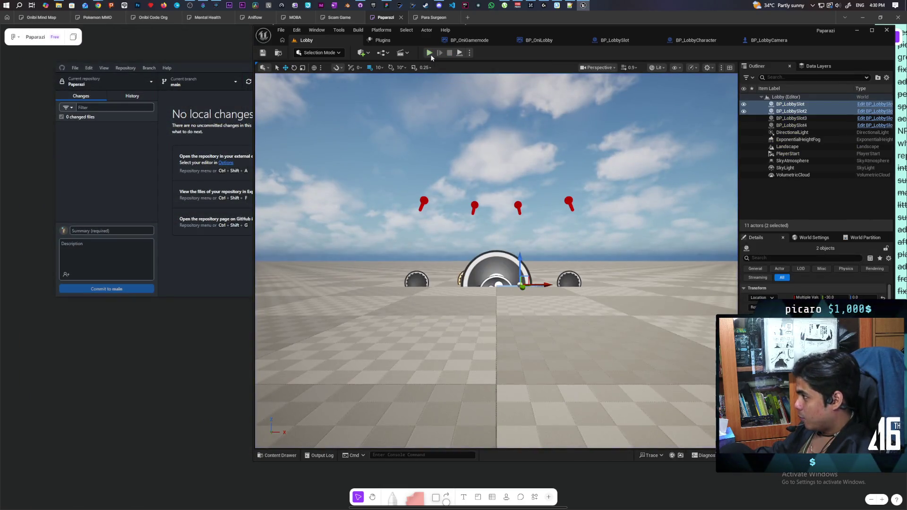
key(alt+p)
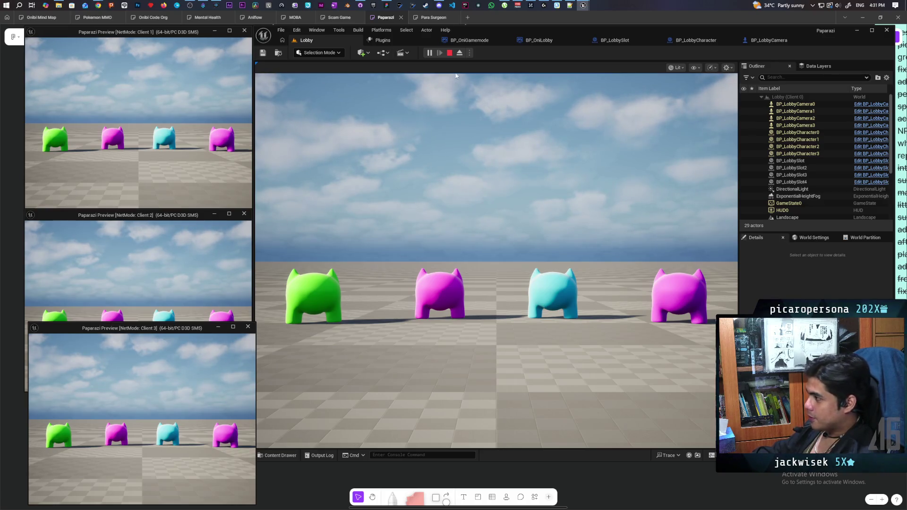
key(Escape)
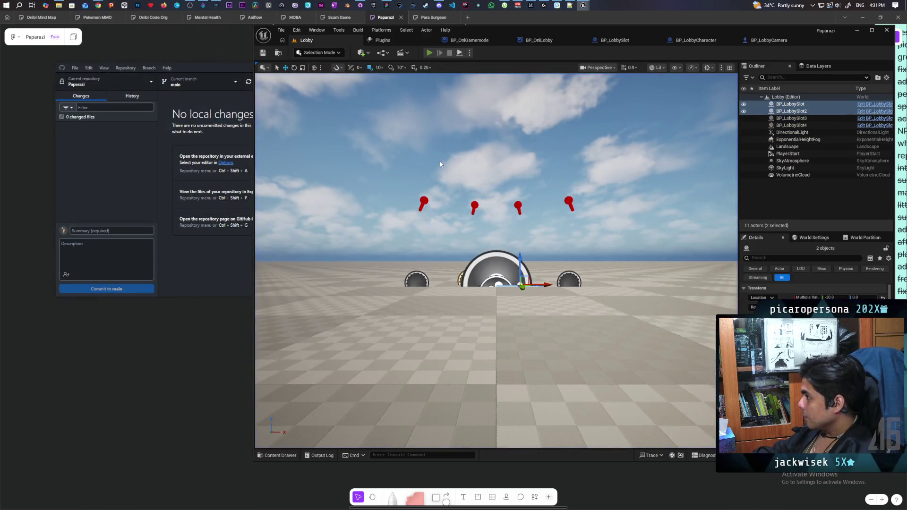
click(430, 53)
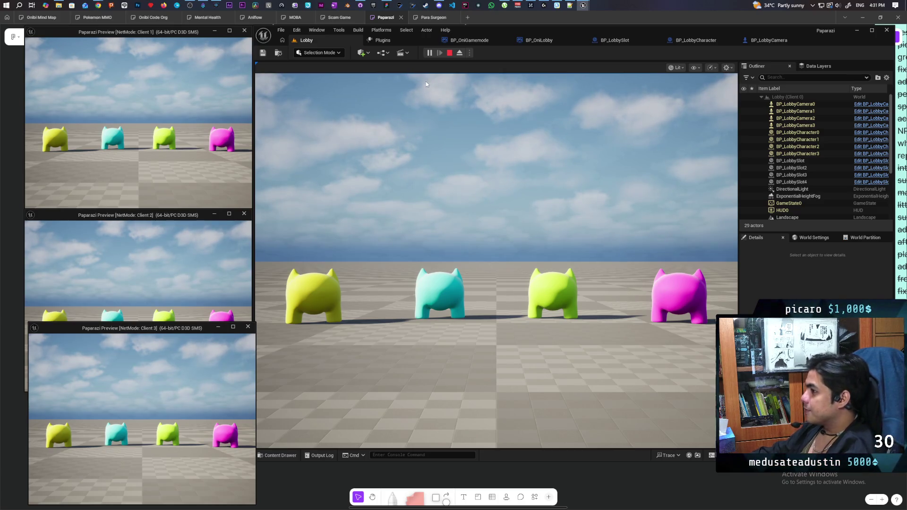
Run the play test twice more, widen the viewport, and stop playing
key(Escape)
key(alt+p)
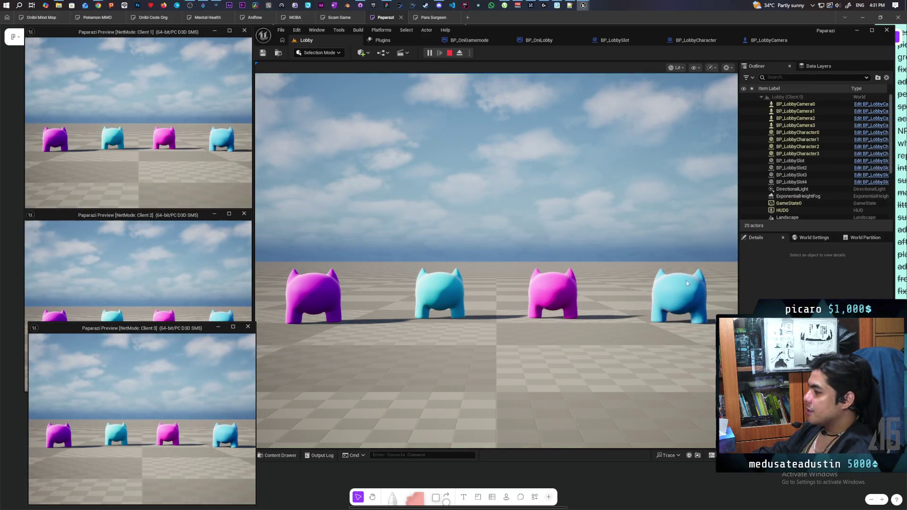
key(Escape)
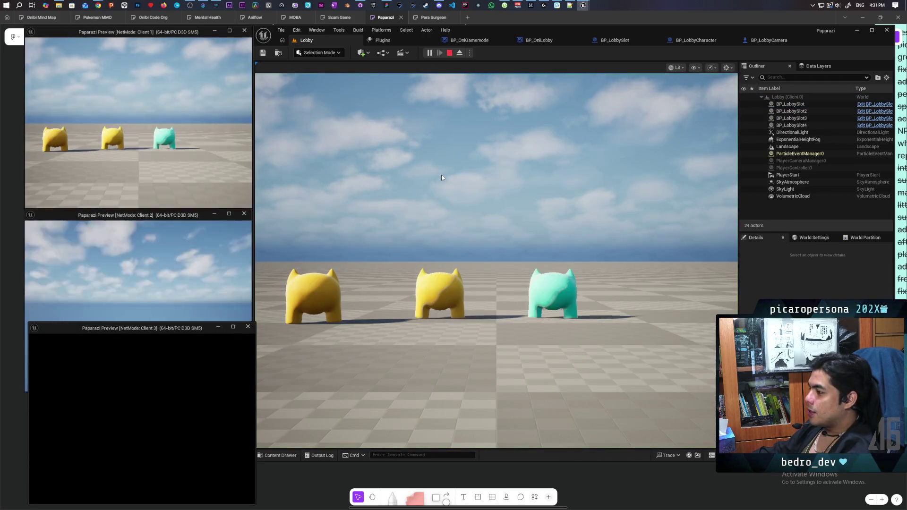
key(Escape)
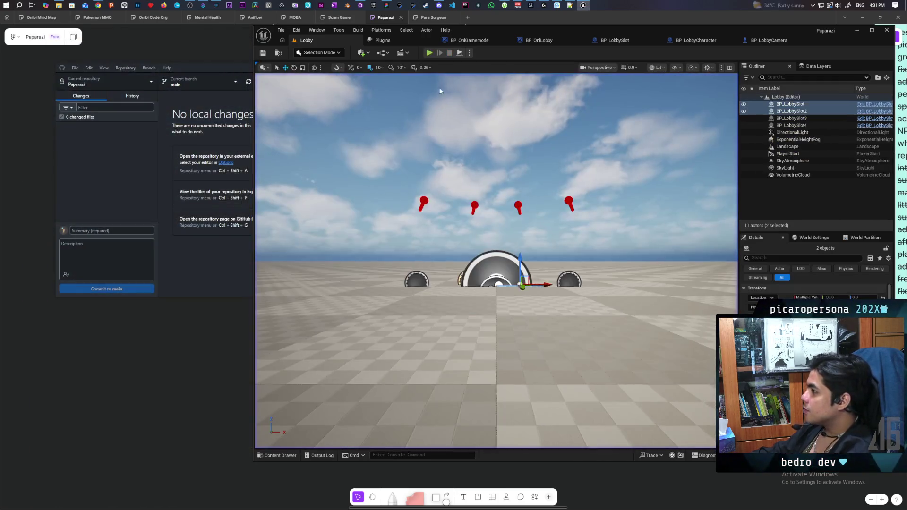
key(alt+p)
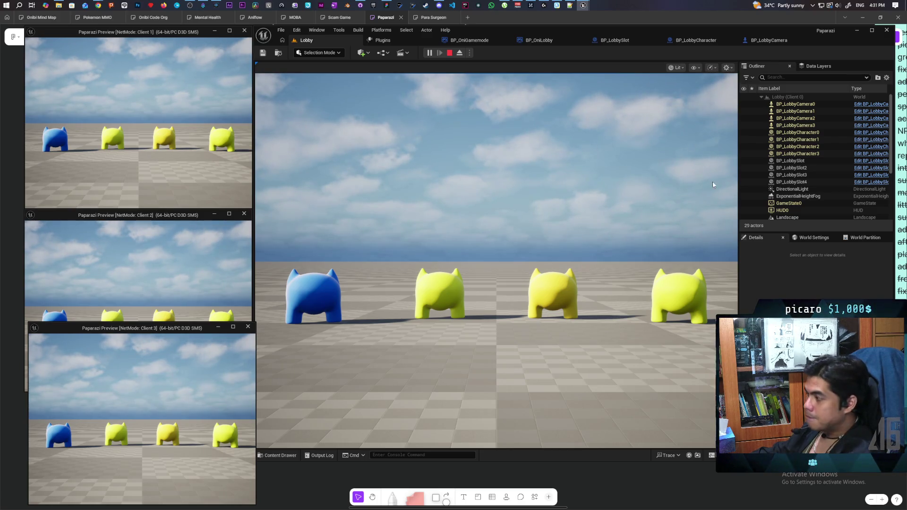
mouse_move(738, 197)
mouse_down()
mouse_move(860, 202)
mouse_move(753, 204)
mouse_up()
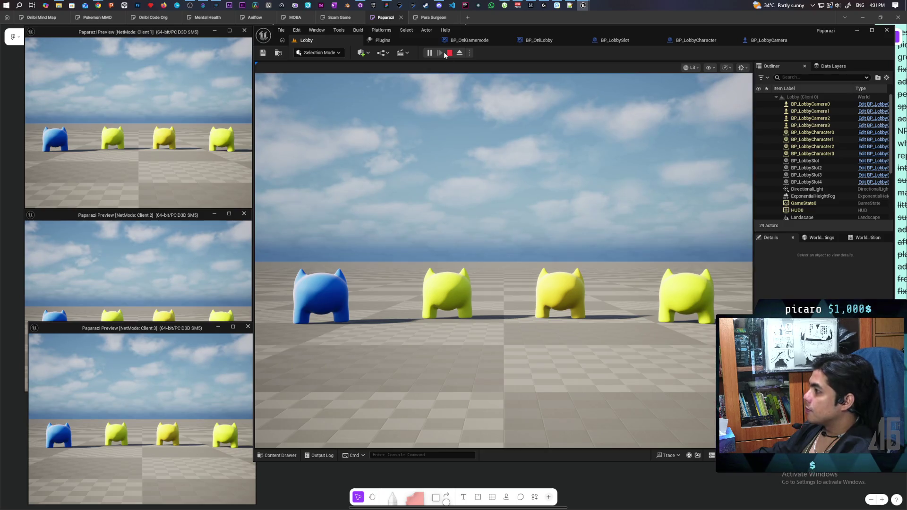
click(451, 54)
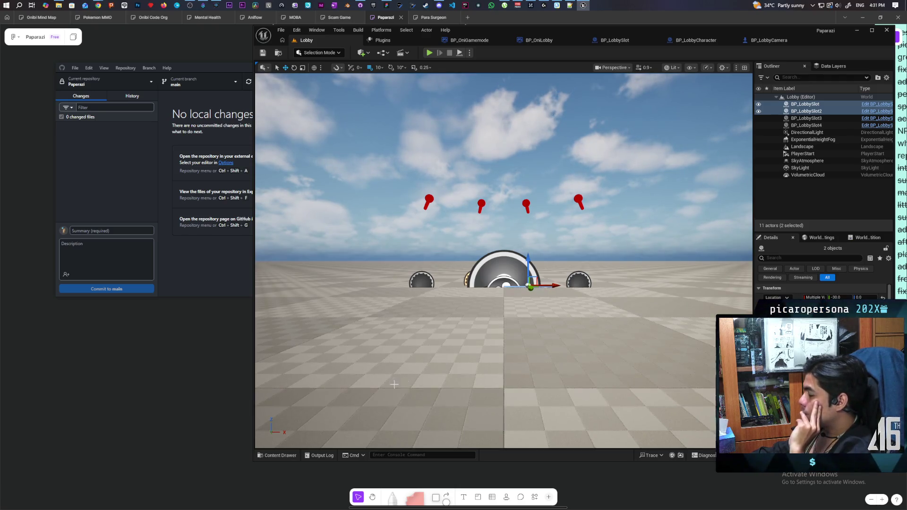
In the Aug folder, create a User Widget-based Widget Blueprint named WBP_LobbyHUD
click(276, 456)
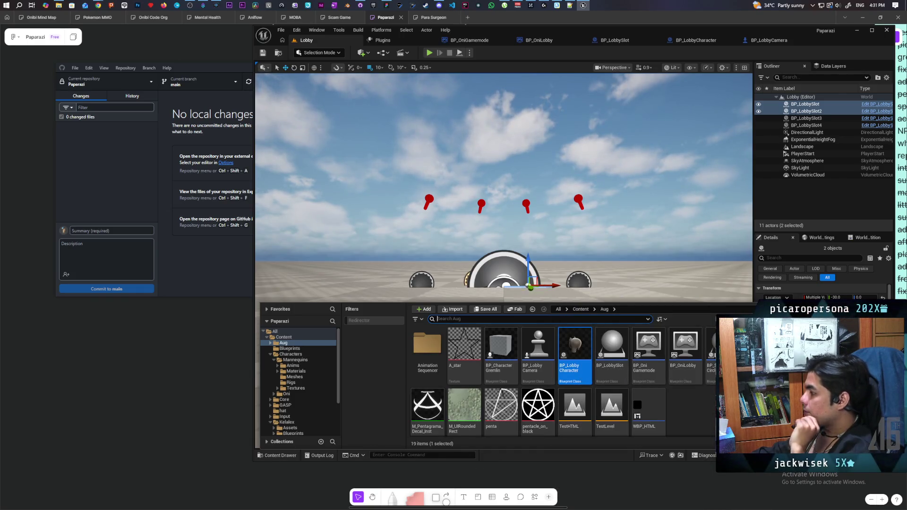
right_click(704, 412)
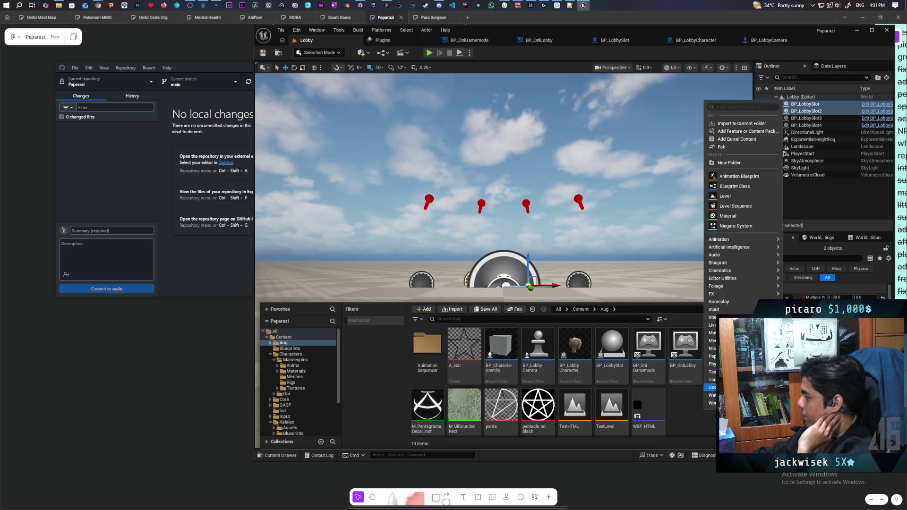
click(803, 392)
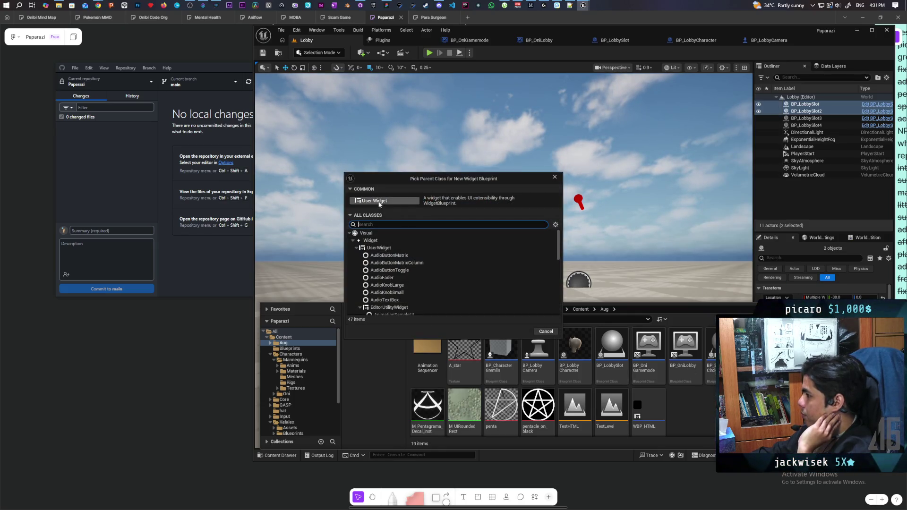
click(406, 202)
text(WBP_)
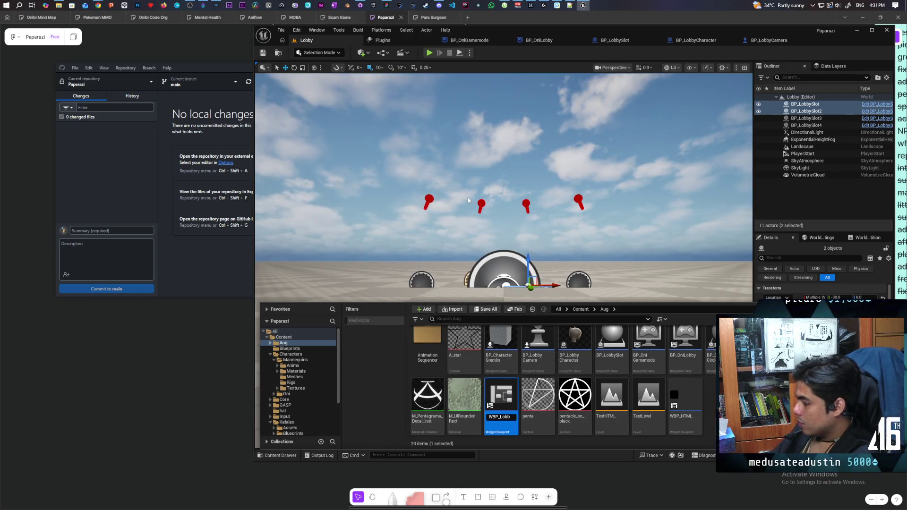
text(Lobby)
key(BackSpace)
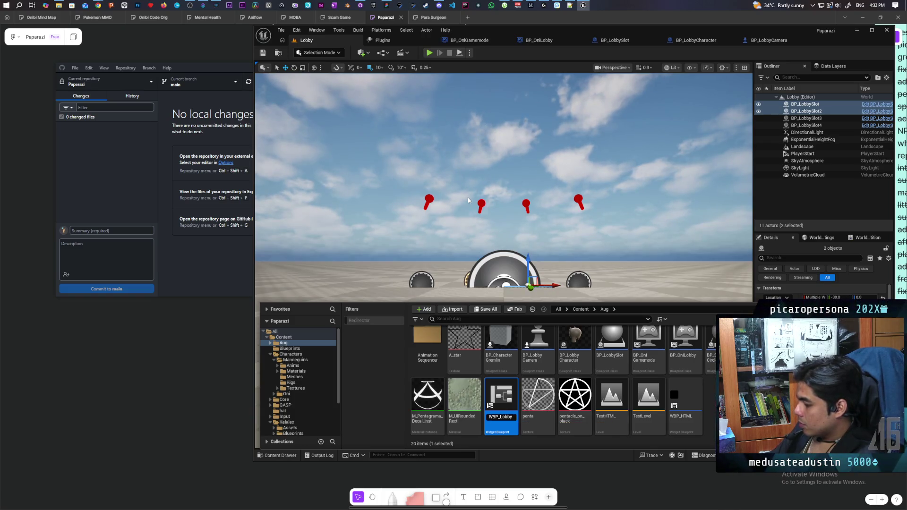
text(HUD)
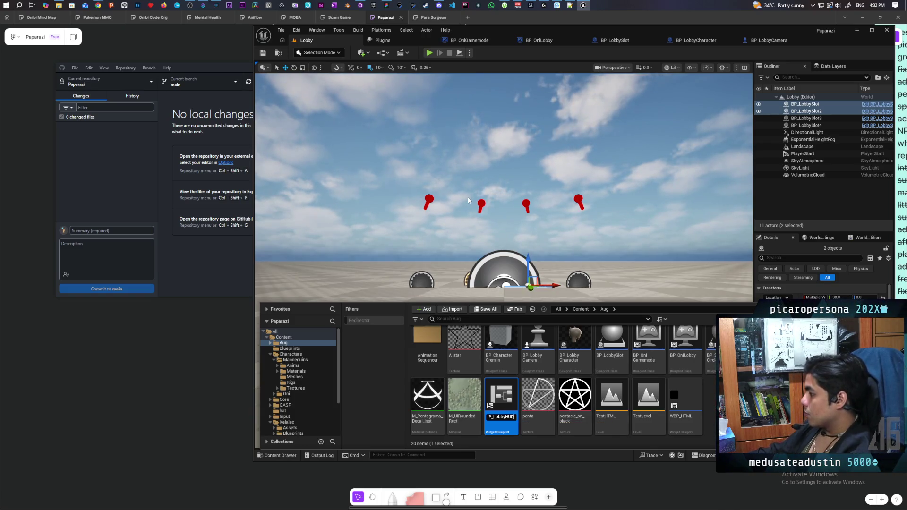
key(Return)
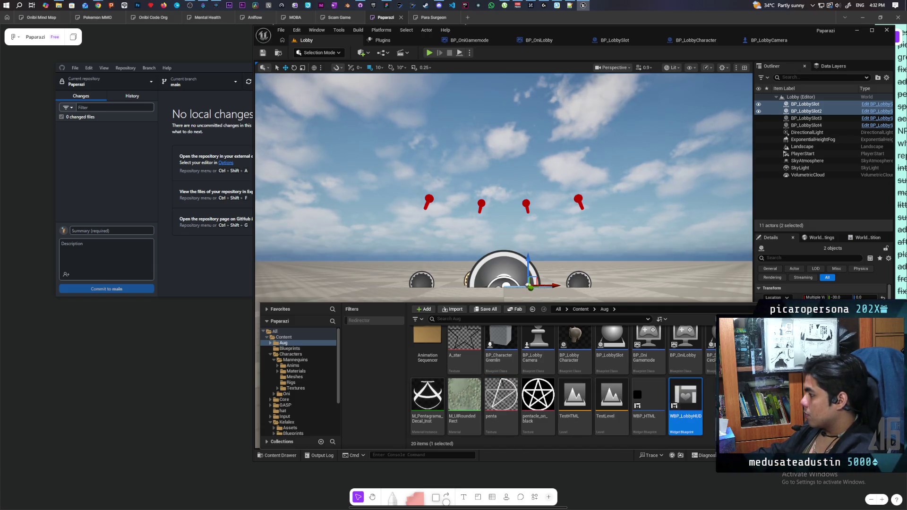
In the Lobby level blueprint, create a WBP_LobbyHUD widget on Event BeginPlay
click(382, 53)
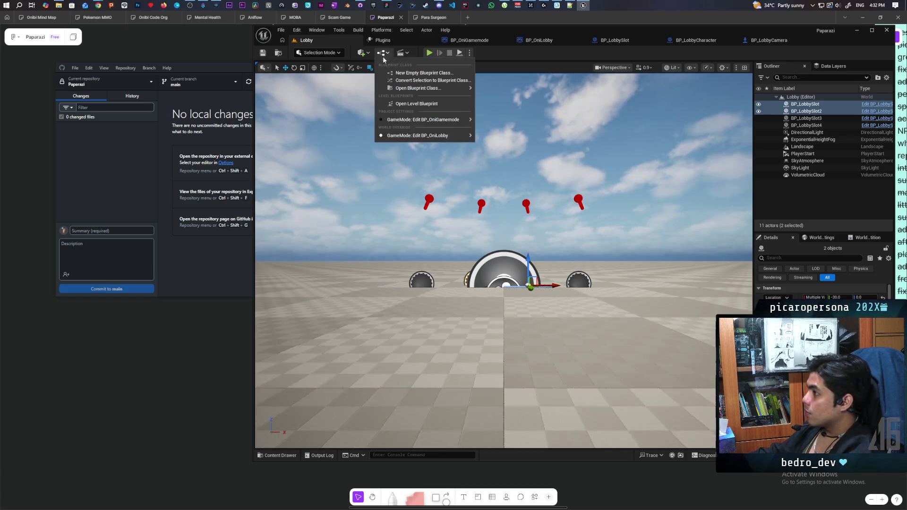
click(429, 105)
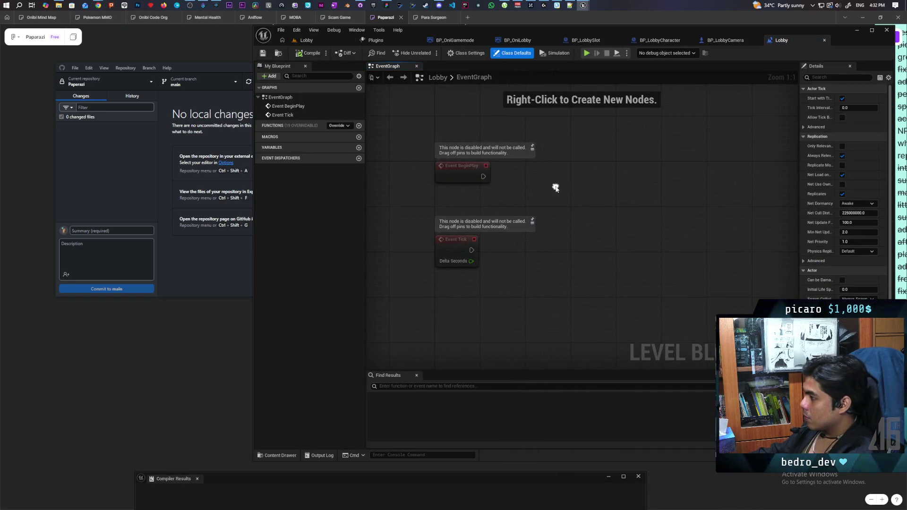
right_click(556, 187)
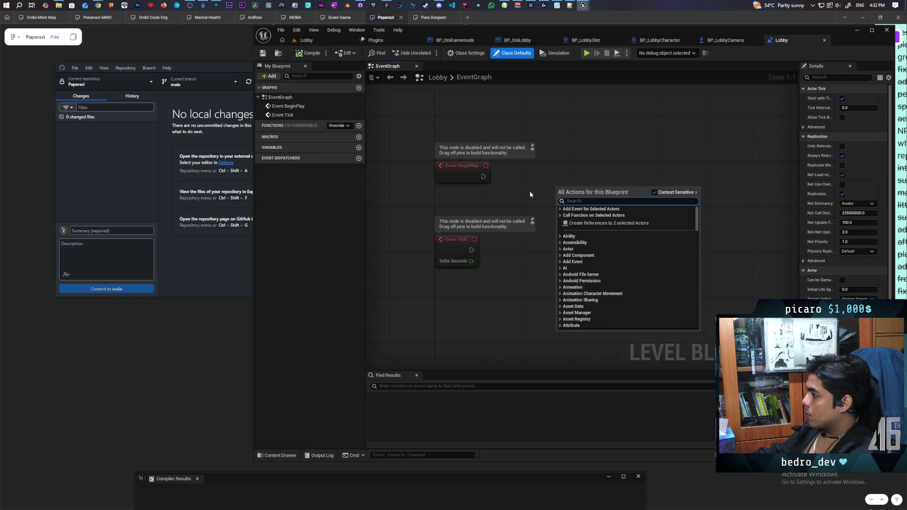
text(create)
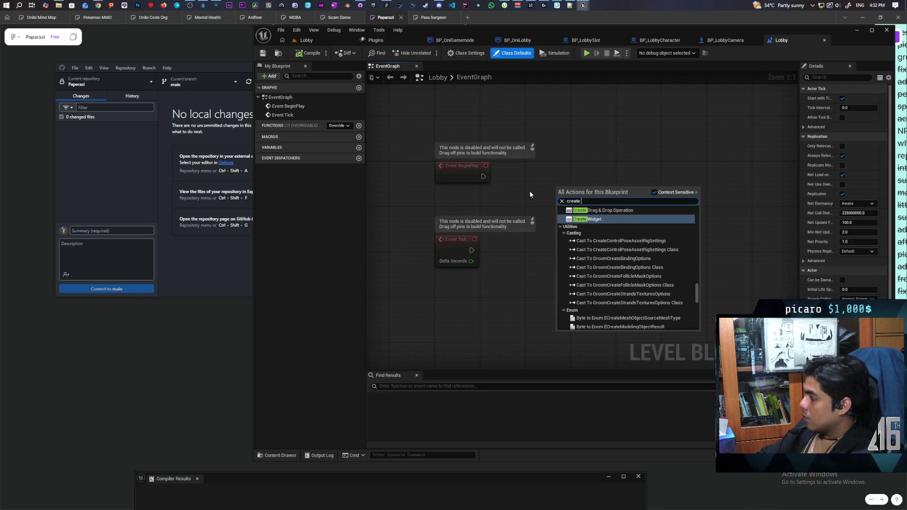
key(Return)
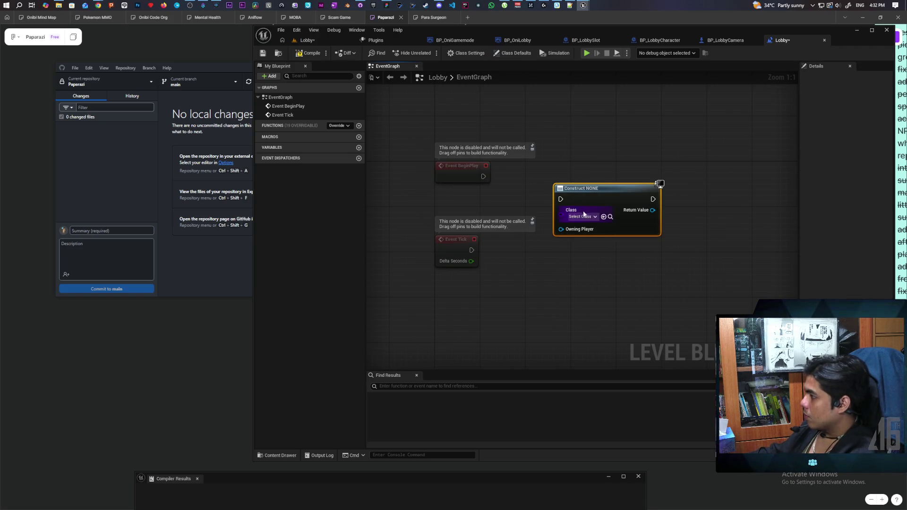
click(604, 217)
drag(603, 203, 586, 180)
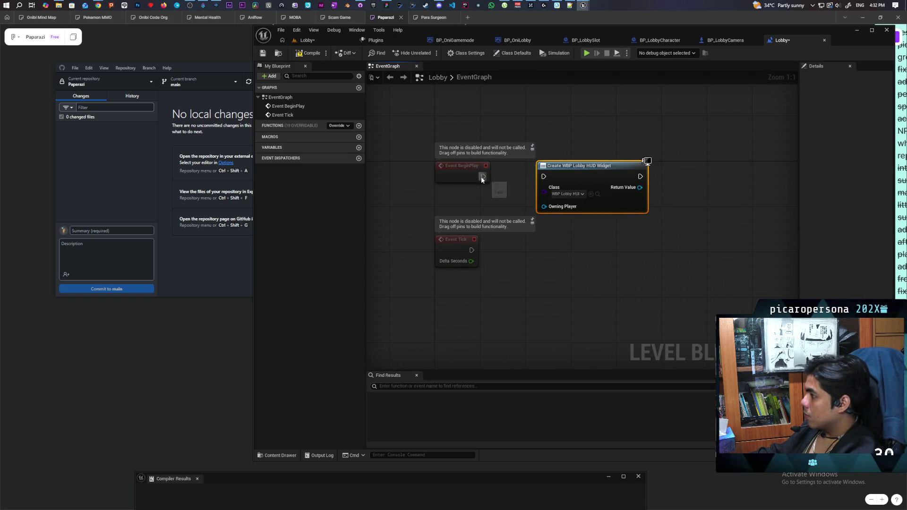
drag(482, 179, 544, 177)
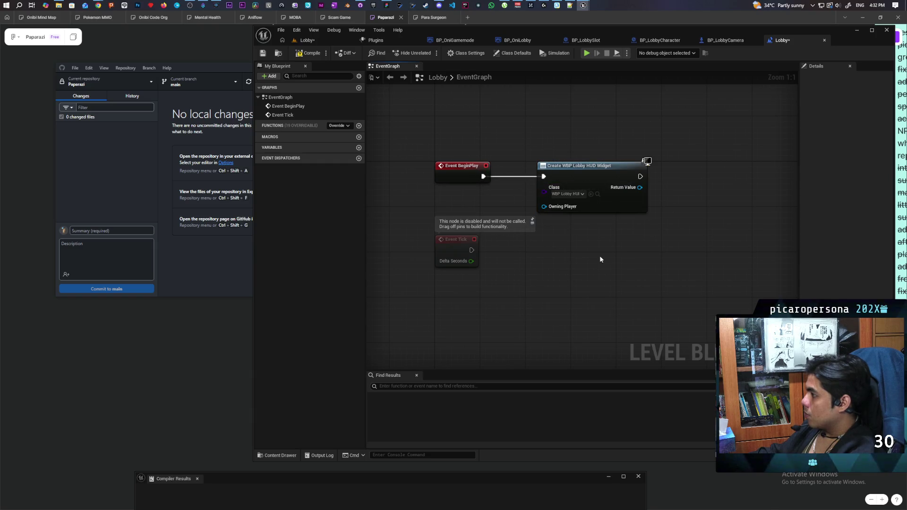
drag(601, 259, 535, 235)
Add the created HUD widget to the viewport with an Add to Viewport node
drag(554, 193, 592, 219)
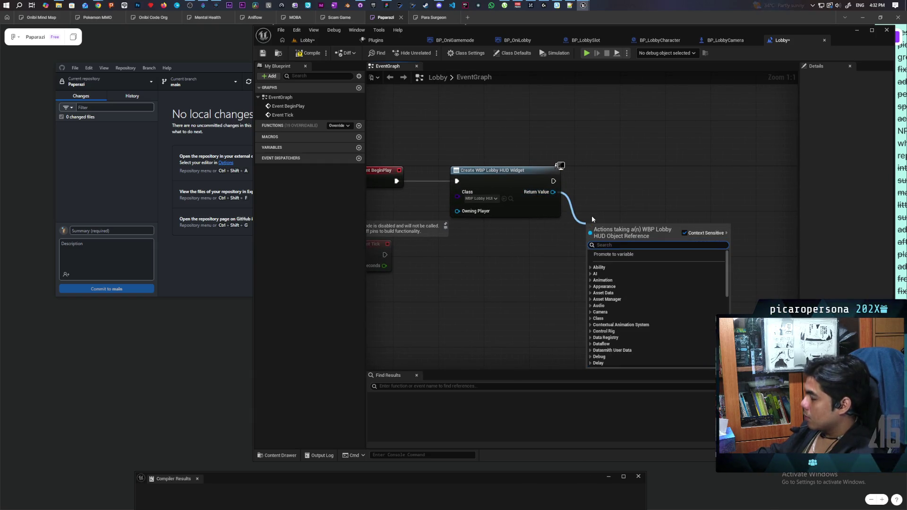
text(creat)
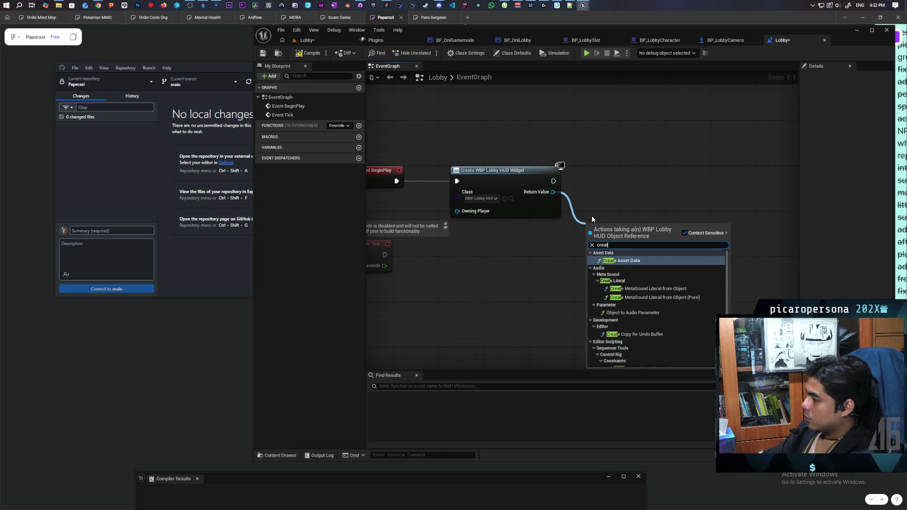
key(BackSpace)
key(BackSpace)
key(BackSpace)
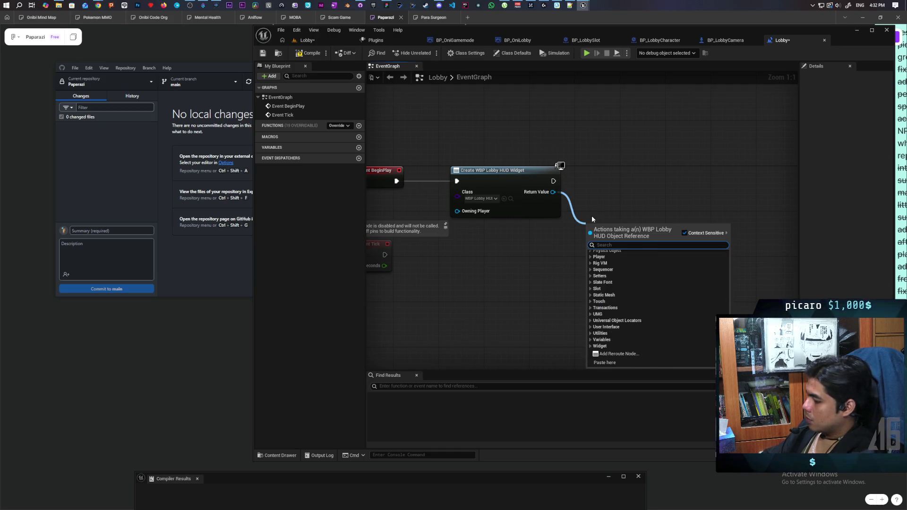
text(add to view)
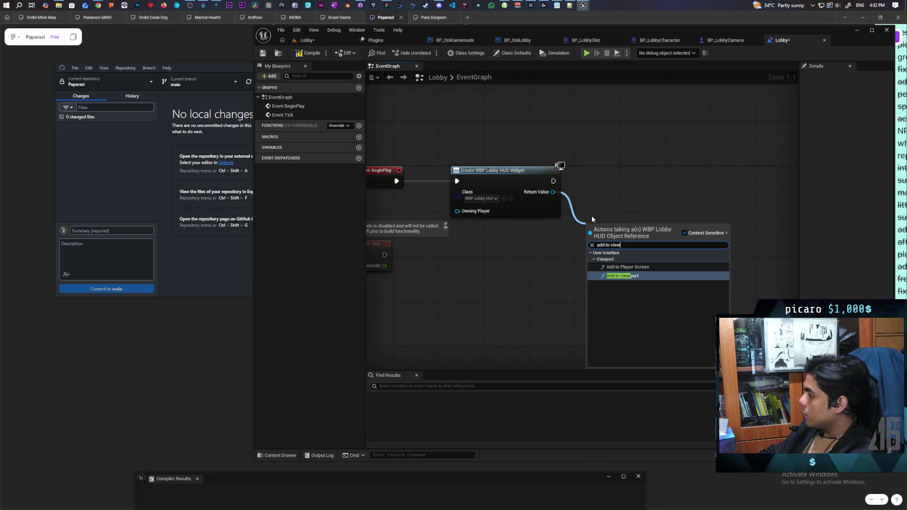
key(Return)
mouse_move(594, 232)
mouse_down()
mouse_move(601, 155)
mouse_move(600, 170)
mouse_up()
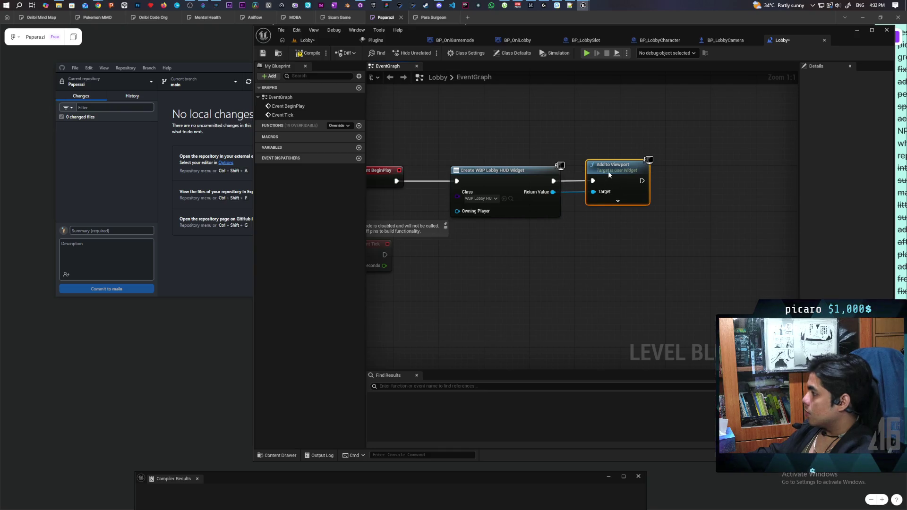
Chain a Set Show Mouse Cursor node (checked) on Get Player Controller after Add to Viewport
right_click(563, 237)
text(get player coint)
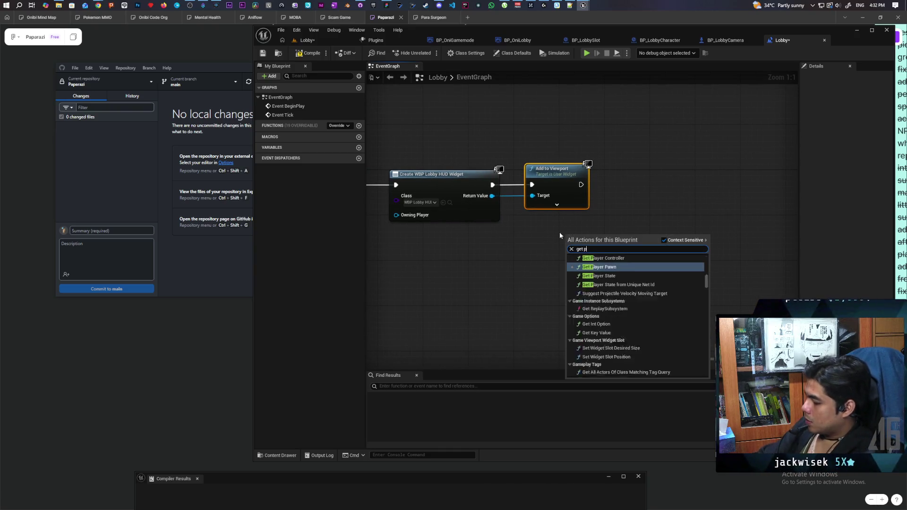
key(BackSpace)
key(BackSpace)
key(BackSpace)
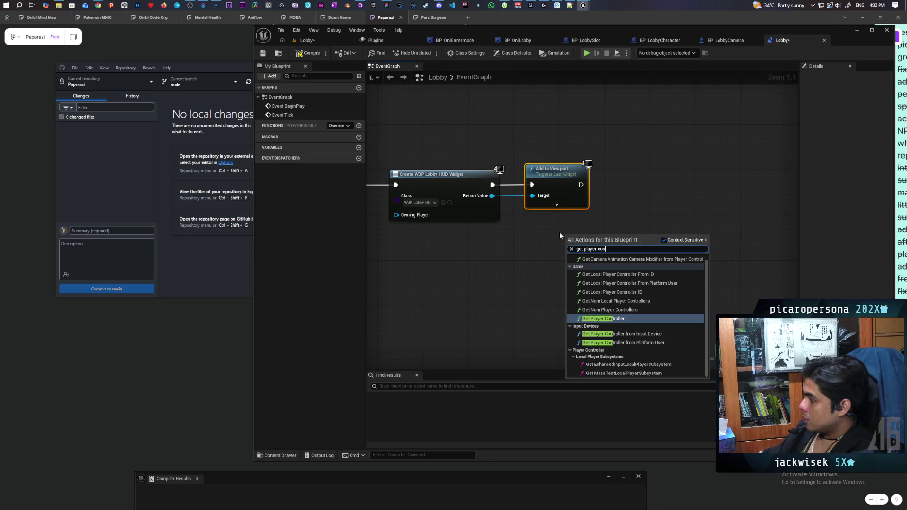
key(Return)
mouse_move(600, 238)
mouse_down()
mouse_move(560, 238)
mouse_move(625, 222)
mouse_up()
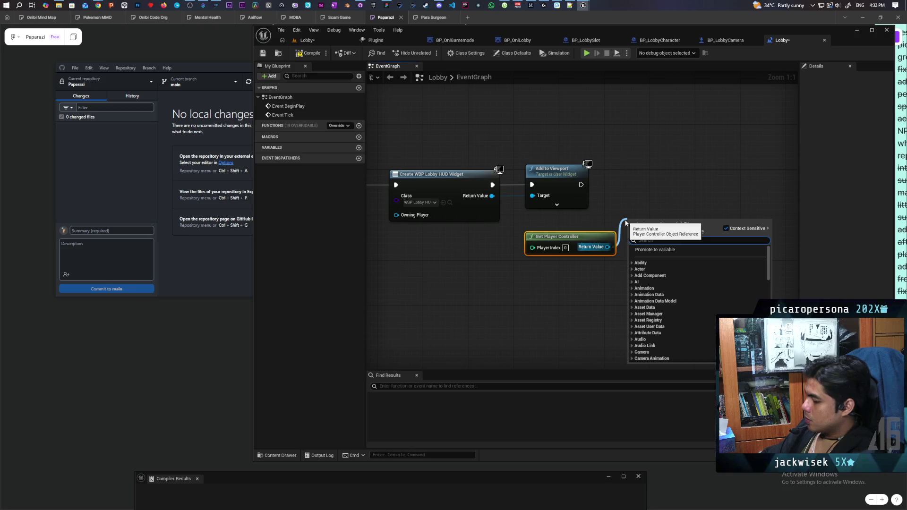
text(show curso)
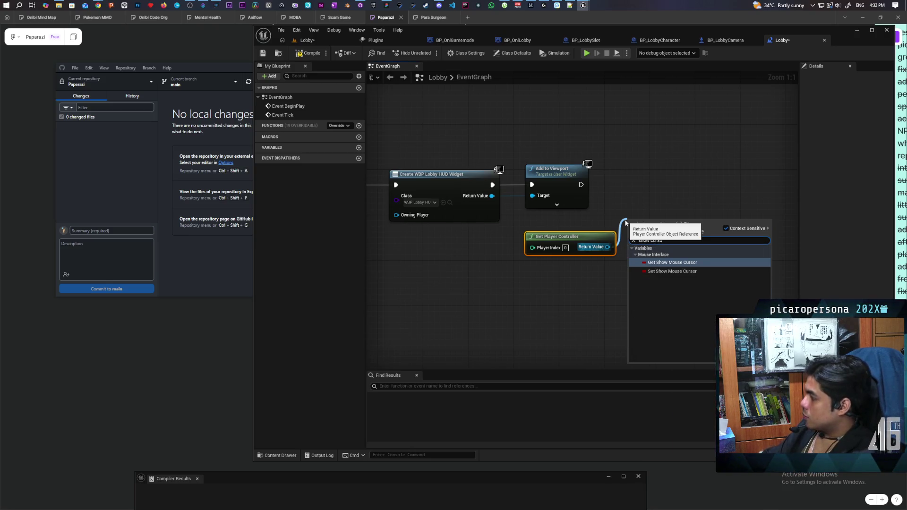
key(Down)
key(Return)
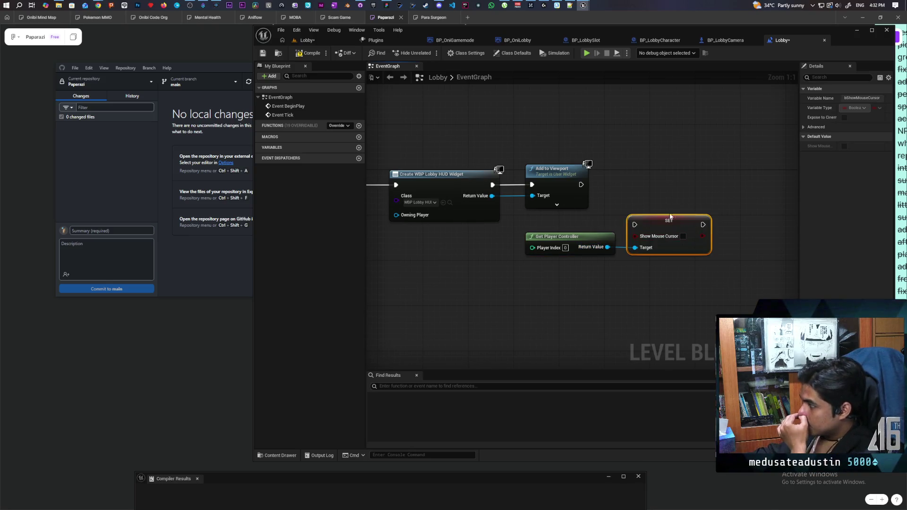
drag(670, 216, 653, 177)
mouse_move(581, 185)
mouse_down()
mouse_move(612, 171)
mouse_move(617, 184)
mouse_up()
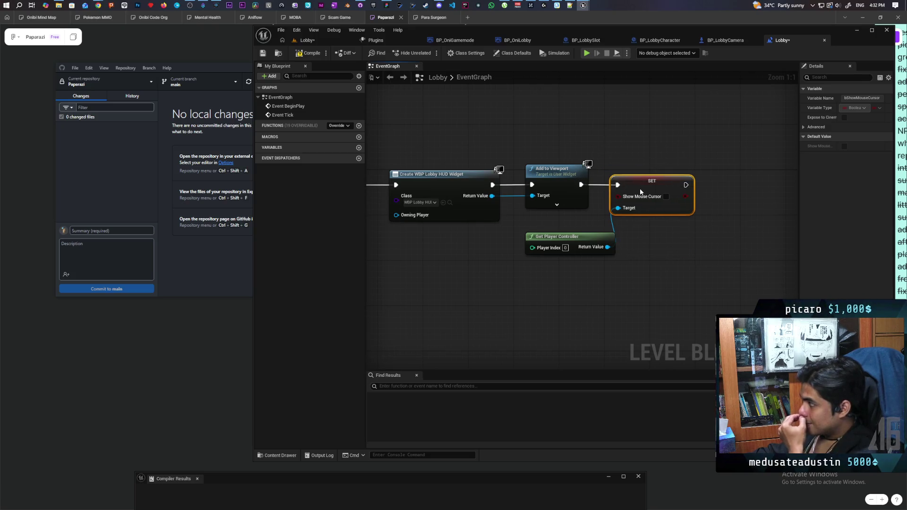
click(666, 198)
right_click(732, 193)
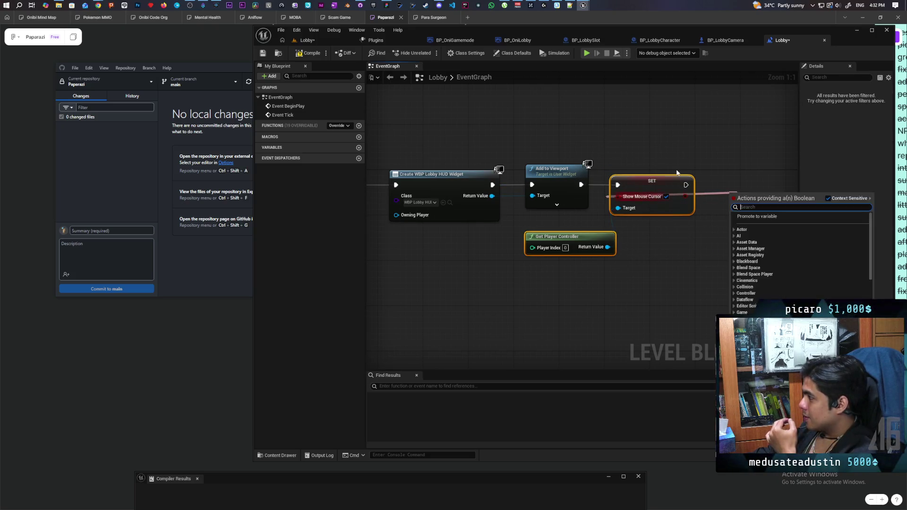
drag(669, 190, 757, 190)
Add Set Input Mode UI Only on the player controller, with the HUD widget as focus
mouse_move(607, 246)
mouse_down()
mouse_move(619, 251)
mouse_move(628, 216)
mouse_up()
text(set input mode ui)
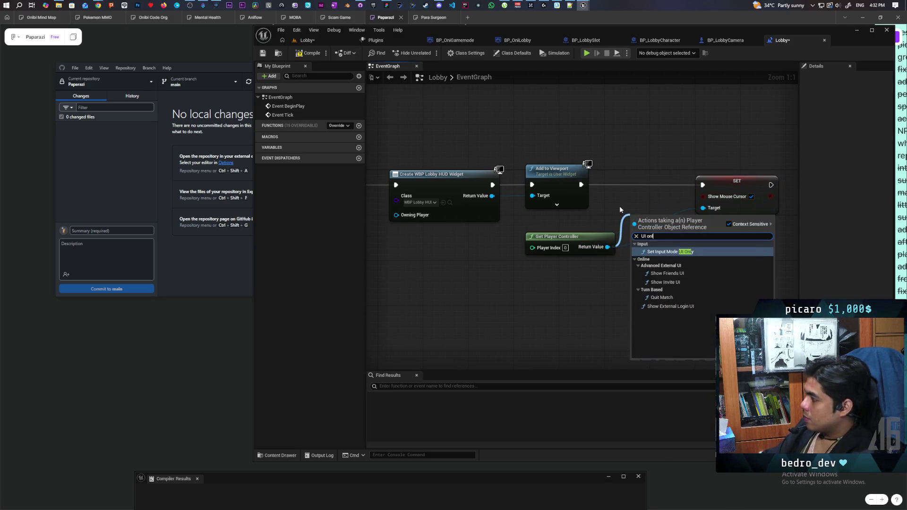
key(Return)
drag(642, 213, 626, 185)
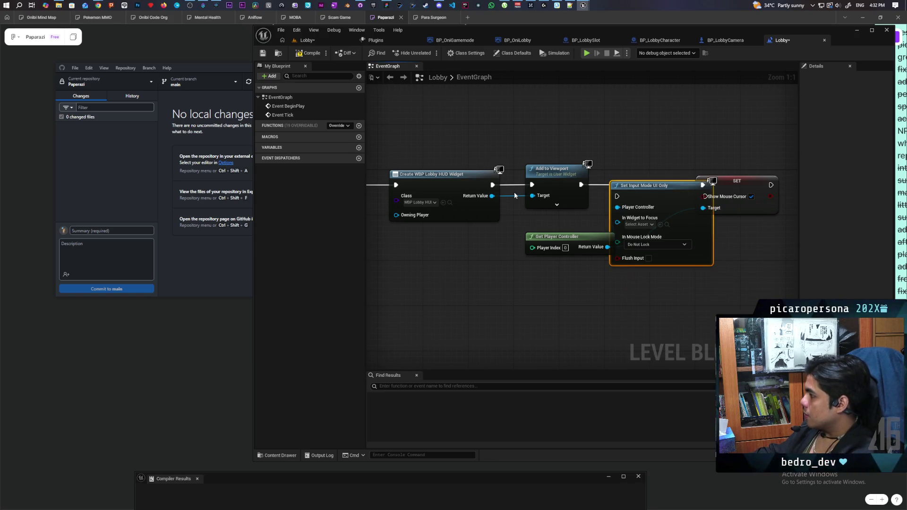
mouse_move(492, 196)
mouse_down()
mouse_move(618, 220)
mouse_move(536, 254)
mouse_up()
drag(733, 191, 772, 191)
drag(664, 199, 664, 188)
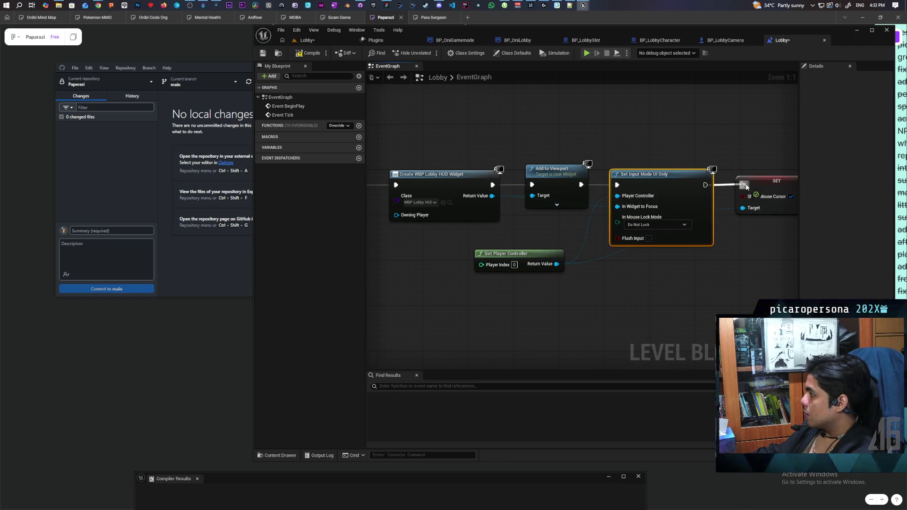
Compile and save the Lobby level blueprint
click(310, 53)
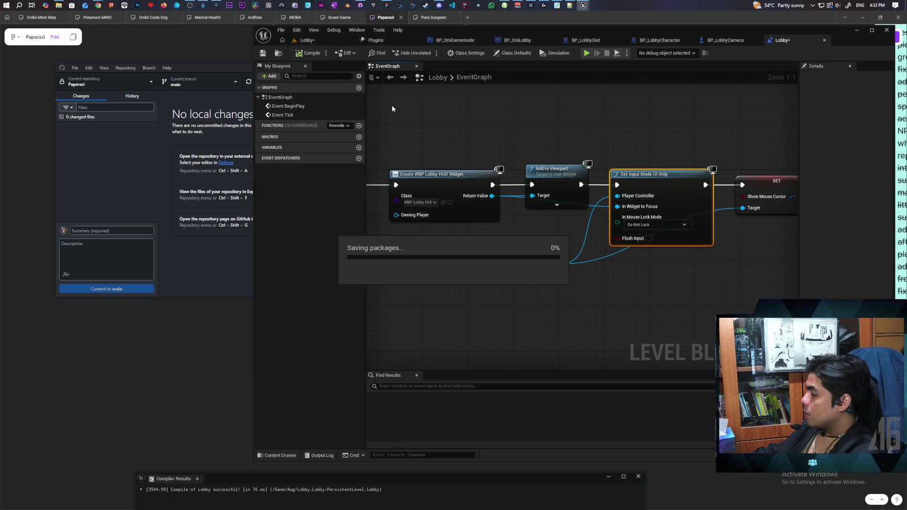
drag(484, 176, 530, 182)
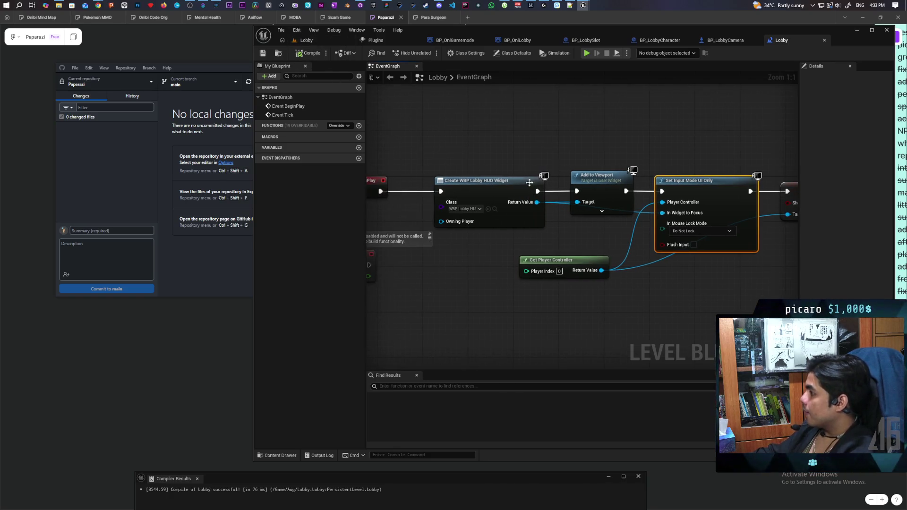
key(ctrl+space)
In WBP_LobbyHUD, build an Overlay containing a Button with a Text block inside
click(685, 394)
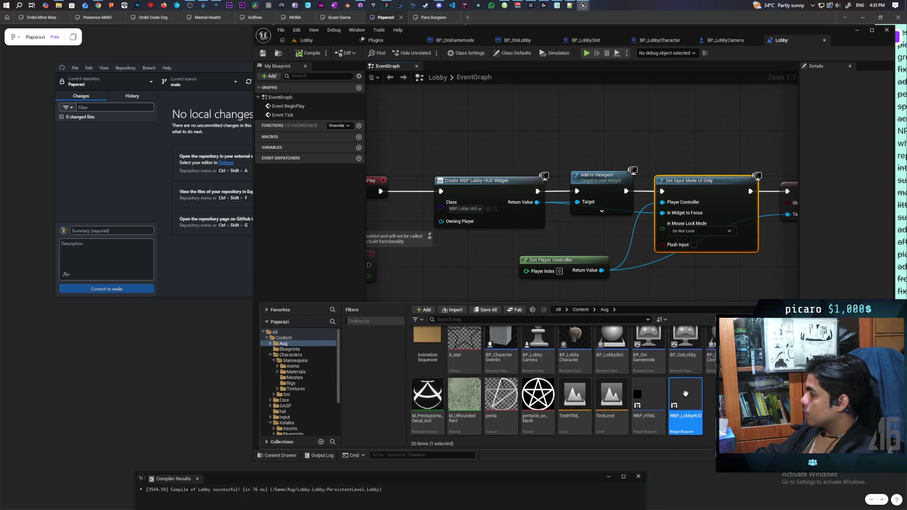
double_click(685, 393)
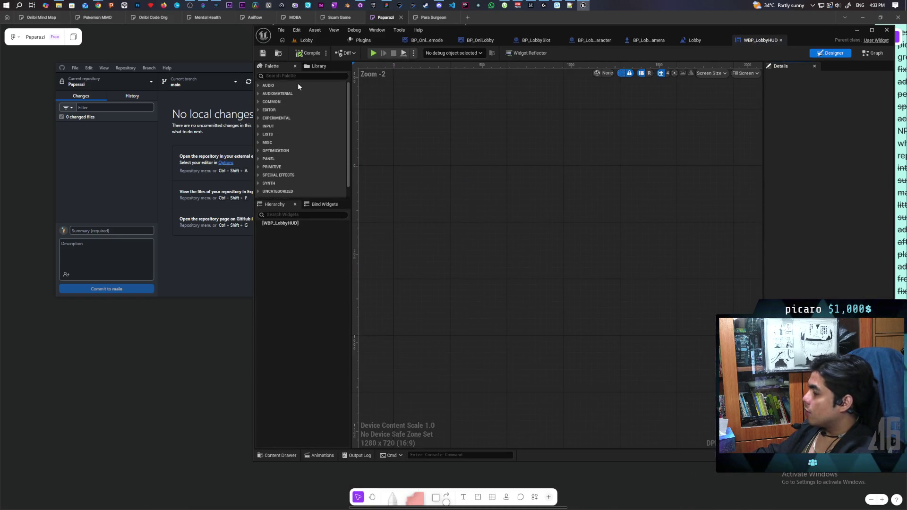
text(overl)
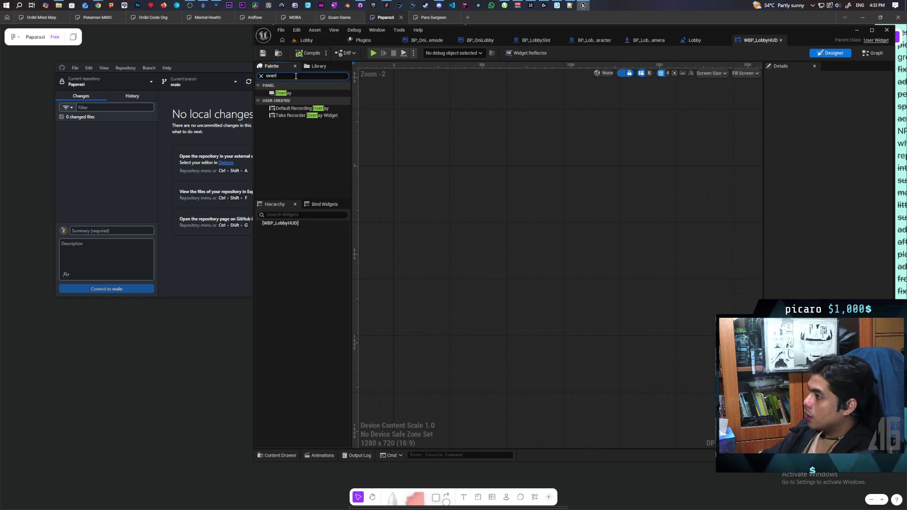
drag(278, 94, 281, 223)
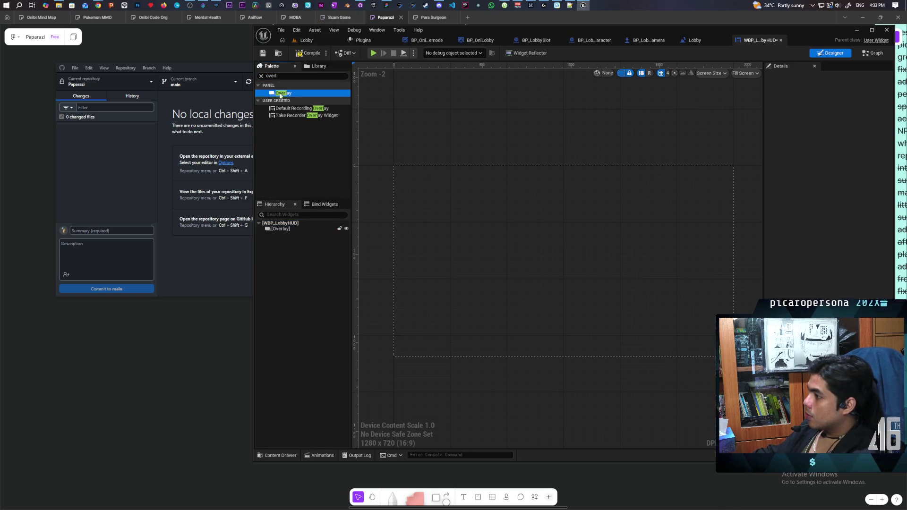
text(button)
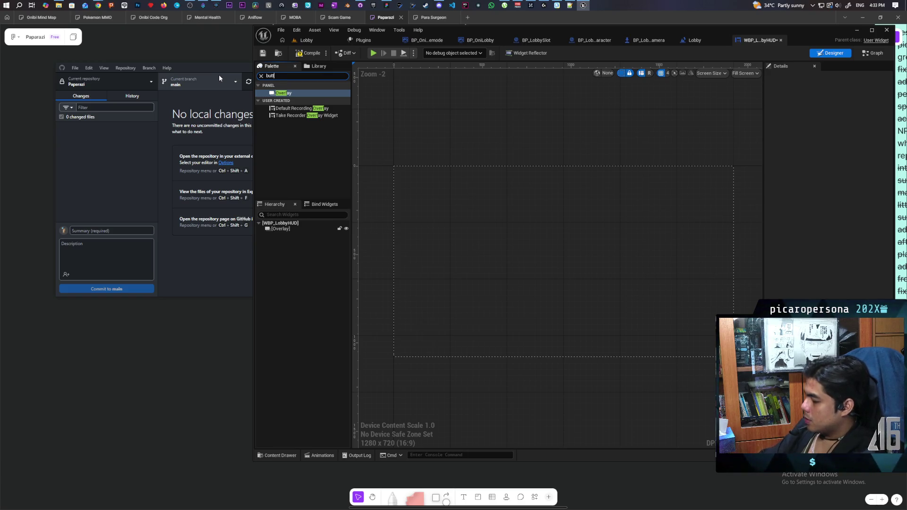
mouse_move(282, 108)
mouse_down()
mouse_move(339, 255)
mouse_move(283, 235)
mouse_up()
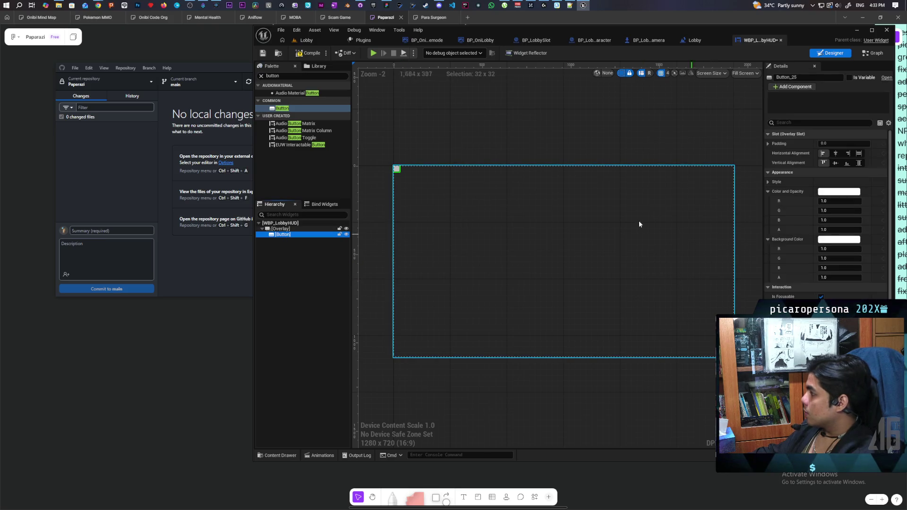
double_click(306, 76)
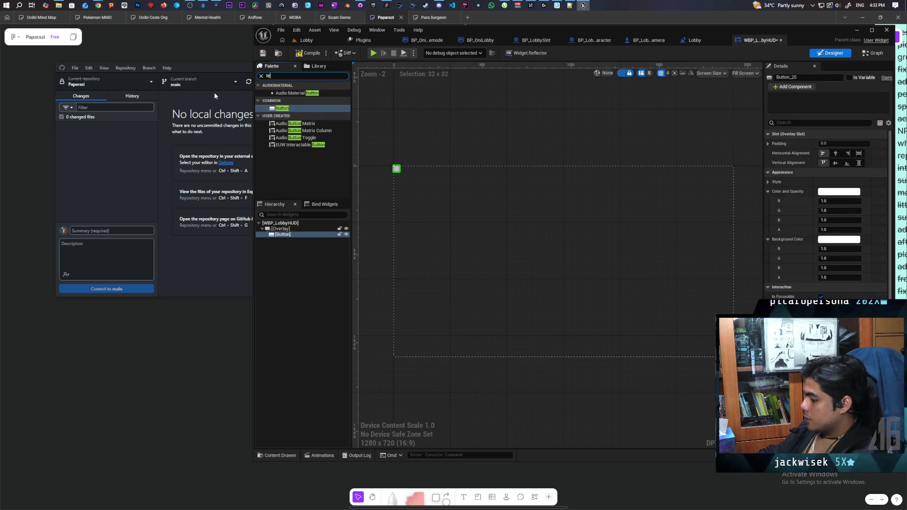
text(text)
mouse_move(280, 100)
mouse_down()
mouse_move(306, 264)
mouse_move(283, 235)
mouse_up()
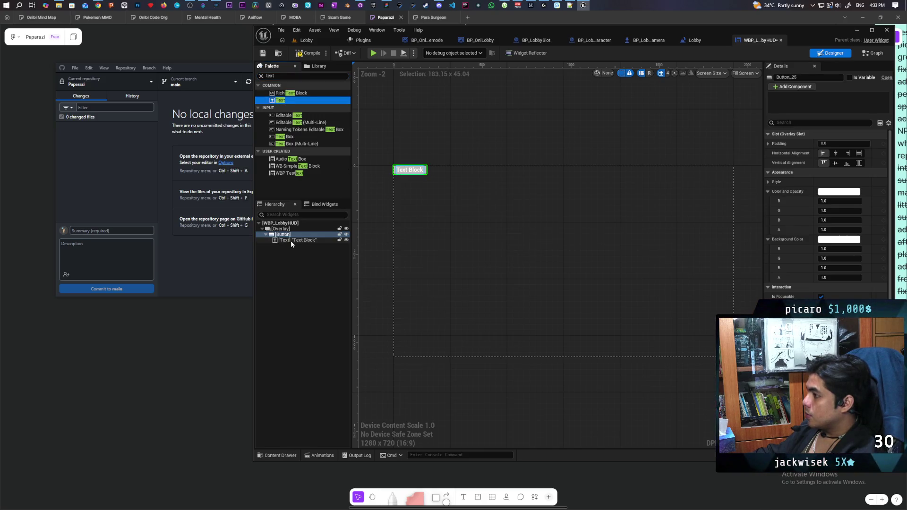
Set the button text to 'New Color' and give it 20 padding
click(291, 241)
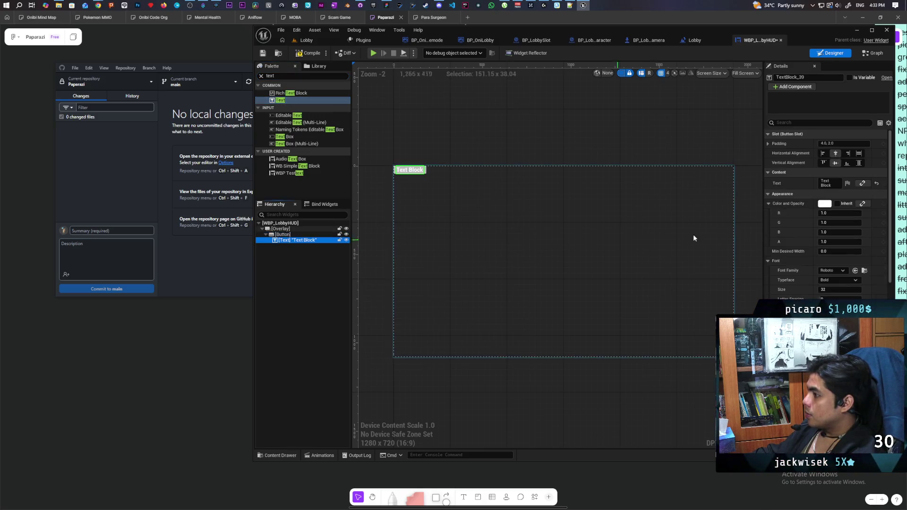
click(828, 183)
text(New Co)
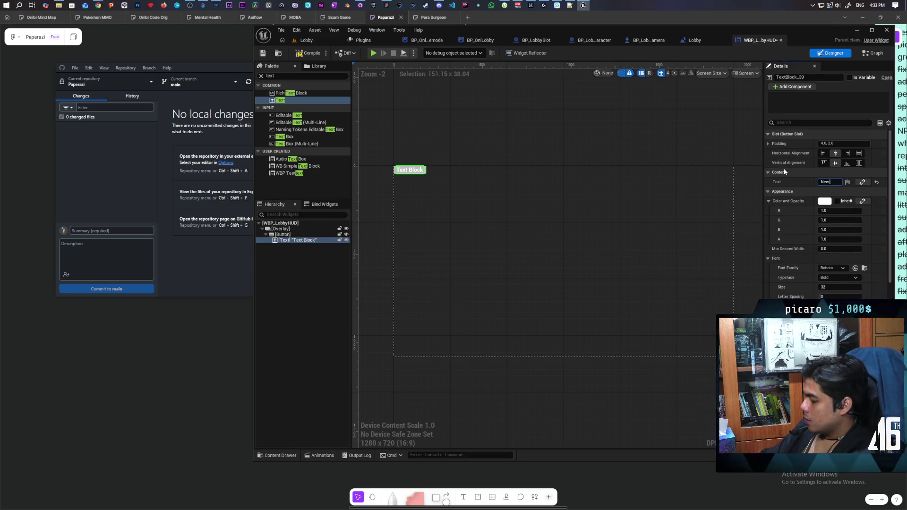
text(lor)
key(Return)
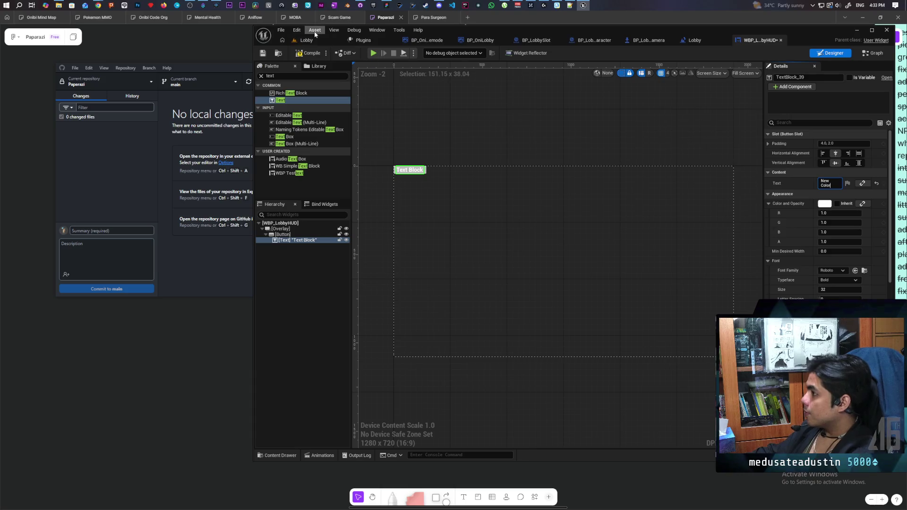
click(312, 55)
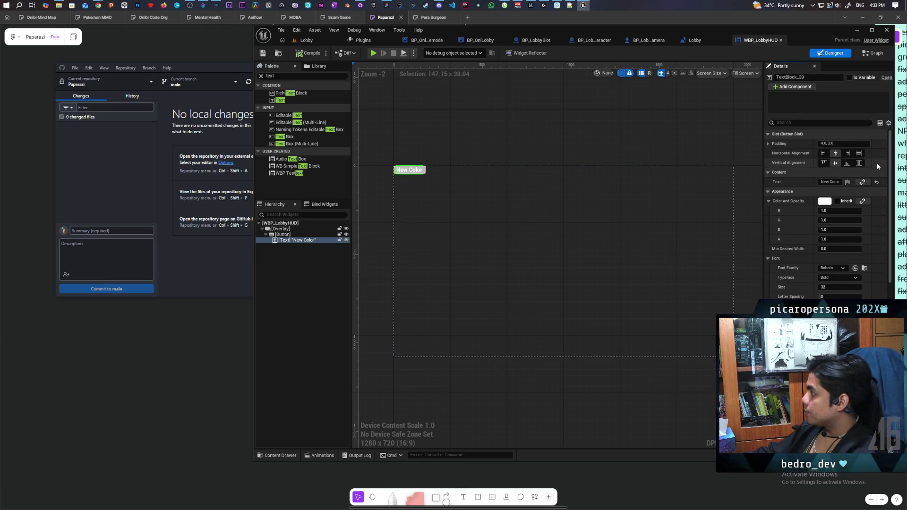
click(837, 143)
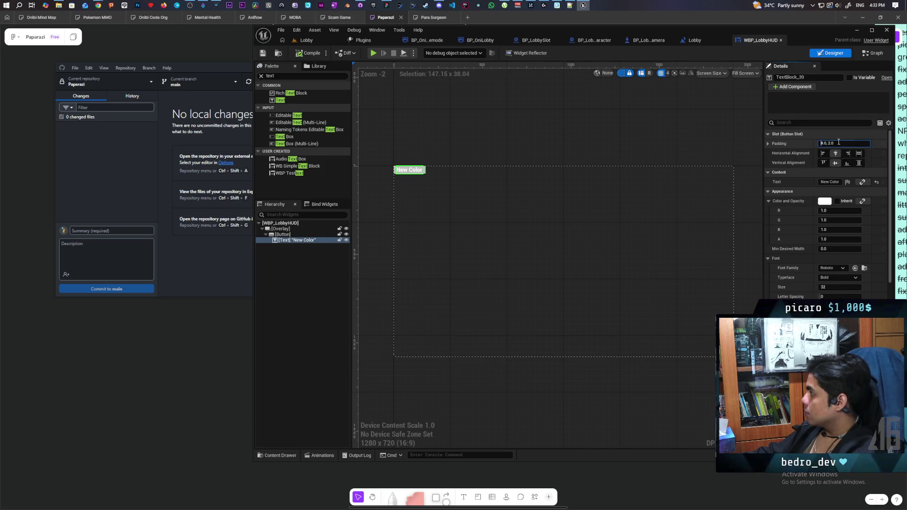
text(20)
key(Return)
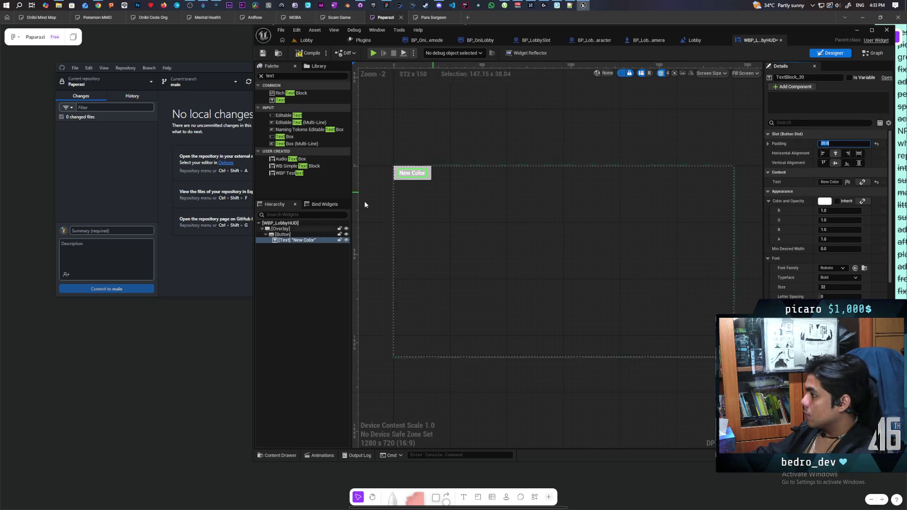
Set the button's background color to black (000000), then compile and save
click(283, 234)
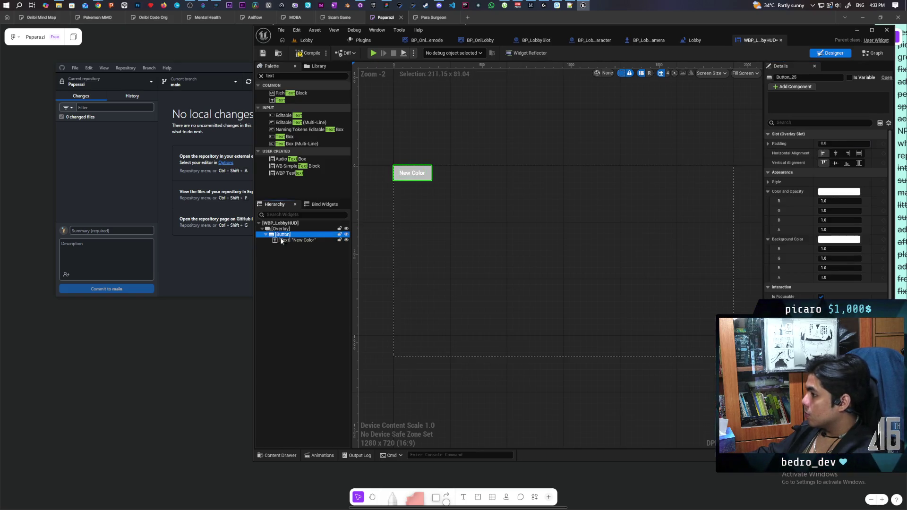
click(855, 240)
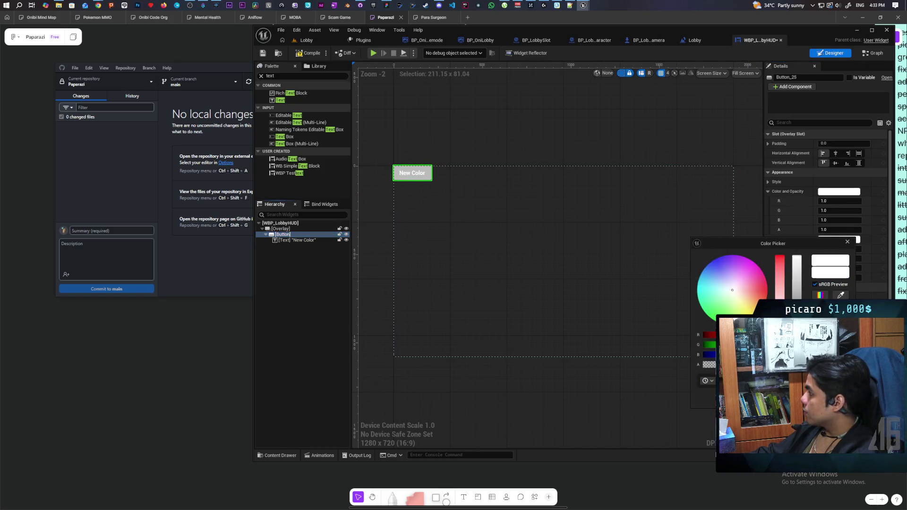
text(000000)
key(Return)
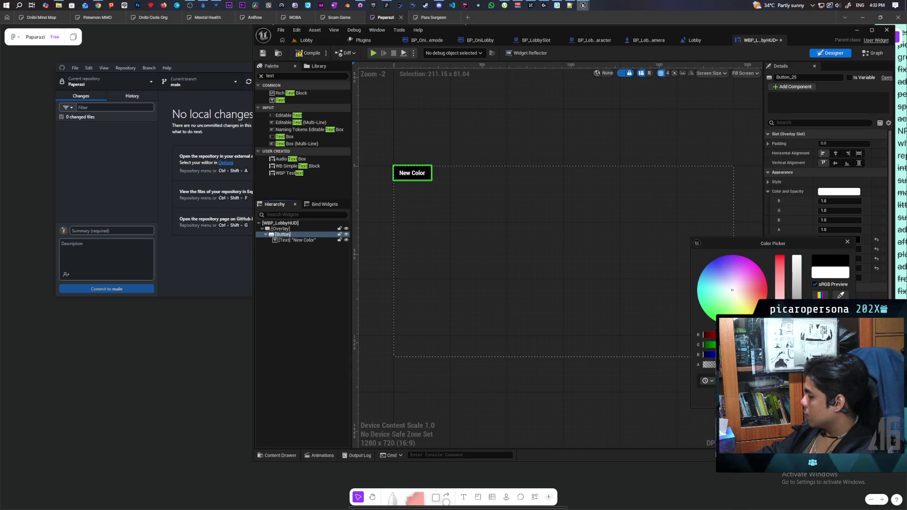
click(266, 55)
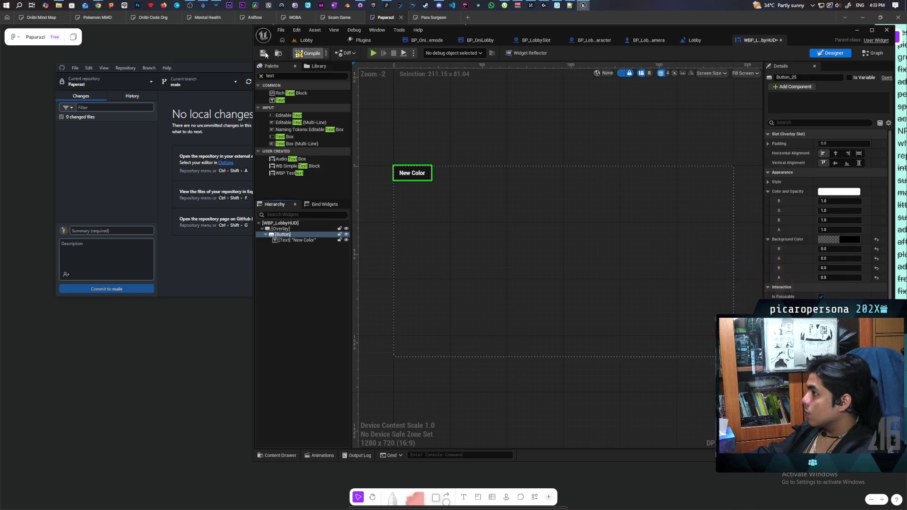
click(263, 53)
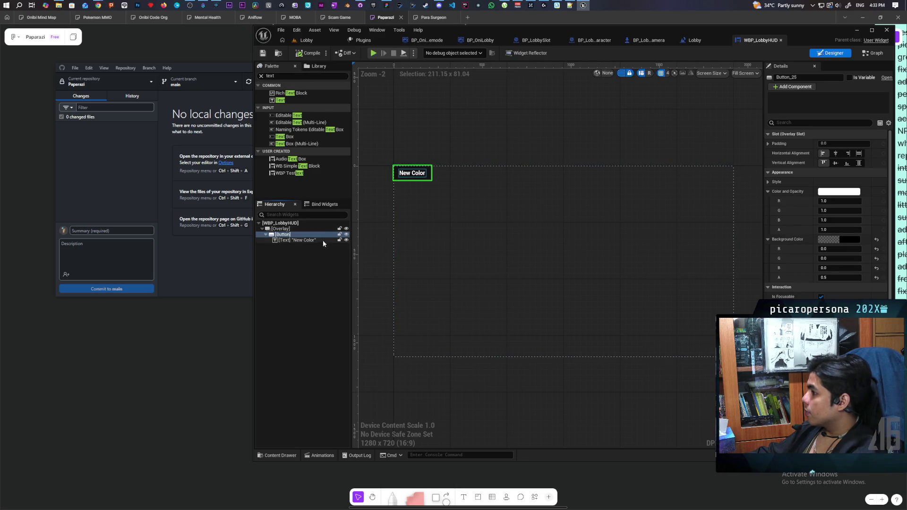
Mark Button_25 as a variable and add its On Clicked event
scroll(869, 276, down, 2)
scroll(869, 273, down, 5)
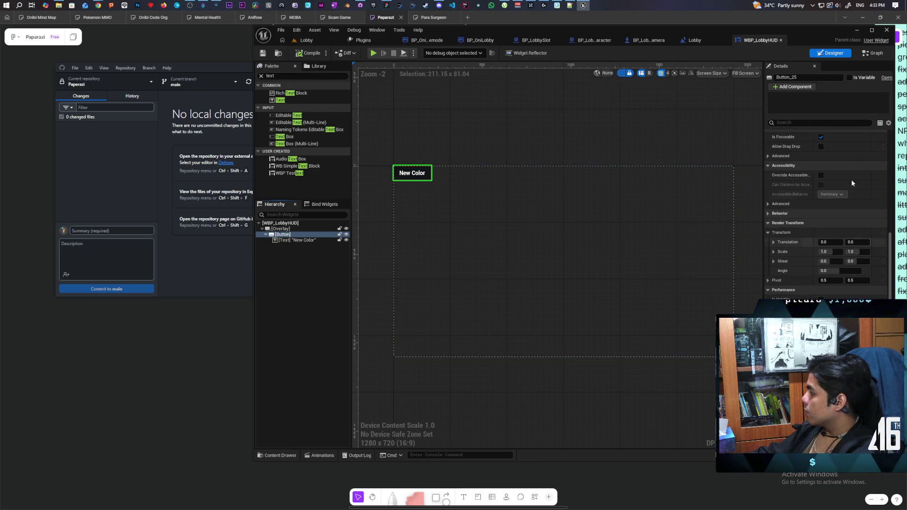
click(849, 77)
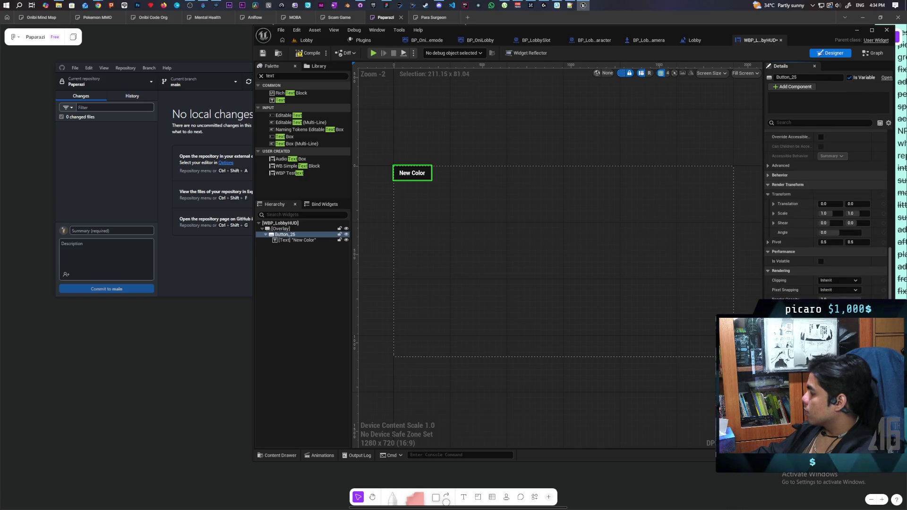
click(888, 378)
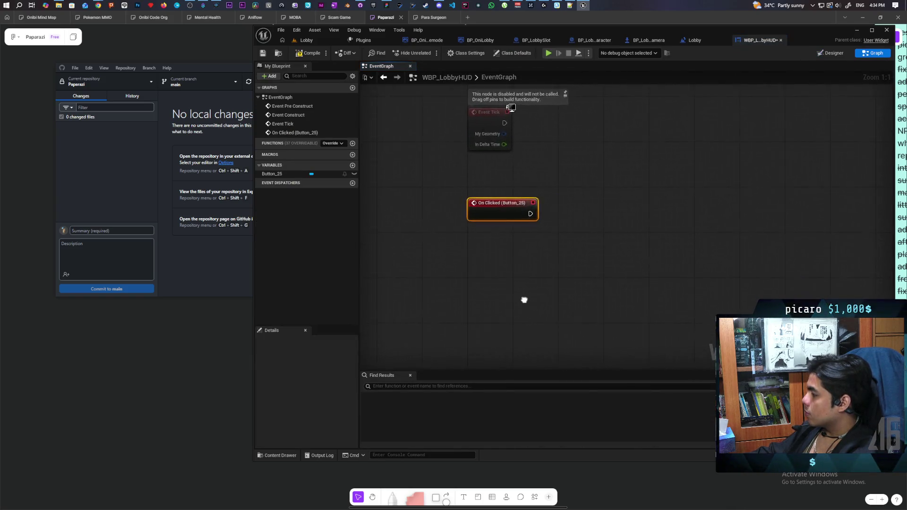
Save the widget and add a Get Owning Player node below the Button_25 click event
key(ctrl+s)
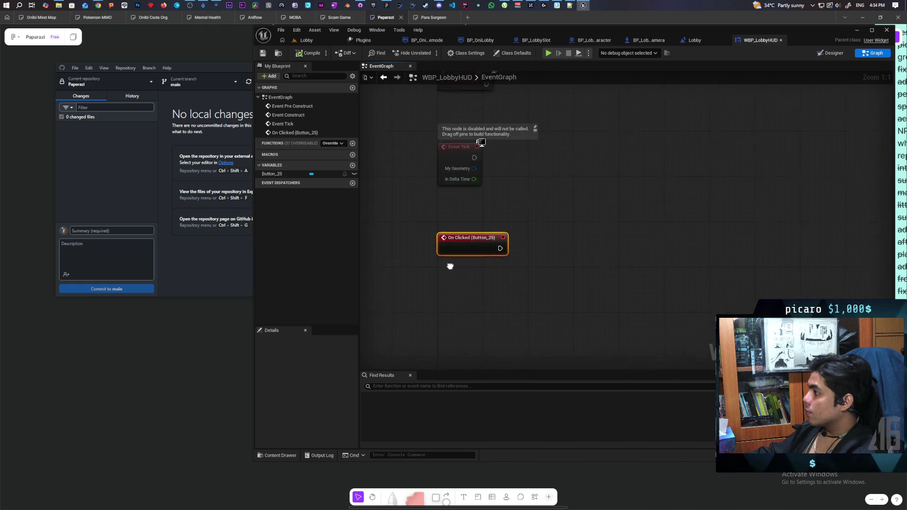
click(502, 296)
drag(492, 299, 462, 259)
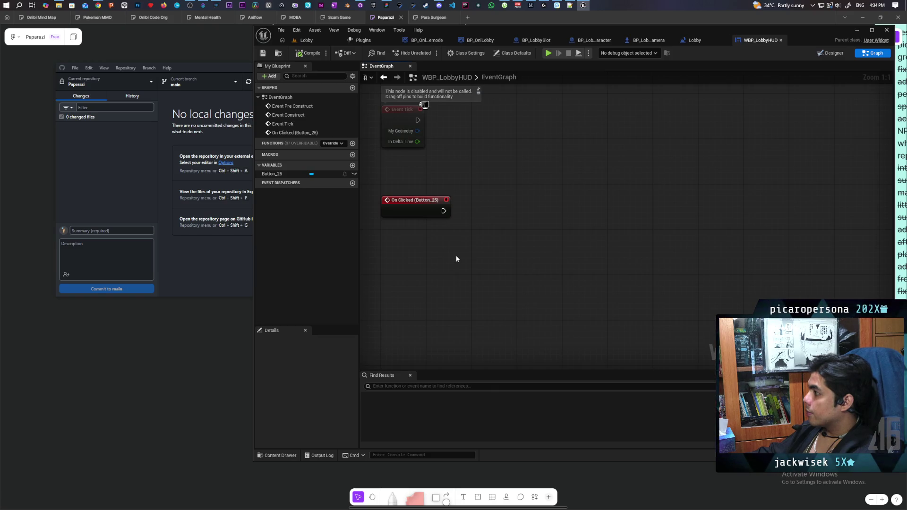
right_click(423, 275)
text(ge)
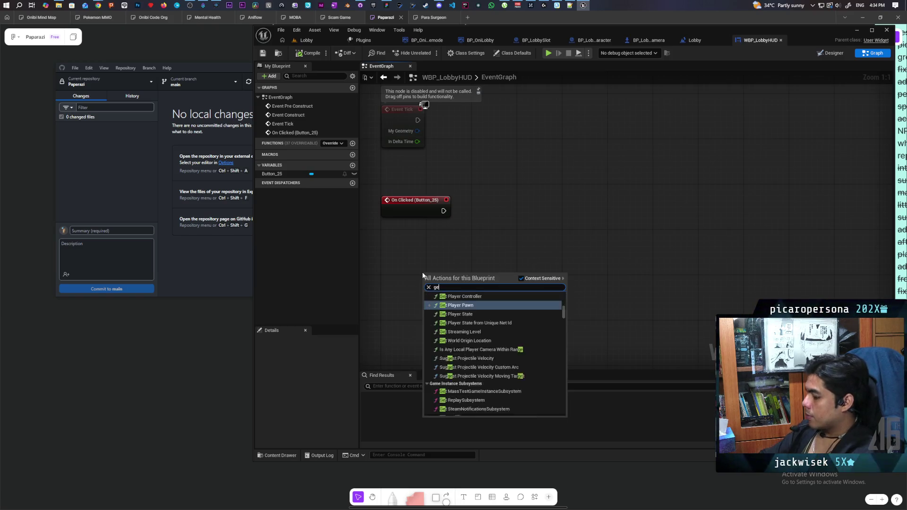
text(t owning c)
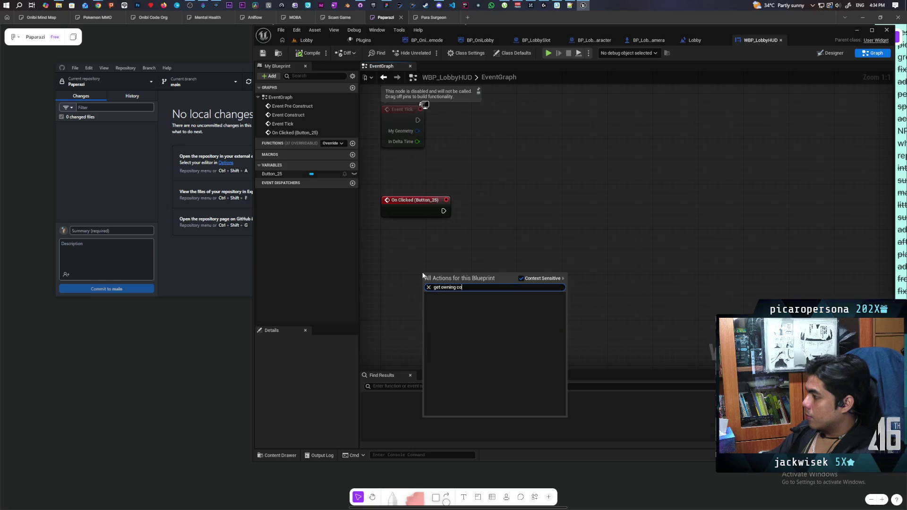
key(BackSpace)
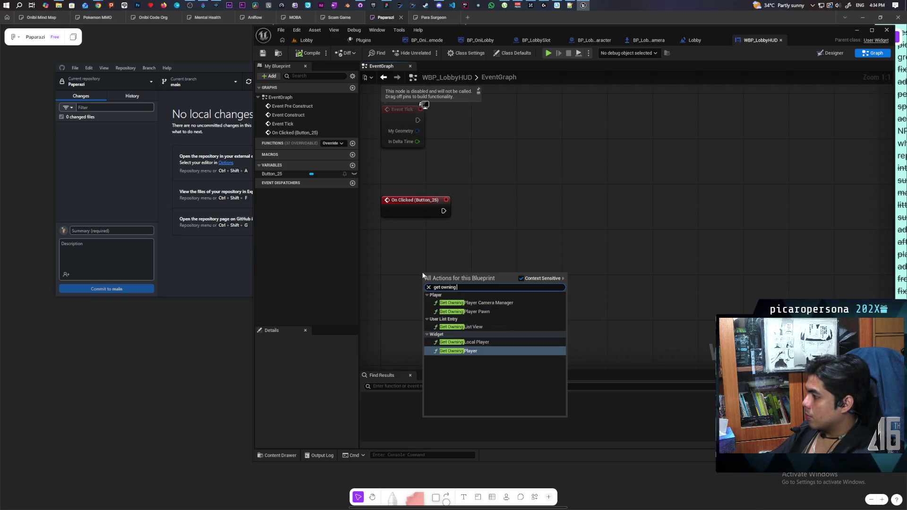
key(Return)
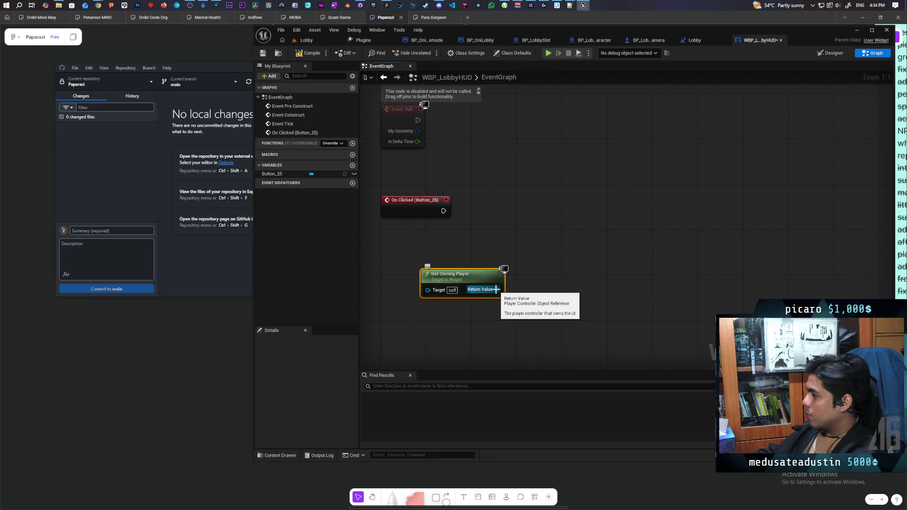
Move Get Owning Player right under the On Clicked event and bring up the Content Drawer
mouse_move(487, 285)
mouse_down()
mouse_move(430, 257)
mouse_move(438, 259)
mouse_up()
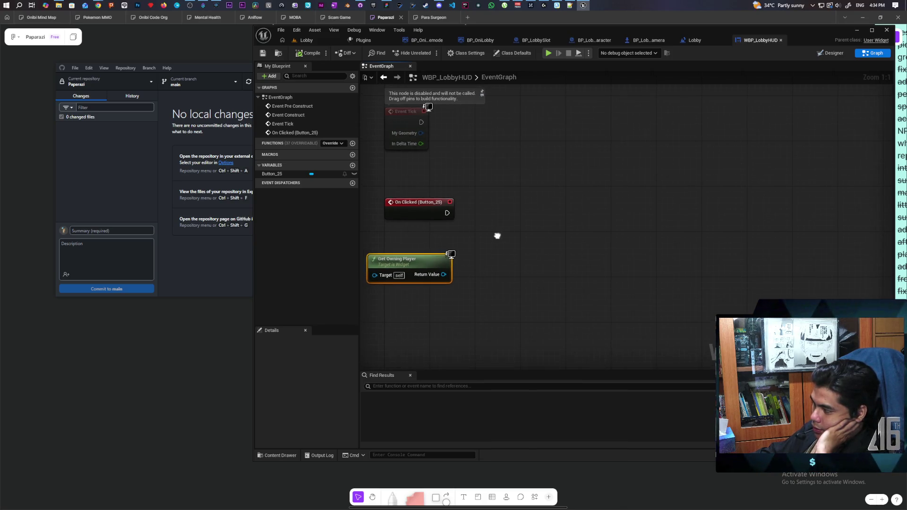
drag(496, 235, 545, 222)
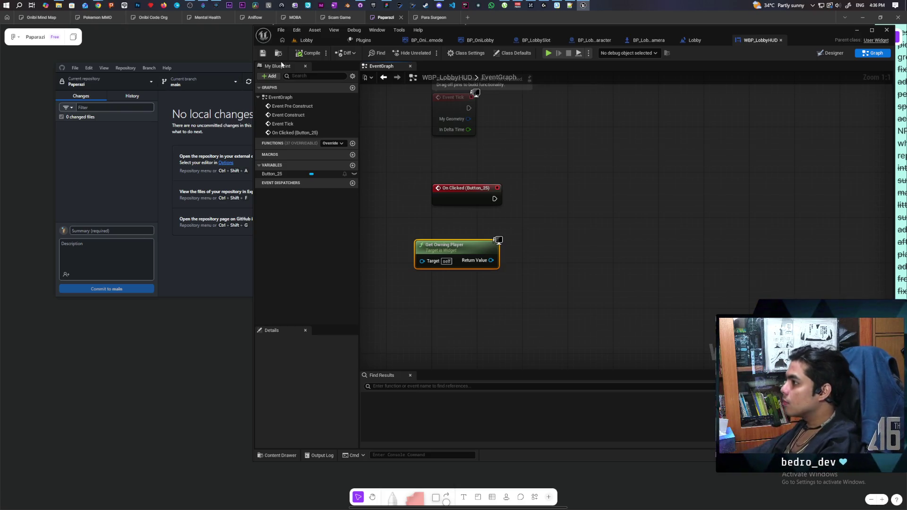
key(ctrl+space)
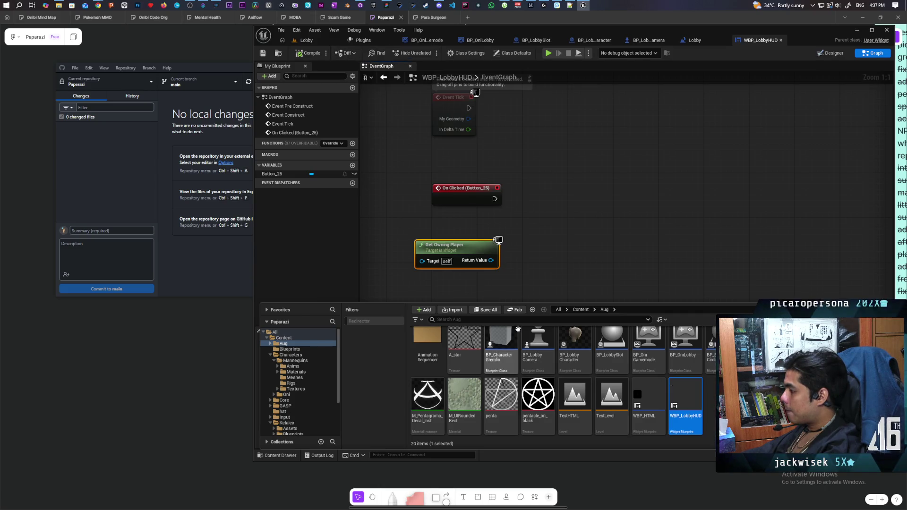
Search the top-level Content folder for 'controll' and inspect the player controller blueprints
click(580, 310)
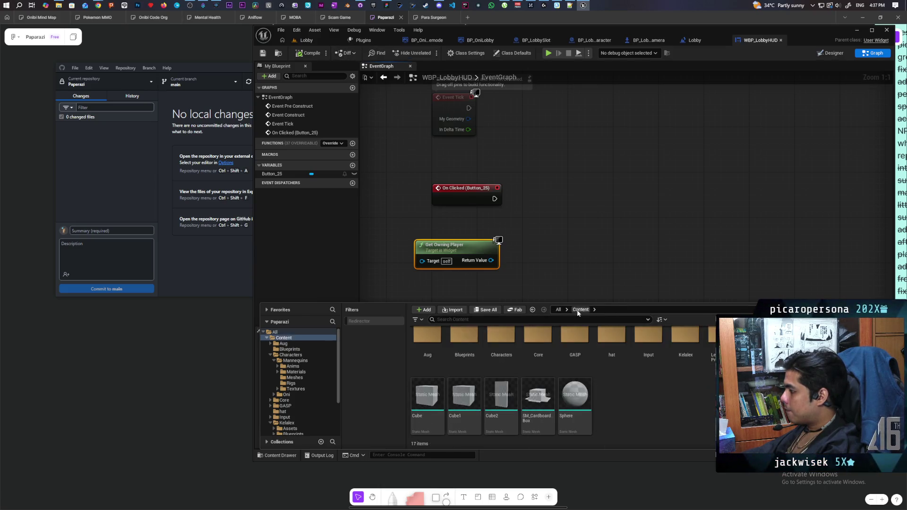
text(controll)
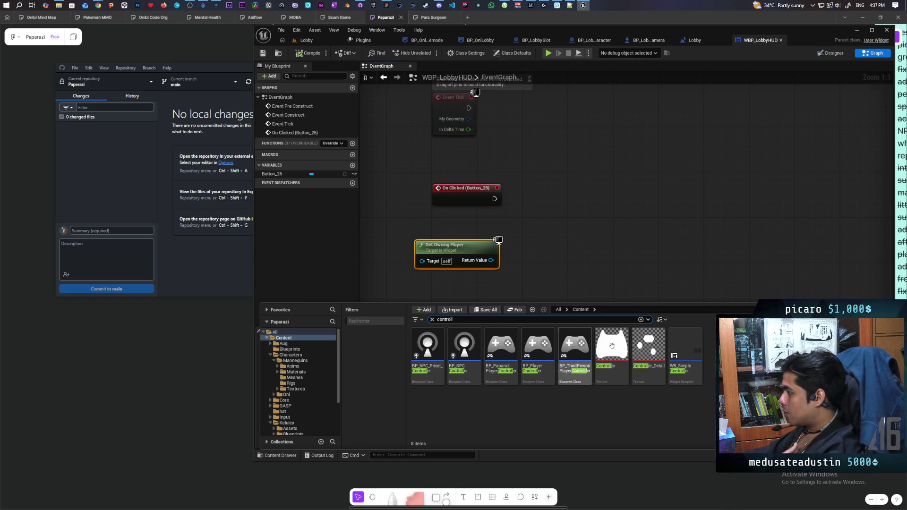
mouse_move(702, 360)
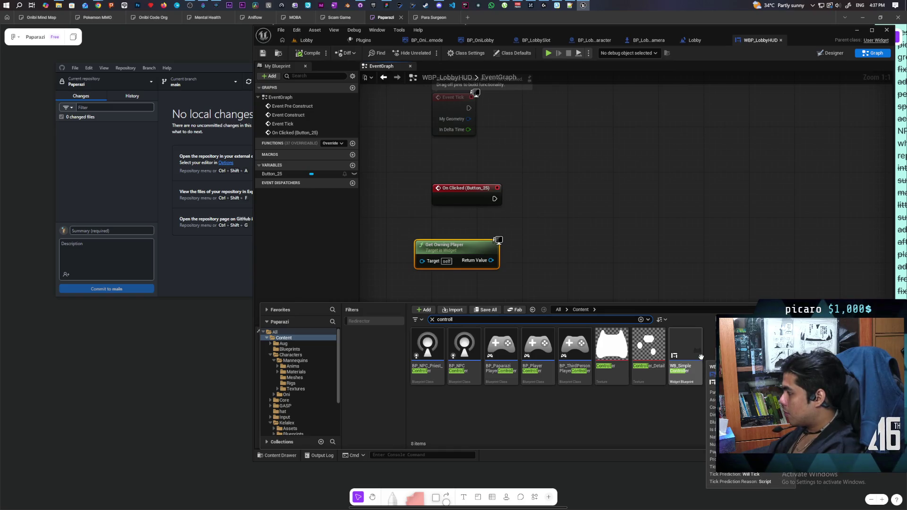
mouse_move(650, 352)
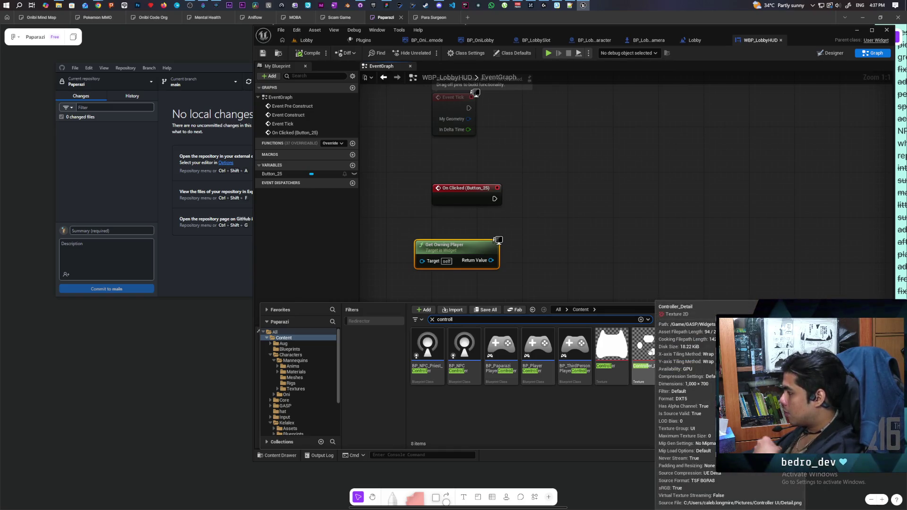
mouse_move(616, 341)
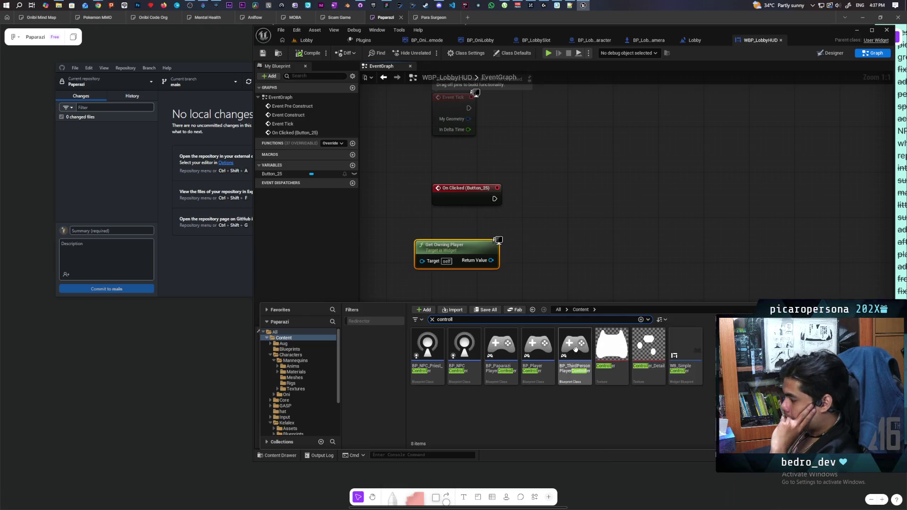
mouse_move(575, 373)
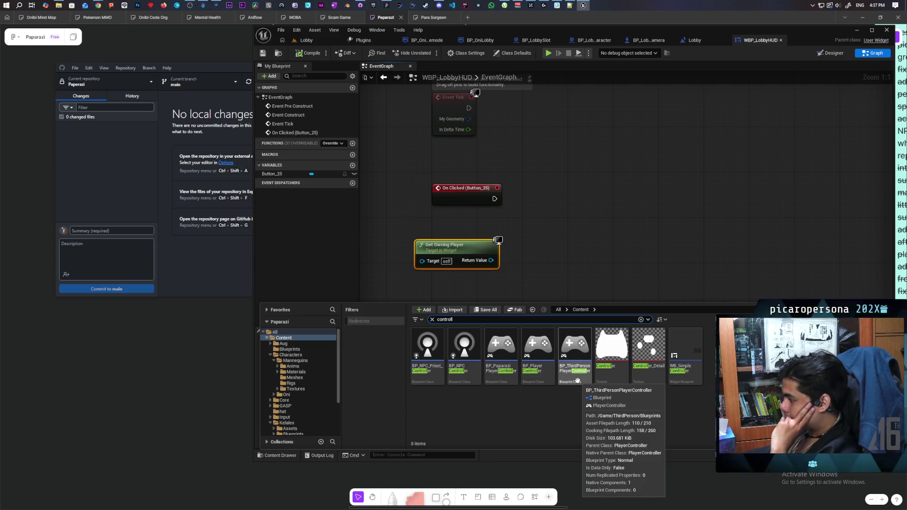
mouse_move(541, 376)
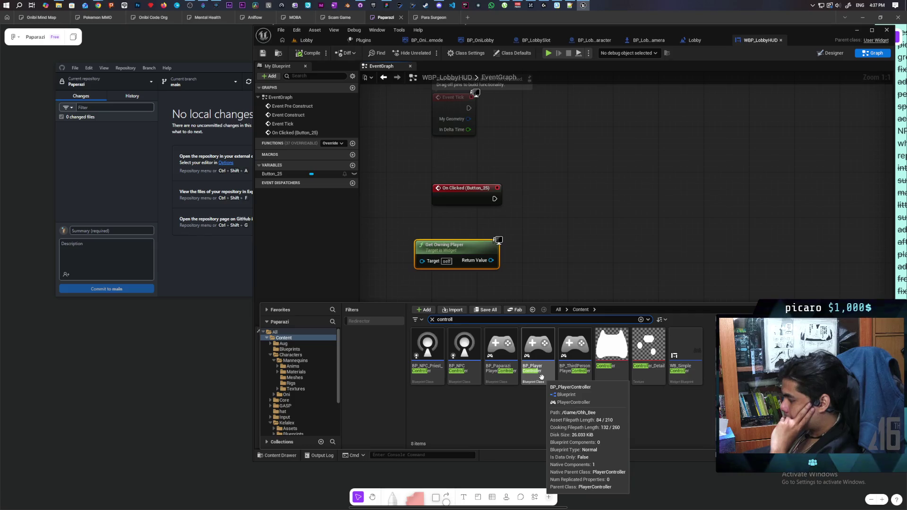
mouse_move(511, 373)
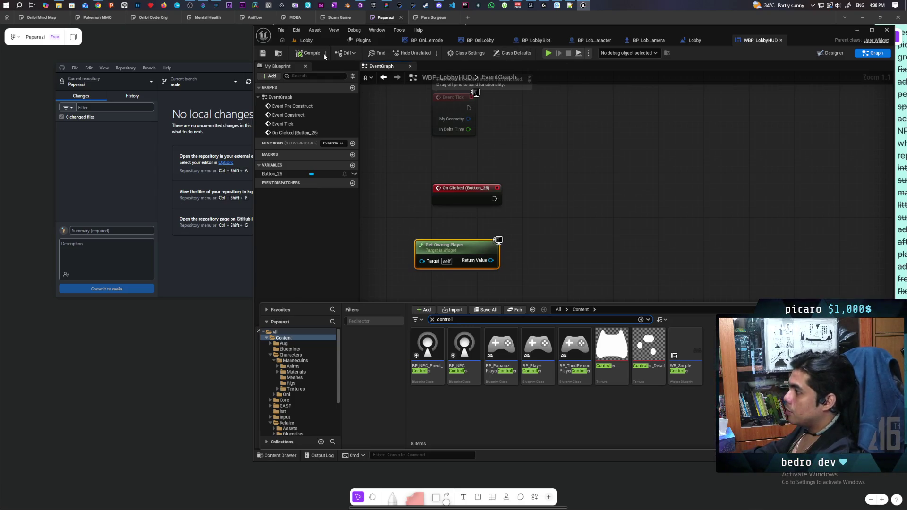
From the Lobby level, open BP_OniGamemode to see its player controller class
click(314, 40)
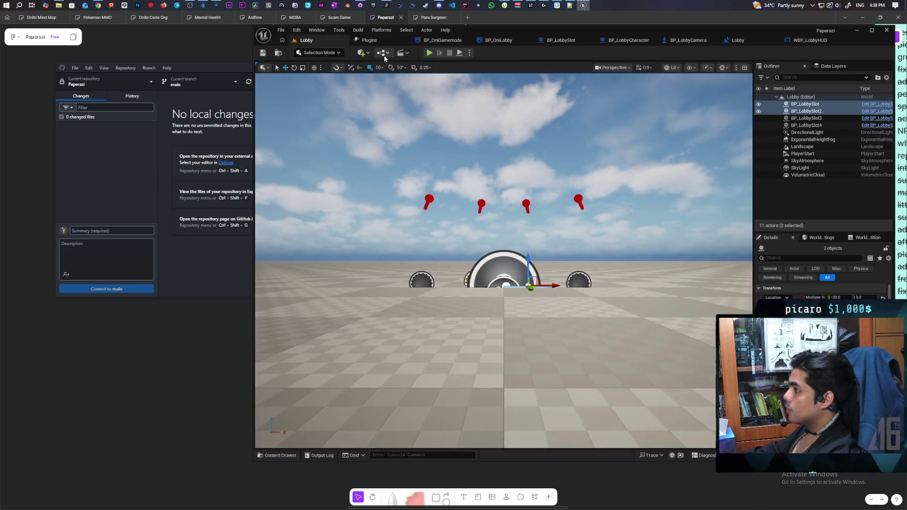
click(382, 52)
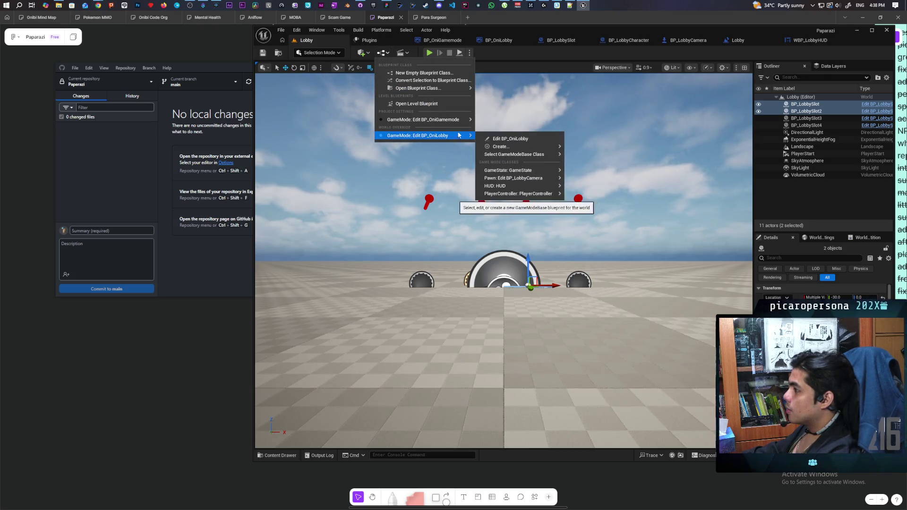
mouse_move(465, 120)
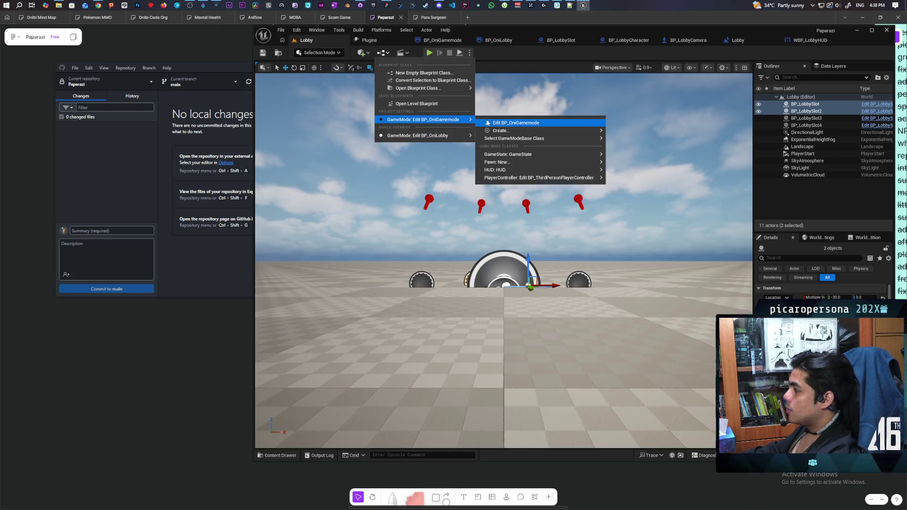
click(508, 123)
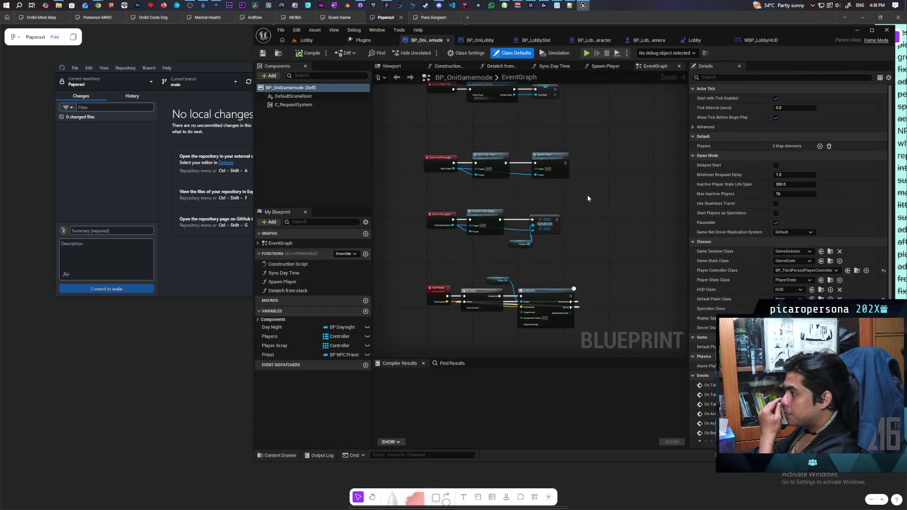
scroll(474, 277, up, 2)
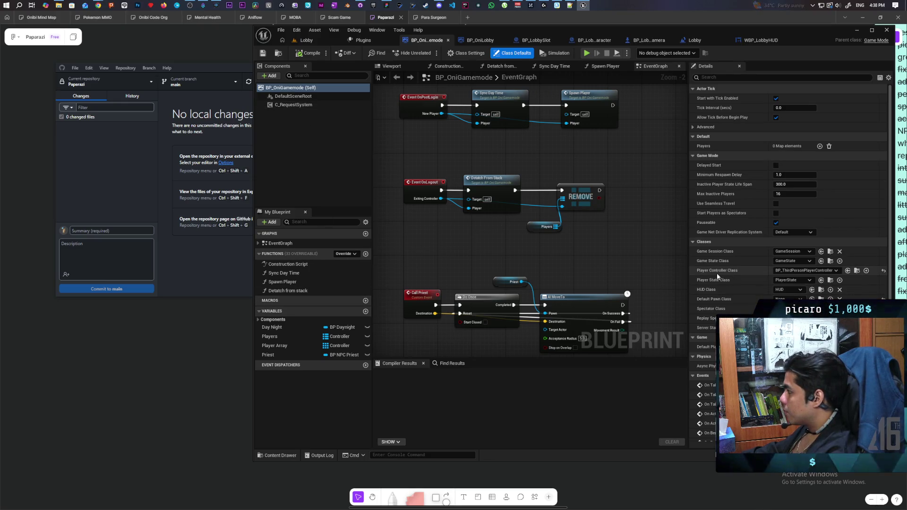
Open BP_ThirdPersonPlayerController to inspect its widget and cursor nodes, then switch to BP_OniLobby
click(857, 273)
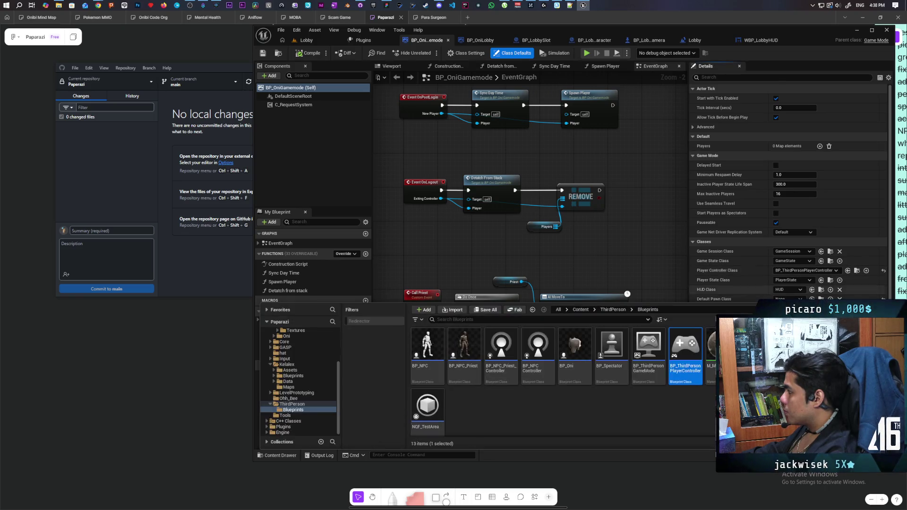
double_click(679, 349)
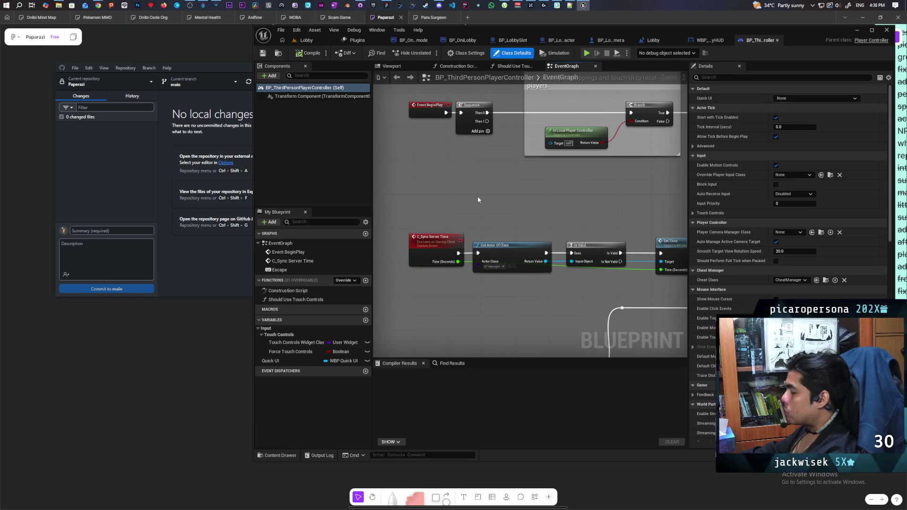
mouse_move(478, 199)
mouse_down()
mouse_move(468, 253)
mouse_move(555, 245)
mouse_move(446, 229)
mouse_move(454, 222)
mouse_move(486, 252)
mouse_up()
scroll(487, 252, down, 4)
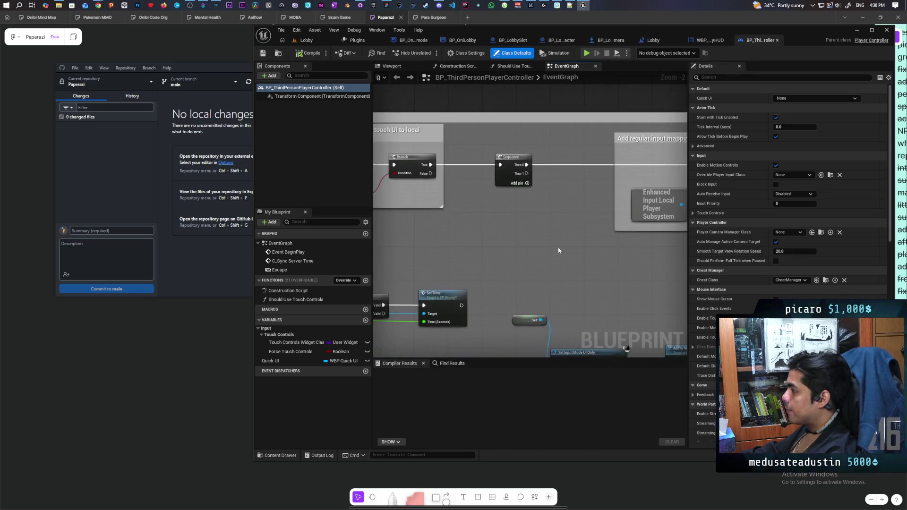
scroll(483, 180, up, 3)
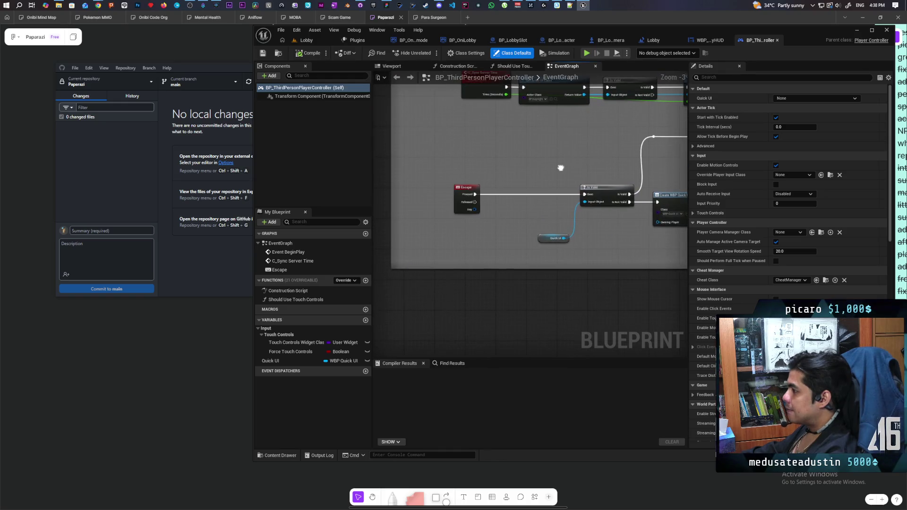
mouse_move(596, 169)
mouse_down()
mouse_move(575, 158)
mouse_move(509, 166)
mouse_move(536, 177)
mouse_move(655, 169)
mouse_move(563, 178)
mouse_move(601, 183)
mouse_move(569, 203)
mouse_move(507, 198)
mouse_up()
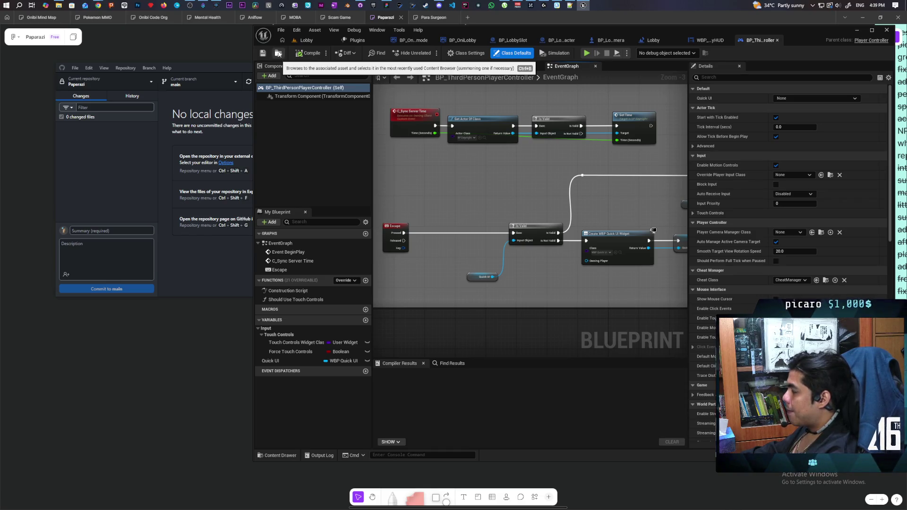
click(278, 53)
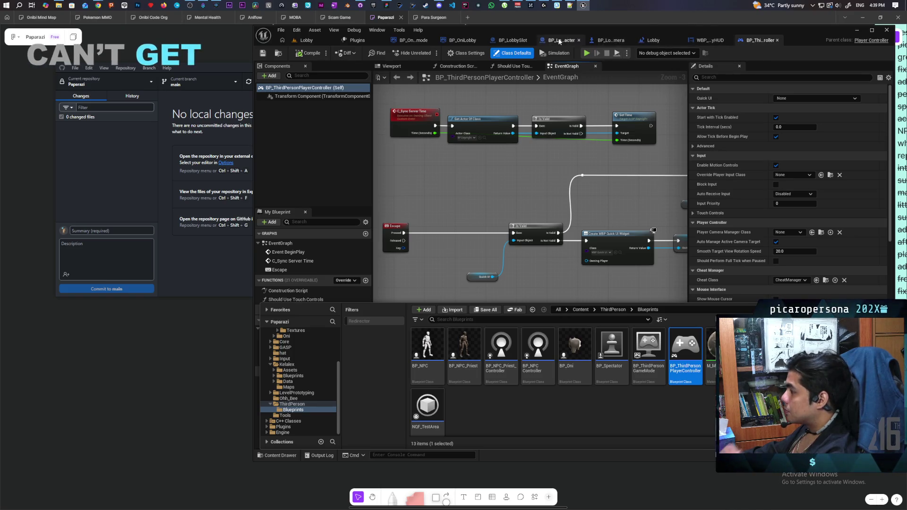
click(471, 42)
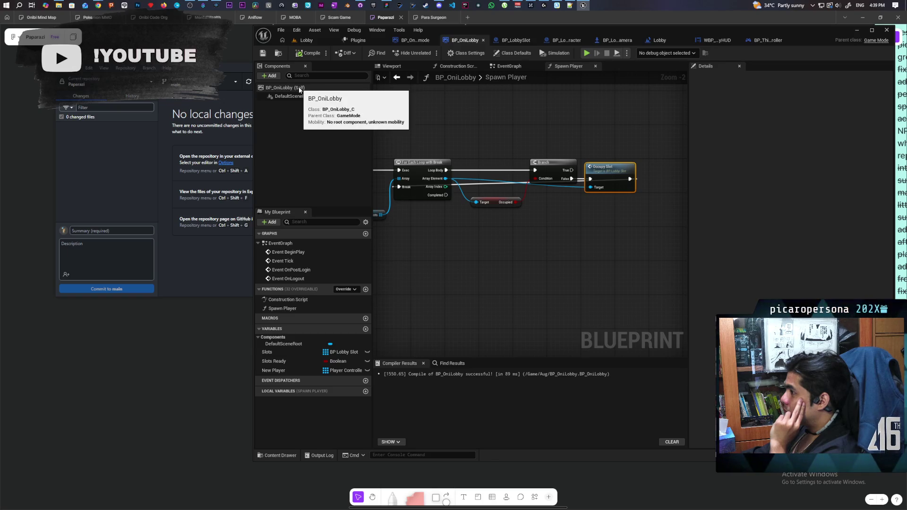
In BP_OniLobby's Class Defaults, set Player Controller Class to BP_ThirdPersonPlayerController and save
click(513, 53)
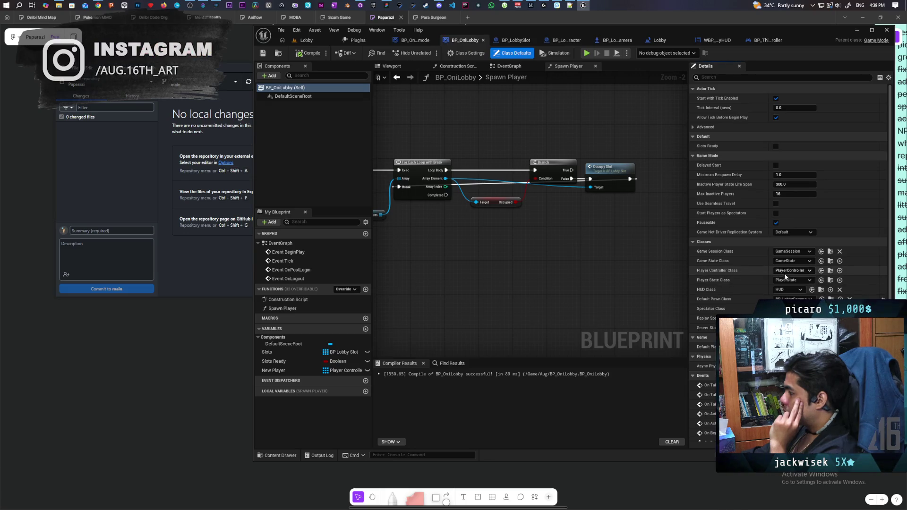
click(821, 270)
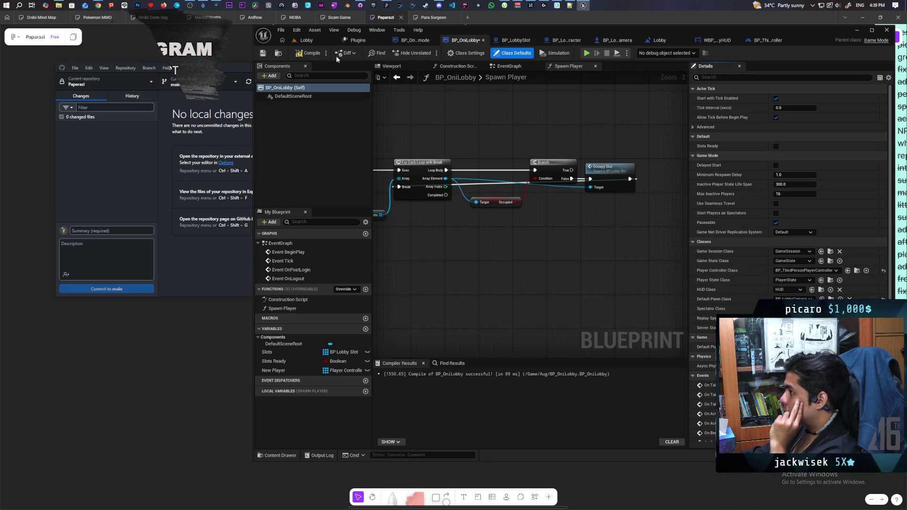
click(310, 53)
click(263, 54)
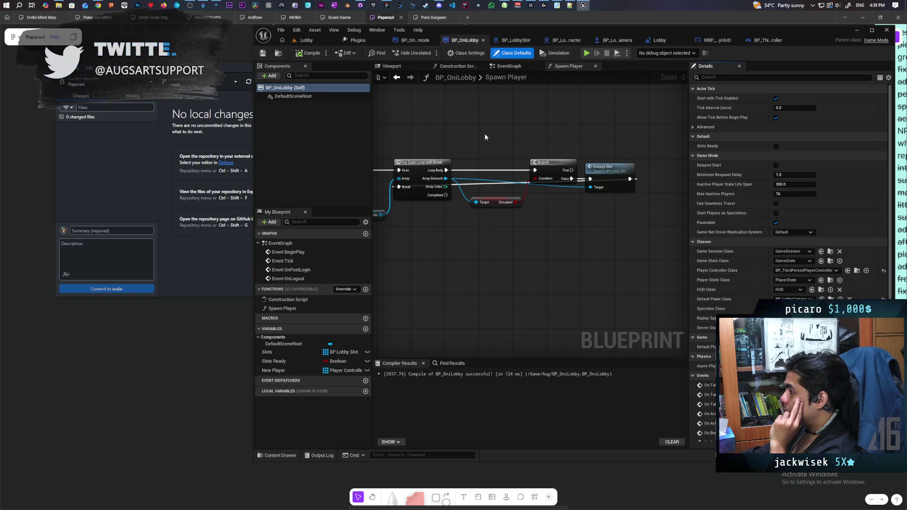
scroll(485, 138, down, 4)
scroll(484, 137, up, 2)
drag(483, 137, 512, 163)
In BP_ThirdPersonPlayerController's event graph, delete the stray Delay node and paste in a custom event
click(763, 42)
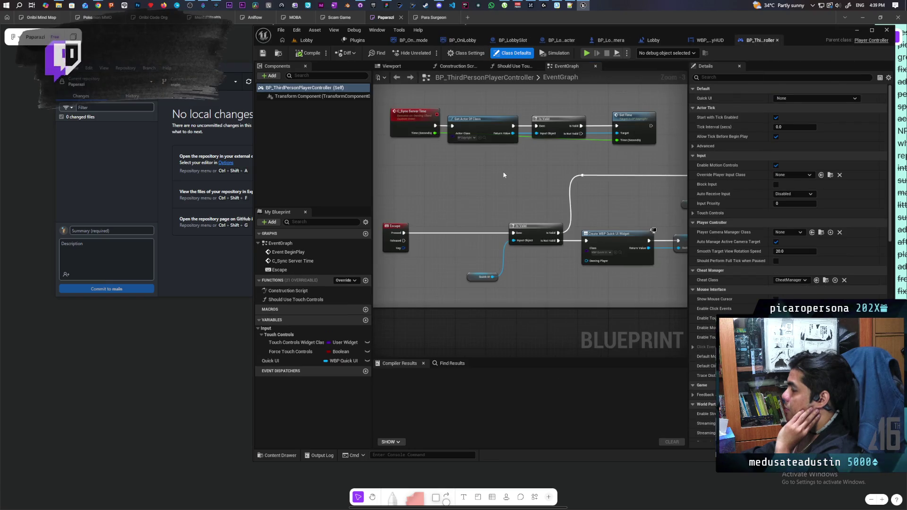
scroll(498, 236, down, 3)
scroll(505, 185, up, 4)
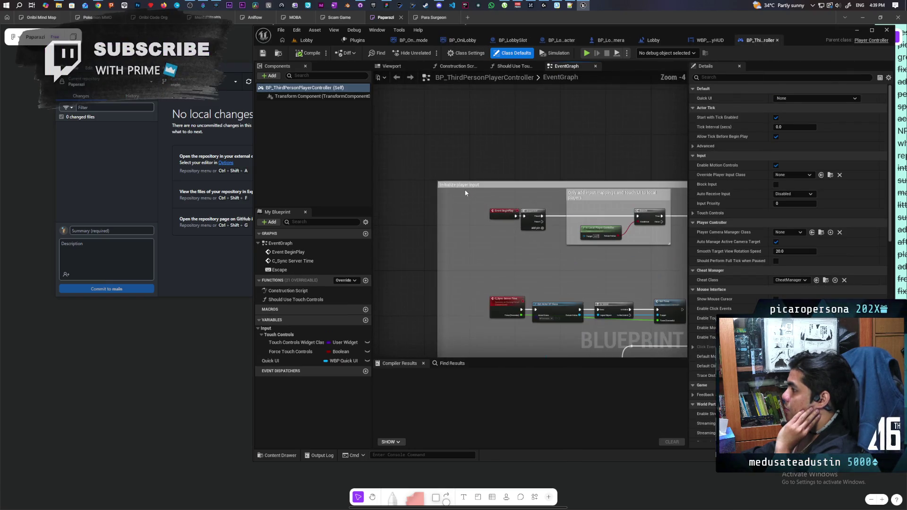
click(506, 185)
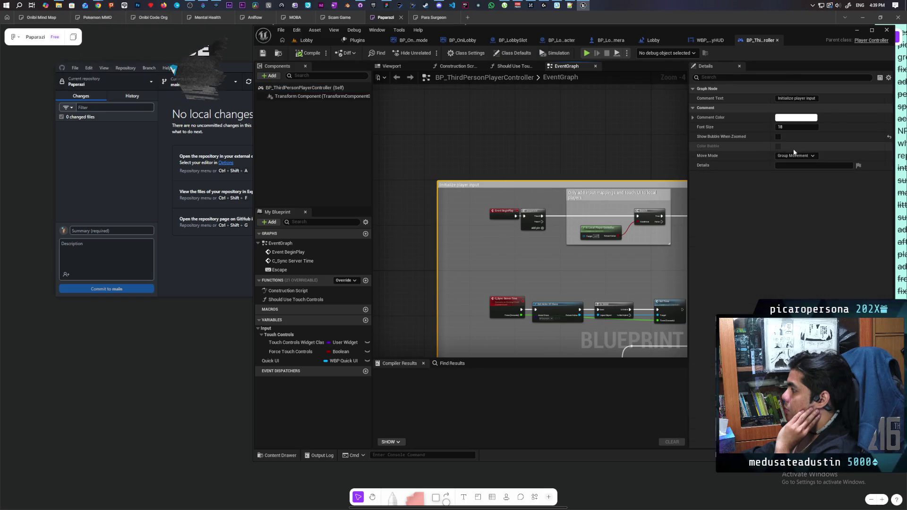
scroll(593, 150, down, 4)
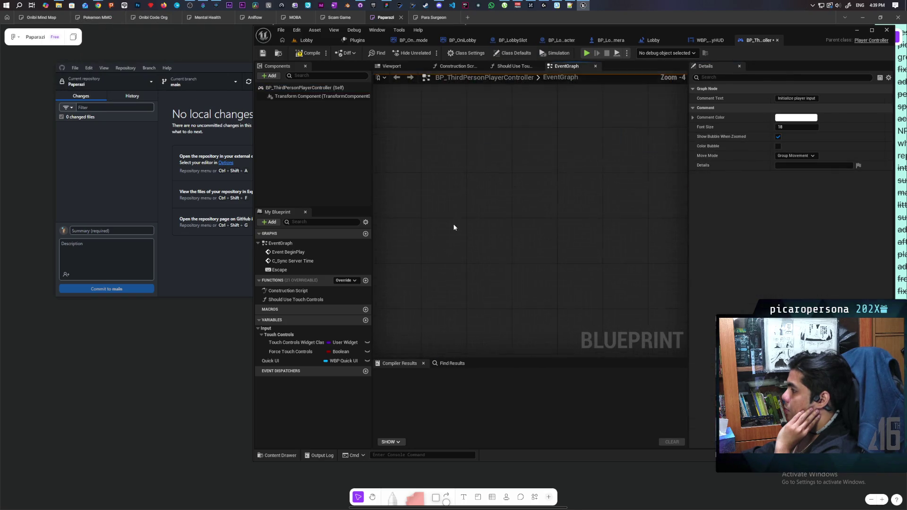
scroll(493, 284, up, 4)
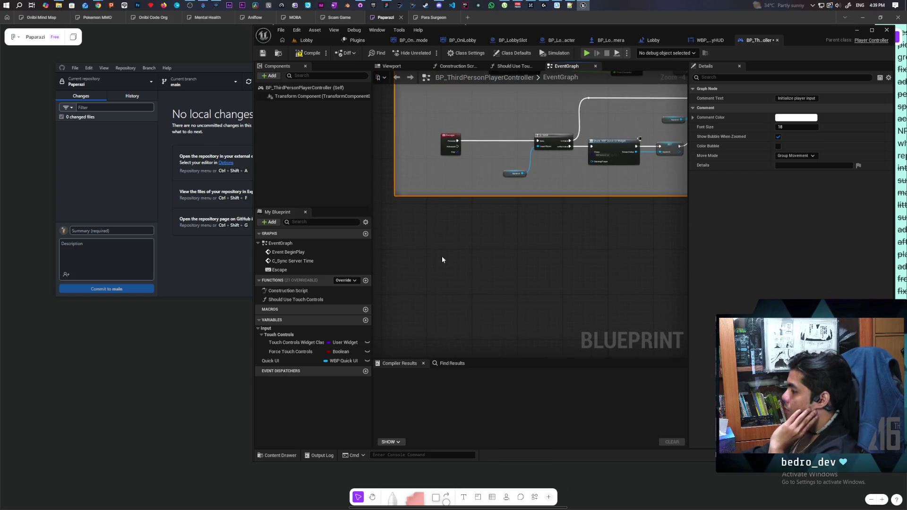
click(429, 260)
click(436, 237)
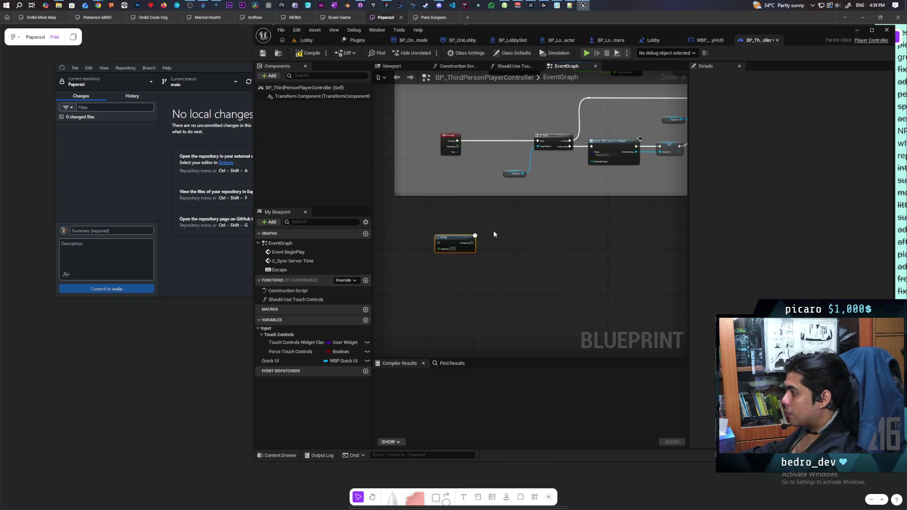
key(Delete)
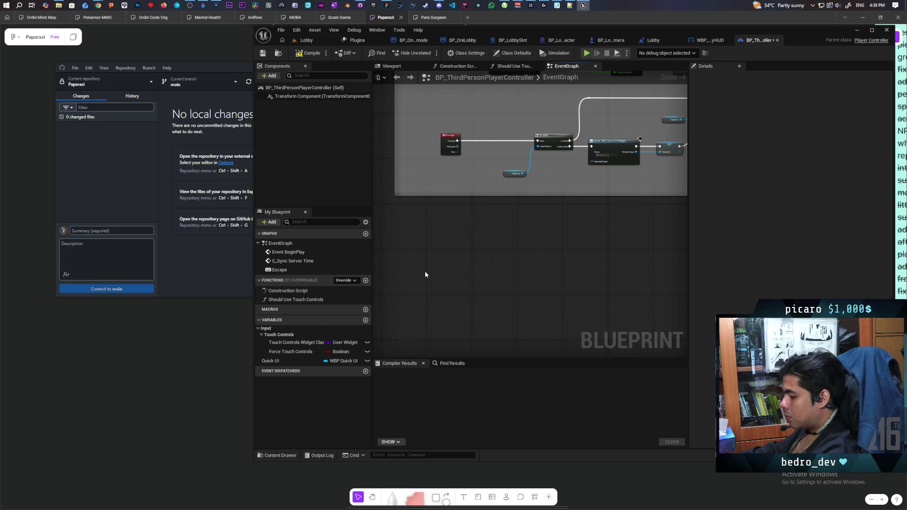
key(ctrl+v)
Name the custom event 'S Update Sprite Color'
scroll(446, 257, up, 4)
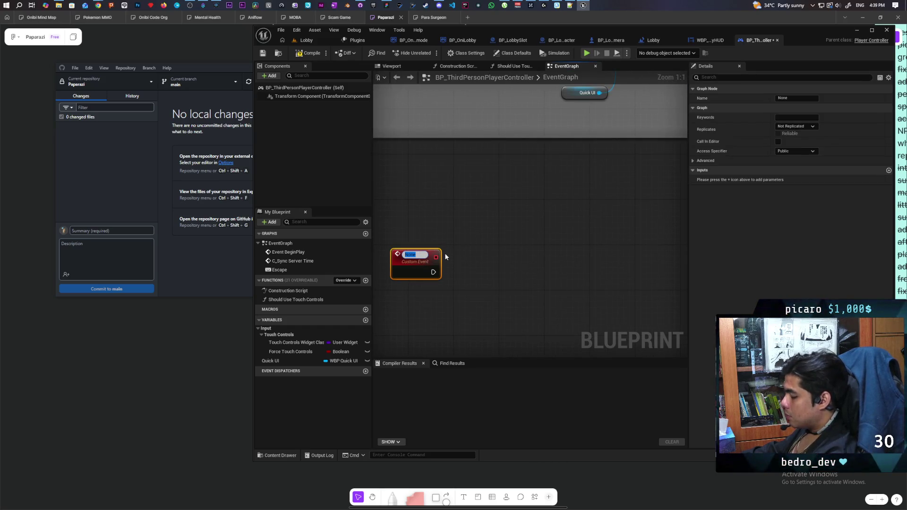
text(S)
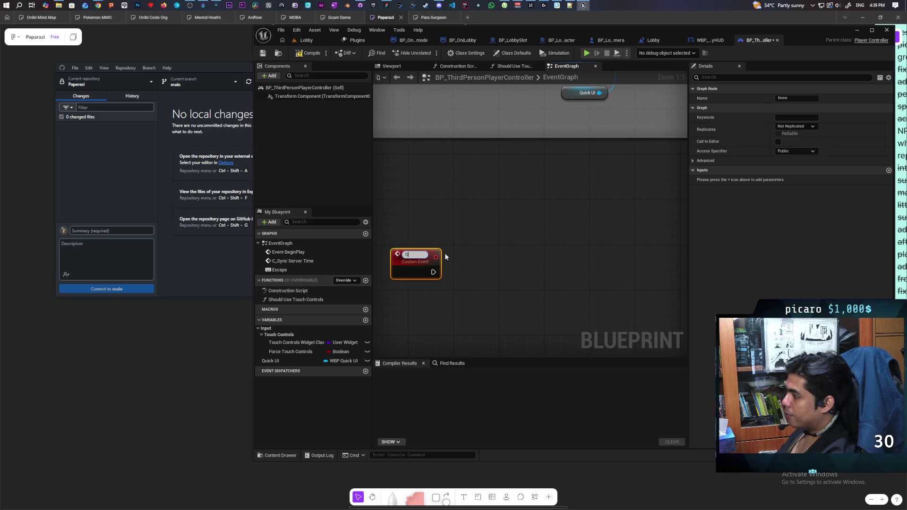
text( Up)
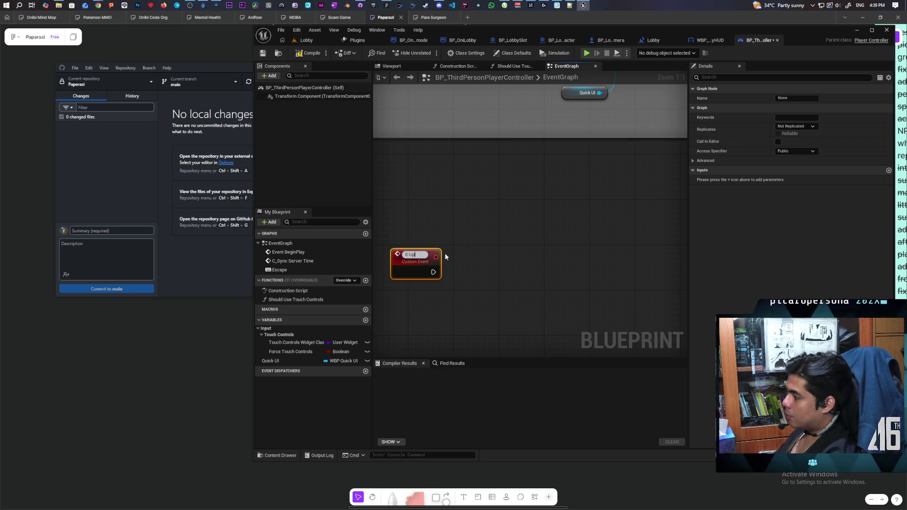
text(date CO)
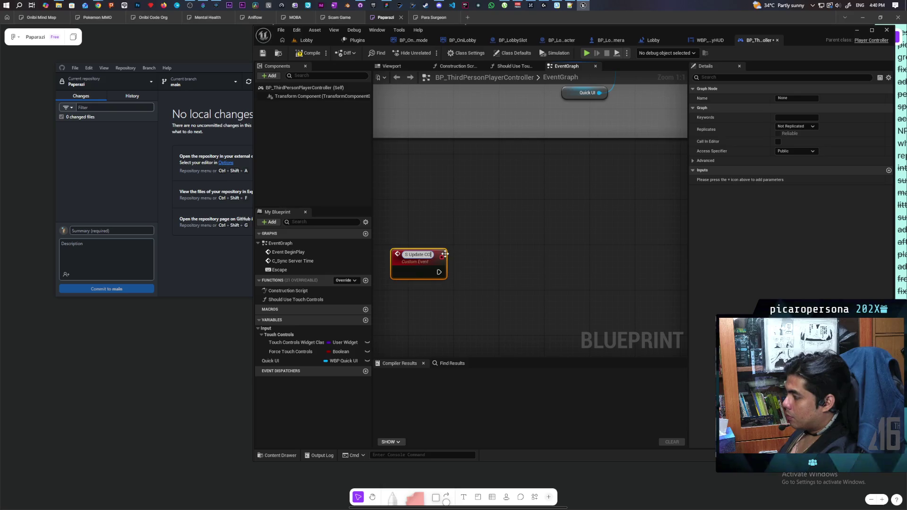
key(BackSpace)
text(olor)
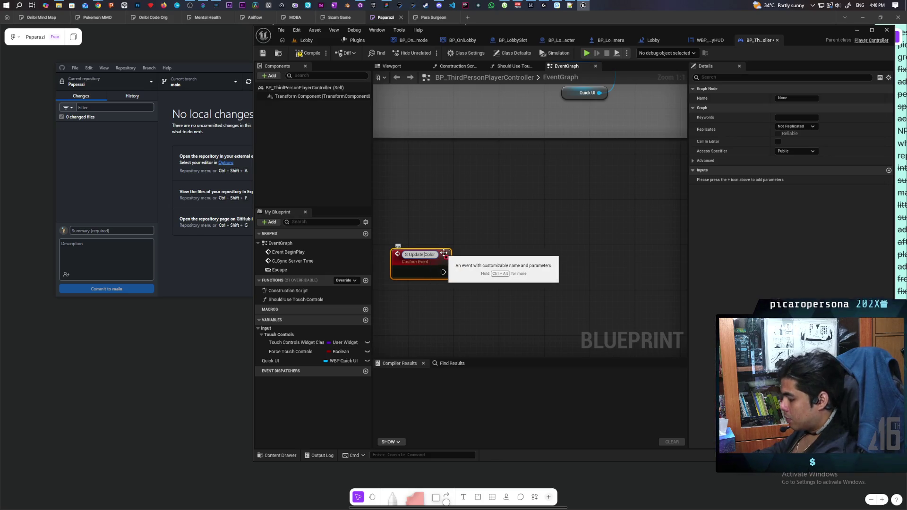
key(ctrl+Left)
text(Sprite)
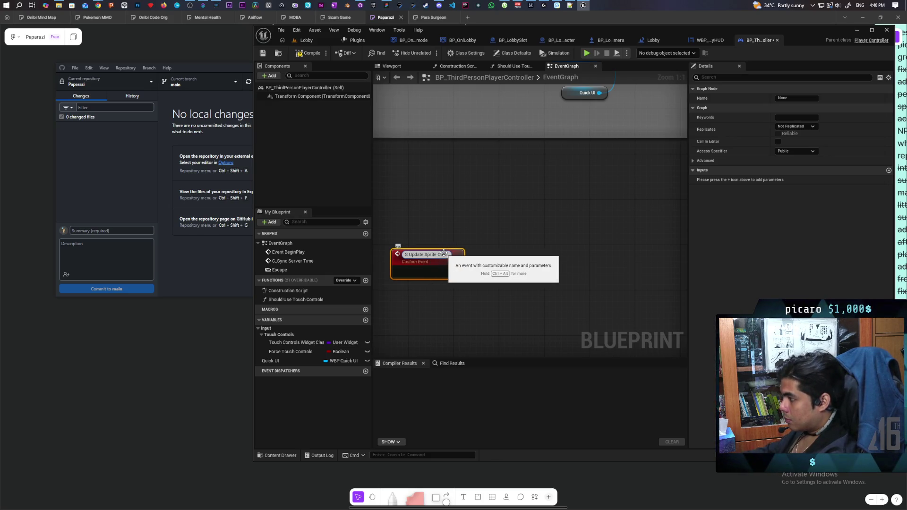
click(503, 178)
Set the event's replication to Run on Server and mark it Reliable
click(293, 278)
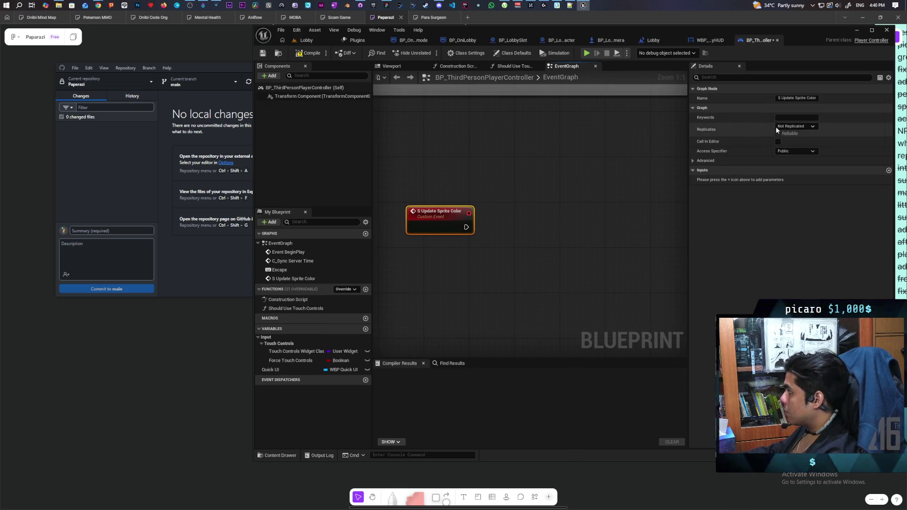
click(776, 127)
click(798, 152)
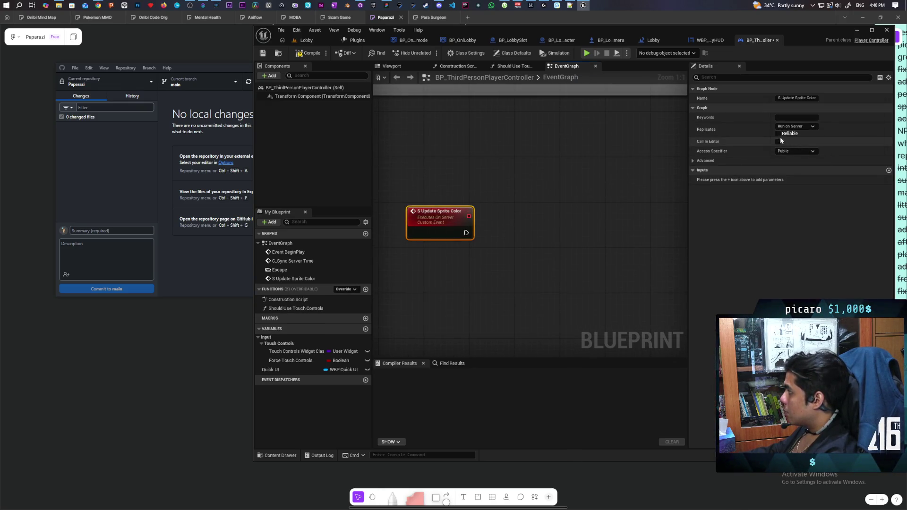
click(310, 53)
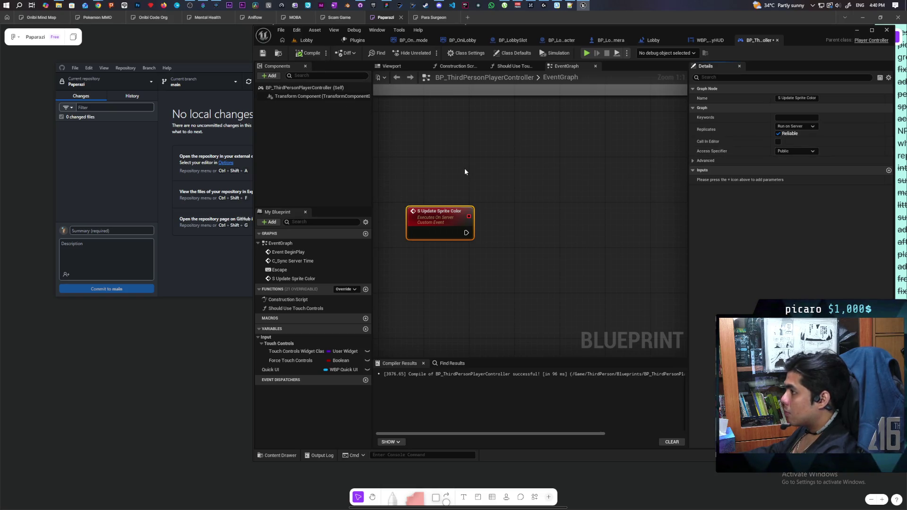
Add a Get Game Mode node and feed its Return Value into a new Cast To BP_OniLobby
right_click(469, 279)
text(get game mode)
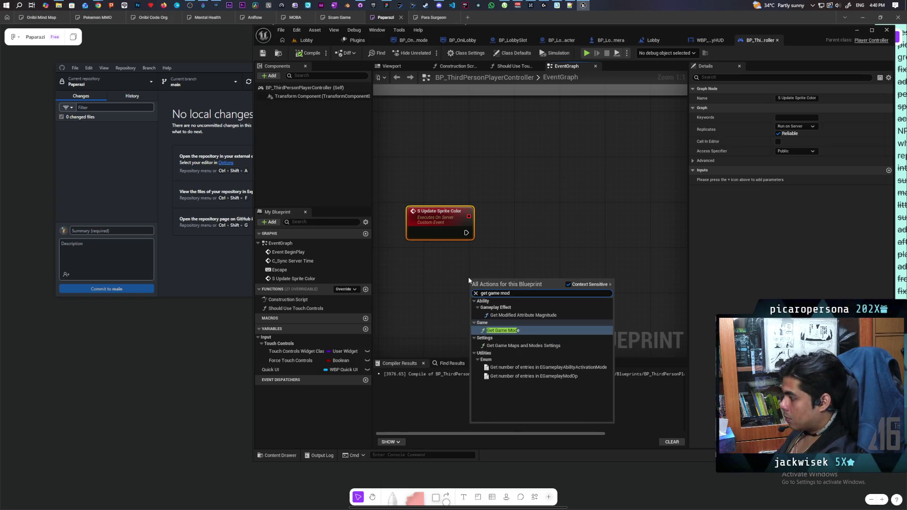
key(Return)
drag(517, 291, 563, 242)
text(cast t)
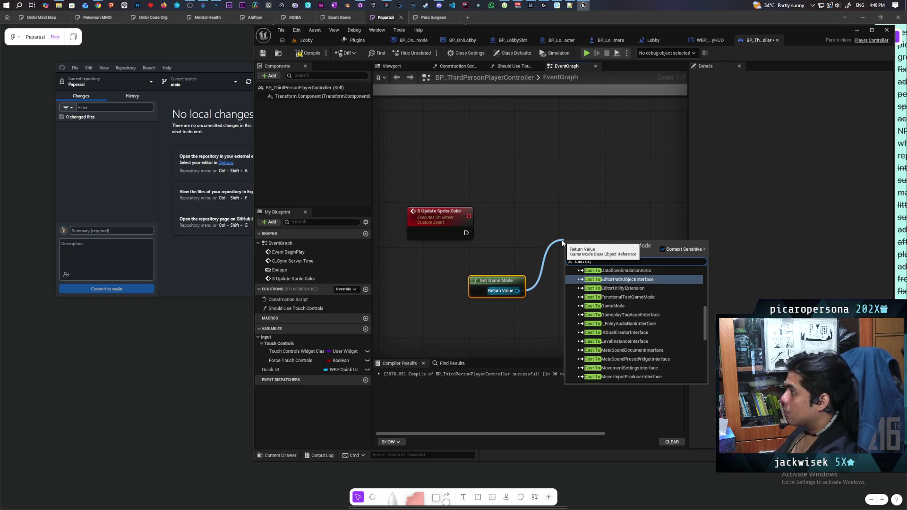
text( oni)
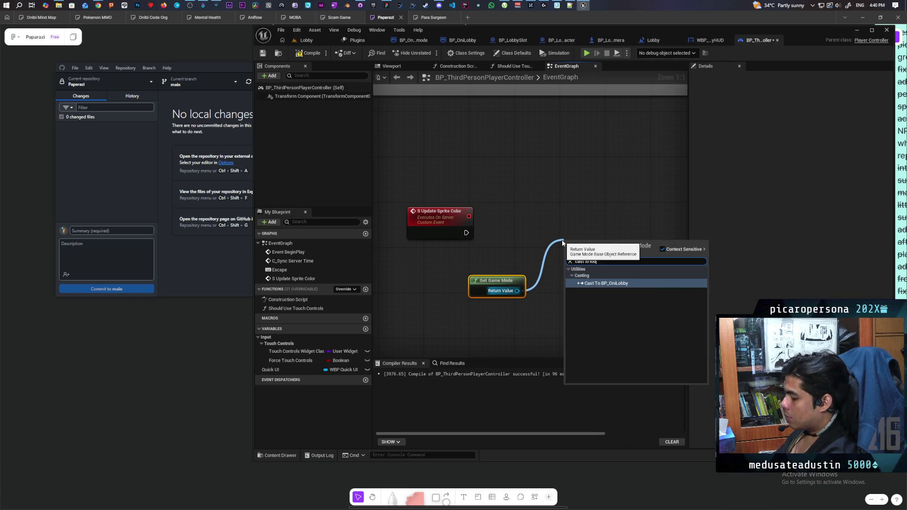
key(Return)
Wire S Update Sprite Color's execution into the cast, arrange the nodes and compile
drag(591, 241, 574, 224)
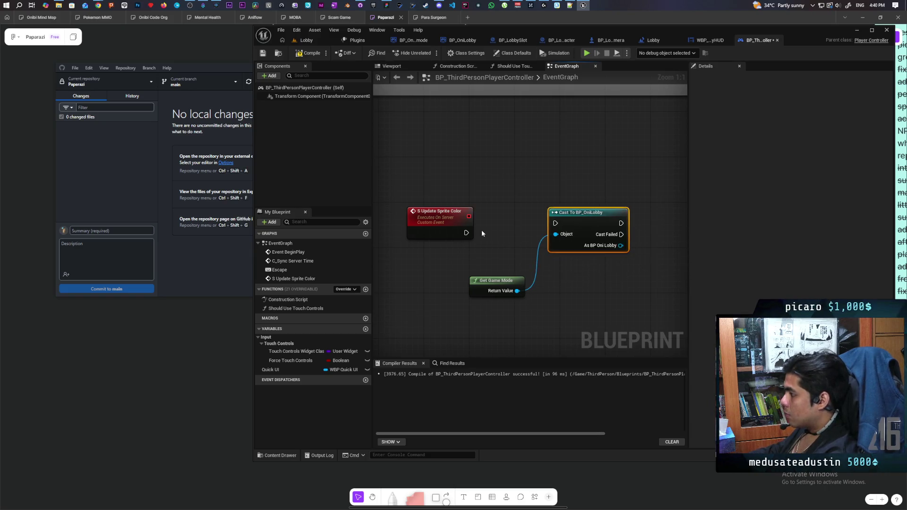
mouse_move(466, 232)
mouse_down()
mouse_move(603, 238)
mouse_move(550, 234)
mouse_move(579, 219)
mouse_up()
ctrl+click(422, 236)
click(542, 188)
drag(540, 246, 480, 236)
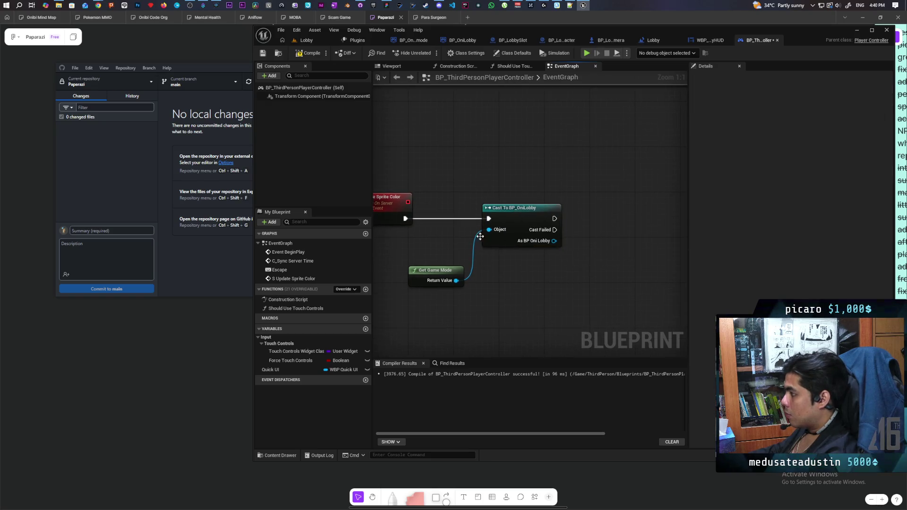
click(431, 274)
click(563, 222)
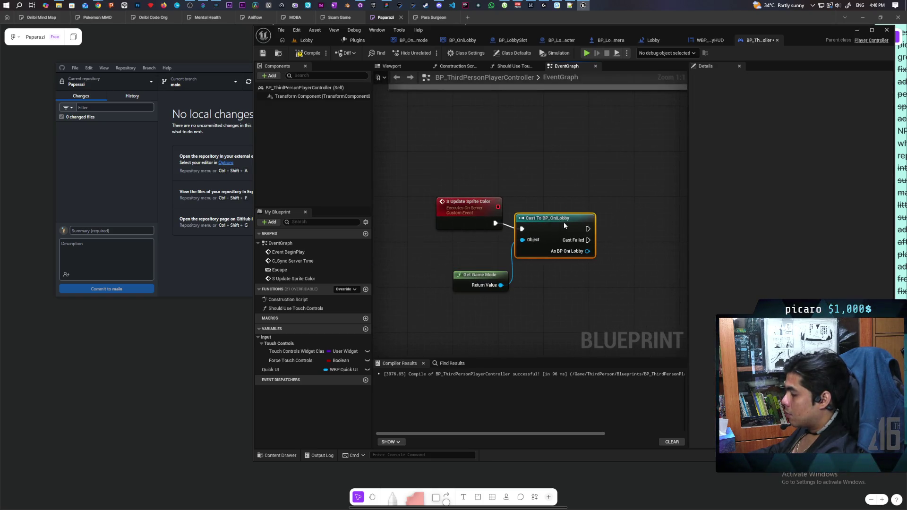
click(552, 194)
click(316, 56)
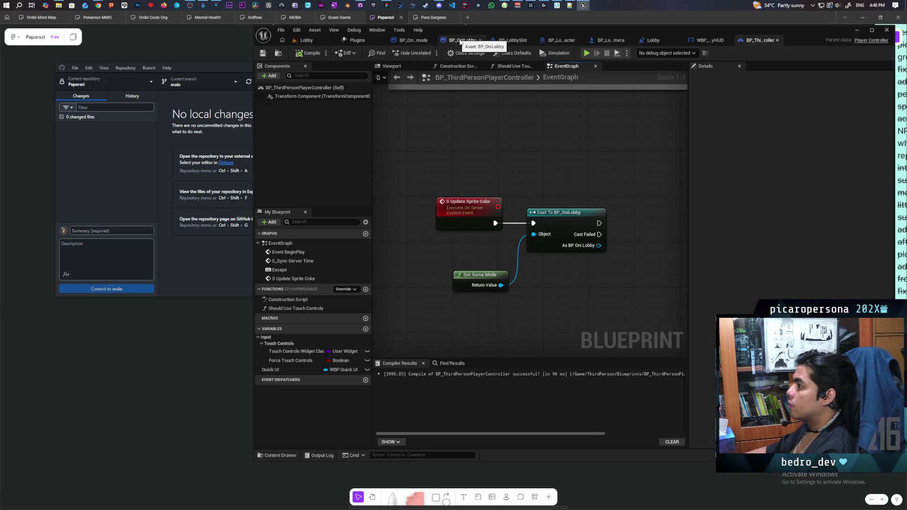
Return to BP_OniLobby and open its event graph
click(491, 42)
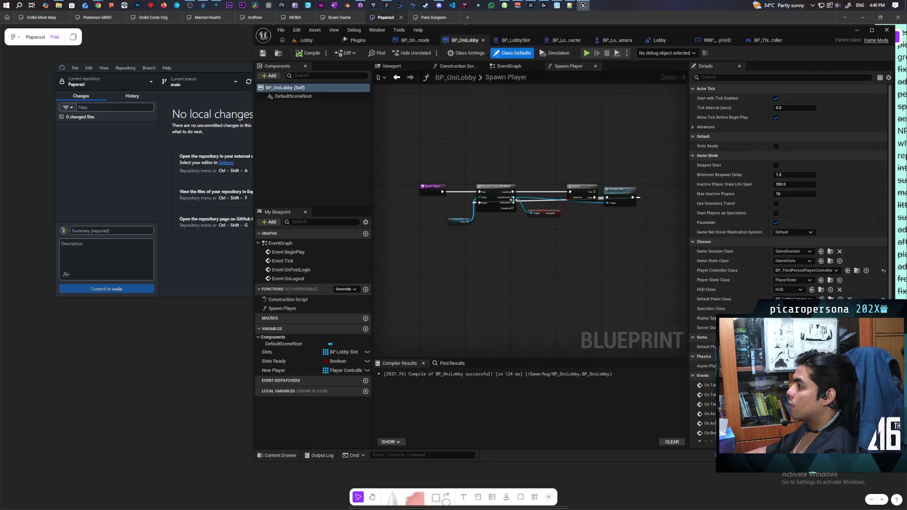
scroll(537, 172, up, 1)
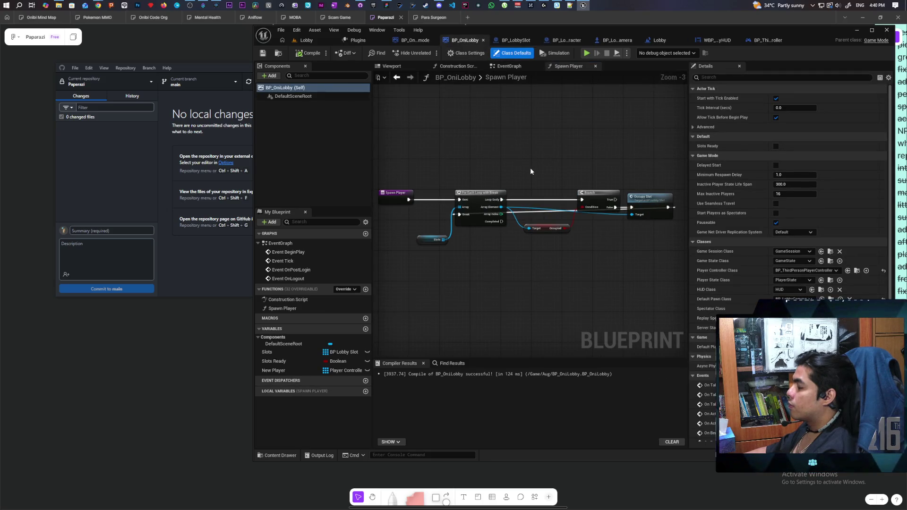
click(509, 69)
scroll(550, 271, down, 4)
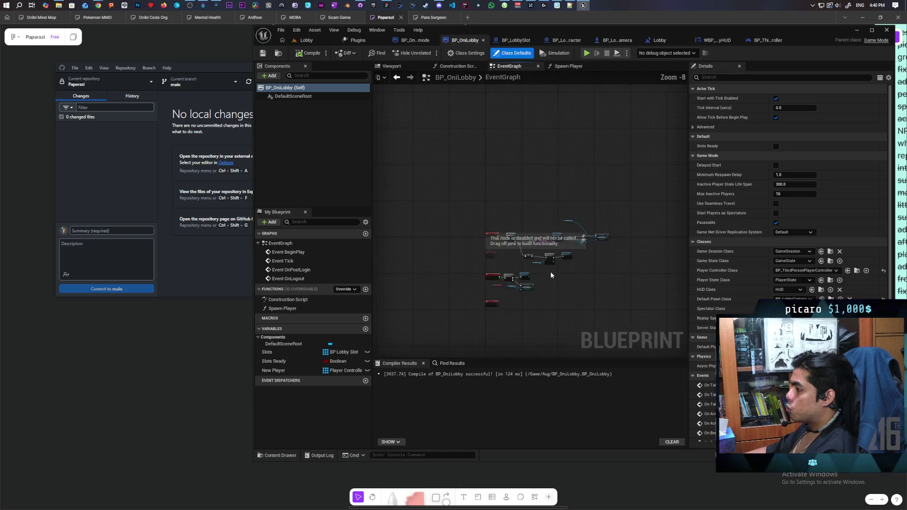
scroll(550, 271, up, 4)
scroll(534, 293, up, 4)
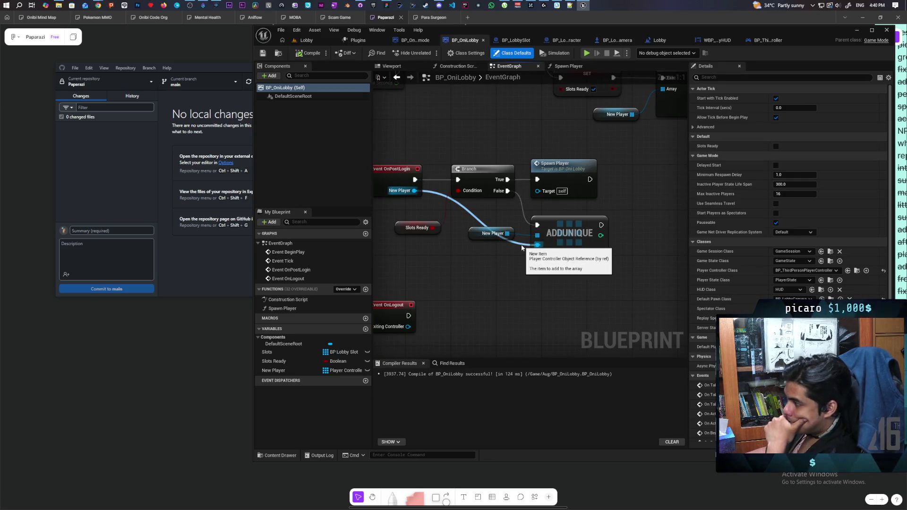
scroll(612, 186, down, 2)
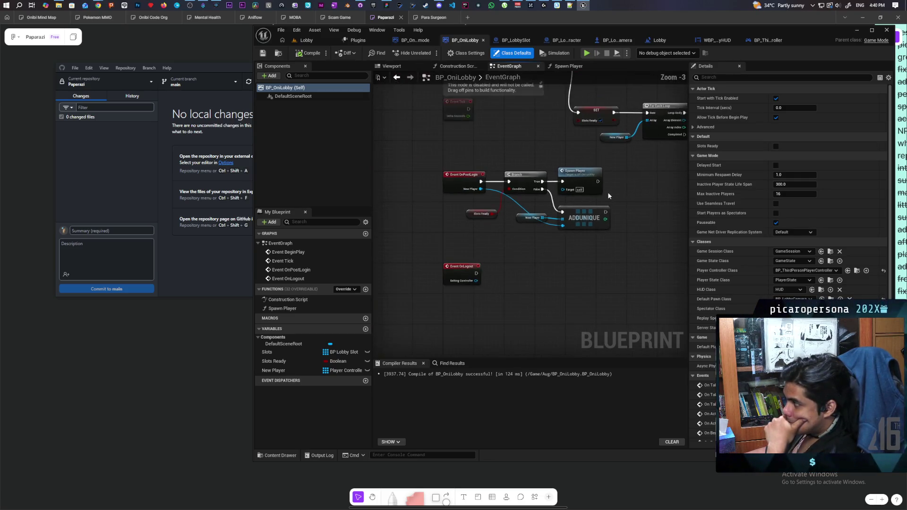
scroll(608, 192, up, 1)
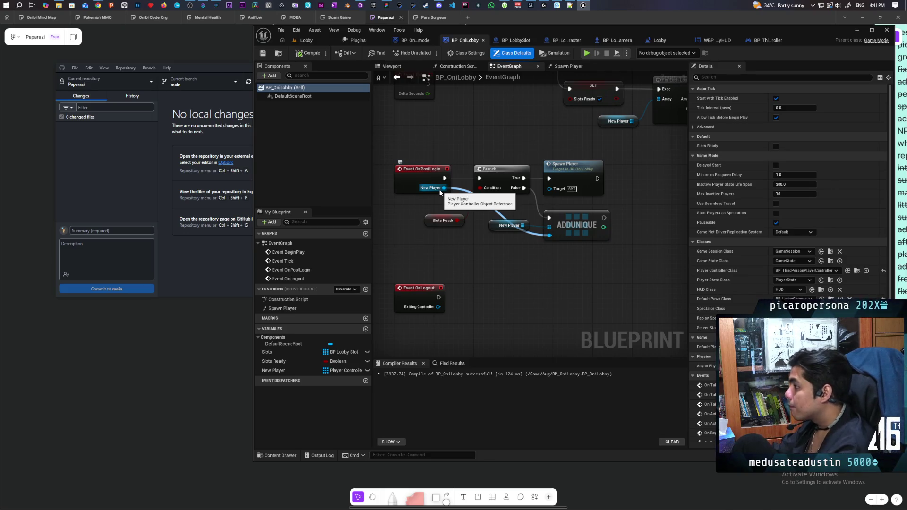
Marquee-select the OnPostLogin Branch, Spawn Player and ADDUNIQUE nodes and move them right
mouse_move(440, 192)
mouse_down()
mouse_move(456, 269)
mouse_move(492, 334)
mouse_move(444, 309)
mouse_up()
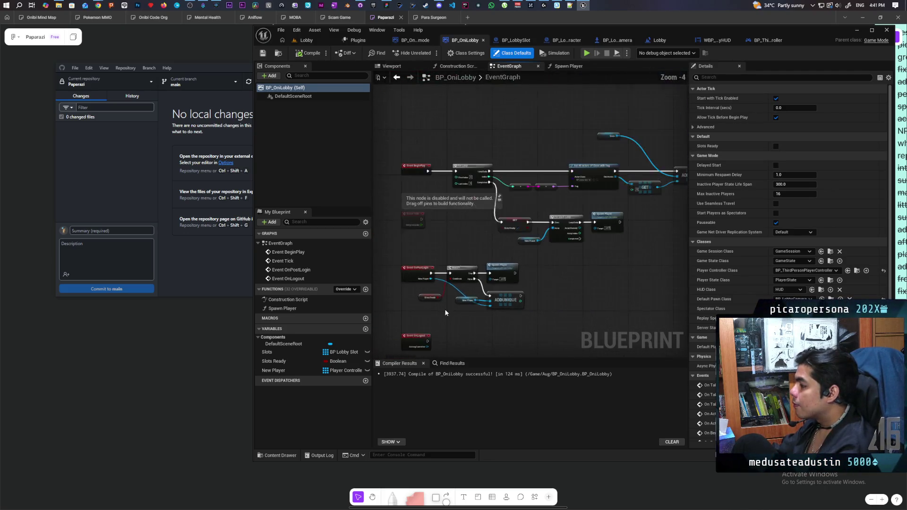
scroll(444, 309, down, 3)
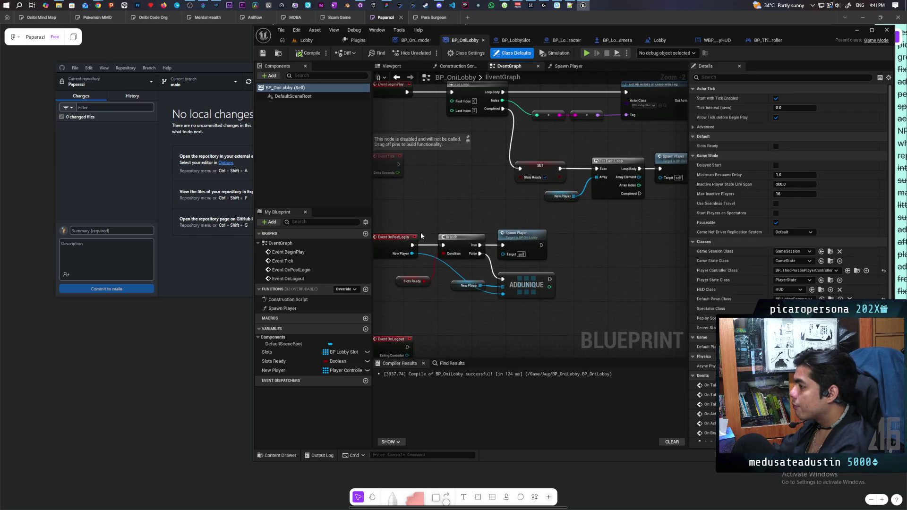
mouse_move(422, 237)
mouse_down()
mouse_move(535, 299)
mouse_move(538, 312)
mouse_up()
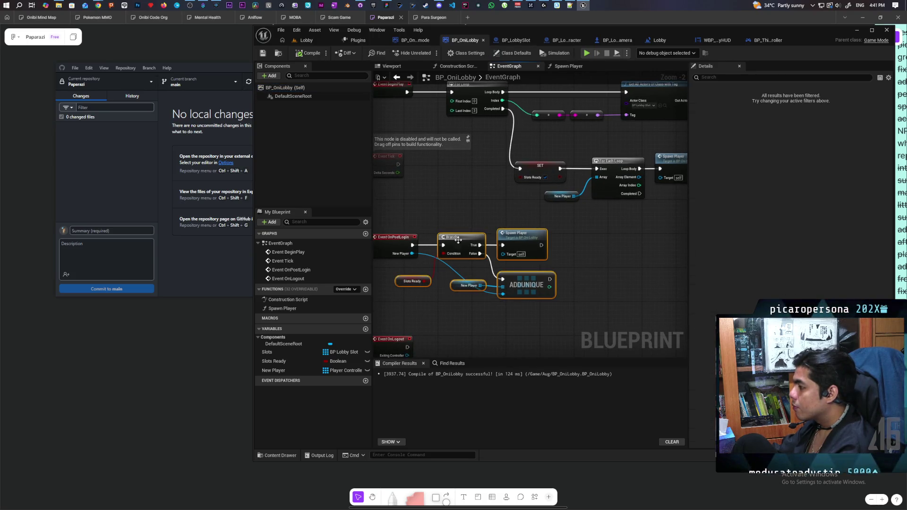
drag(457, 240, 550, 244)
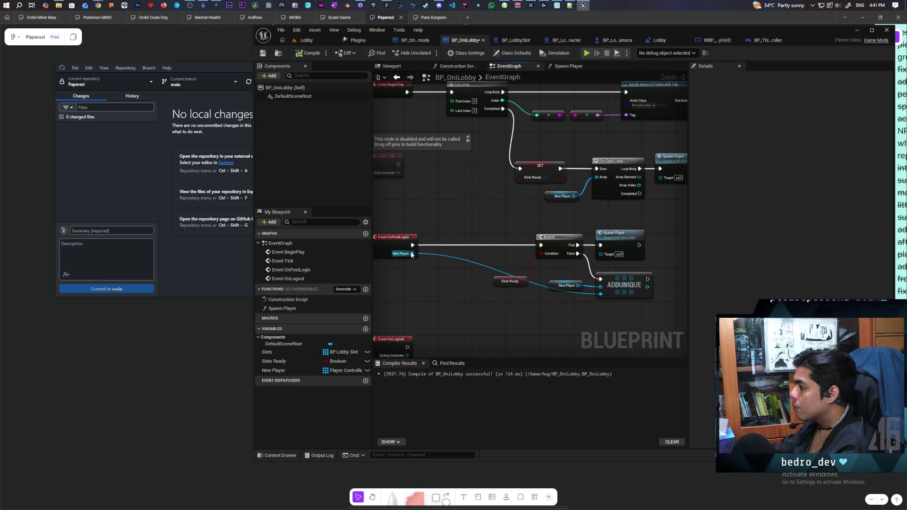
Insert a Cast To BP_ThirdPersonPlayerController from New Player into the OnPostLogin line before Branch
drag(412, 254, 430, 282)
text(cast to third)
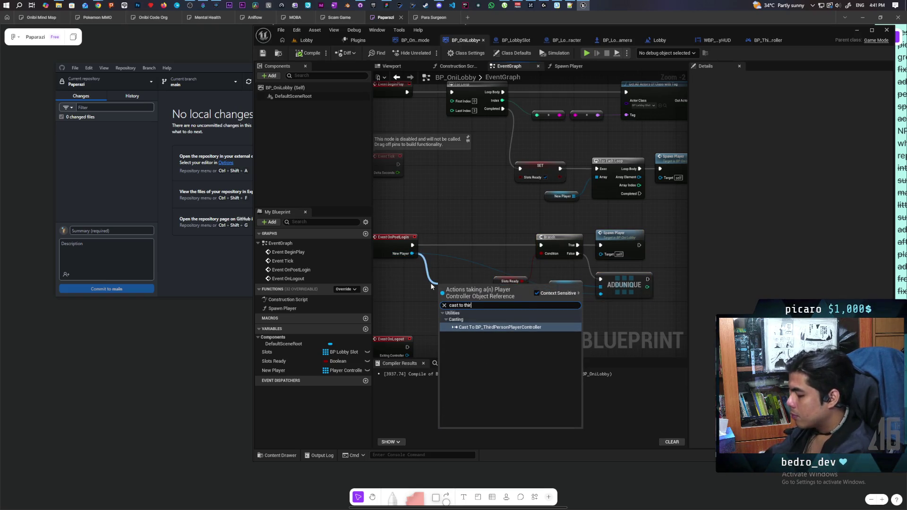
key(Return)
mouse_move(476, 293)
mouse_down()
mouse_move(464, 240)
mouse_move(540, 244)
mouse_up()
mouse_move(430, 245)
mouse_down()
mouse_move(411, 245)
mouse_move(425, 237)
mouse_move(432, 274)
mouse_move(472, 254)
mouse_up()
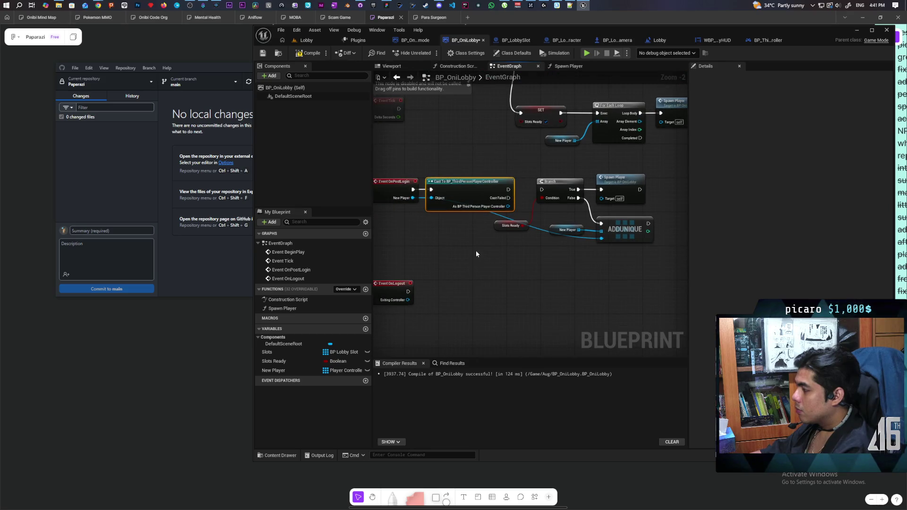
scroll(475, 254, up, 2)
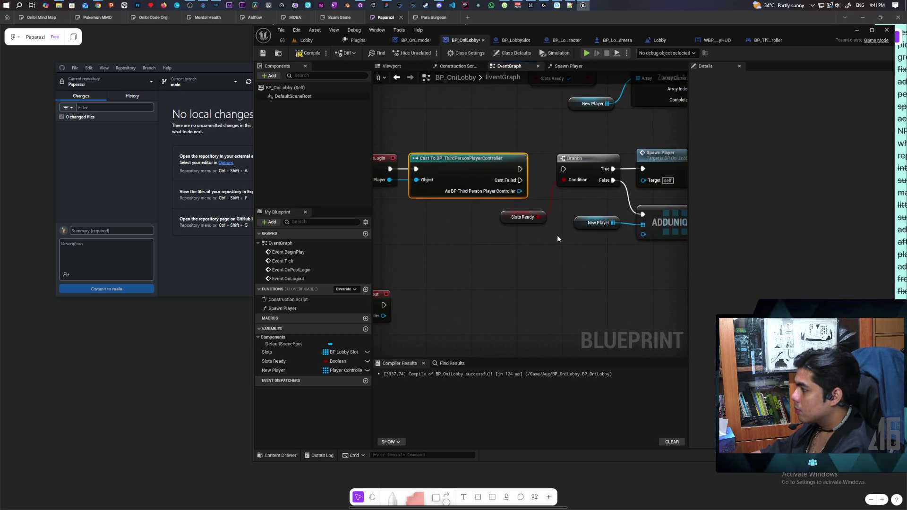
mouse_move(420, 222)
mouse_down()
mouse_move(447, 239)
mouse_move(475, 238)
mouse_up()
drag(514, 180, 463, 186)
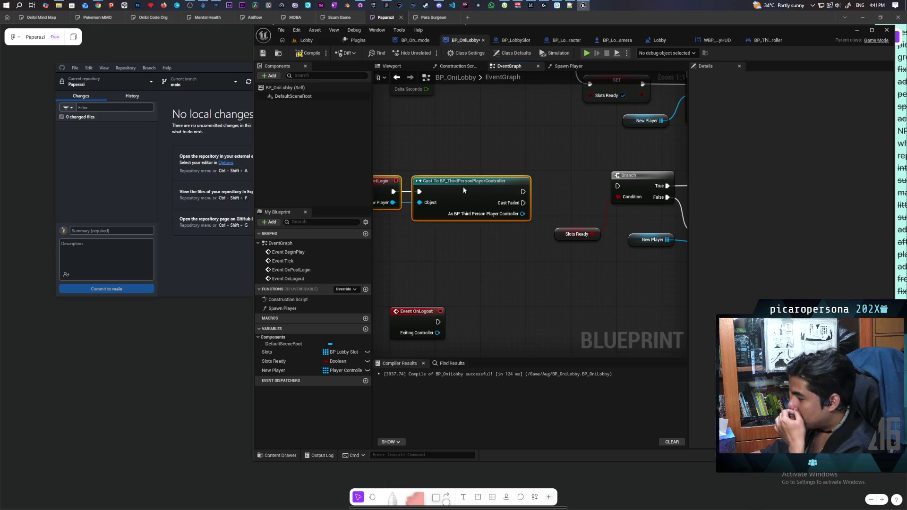
Promote the cast output to a Players variable, delete its SET node, and make it a Map
drag(523, 214, 544, 195)
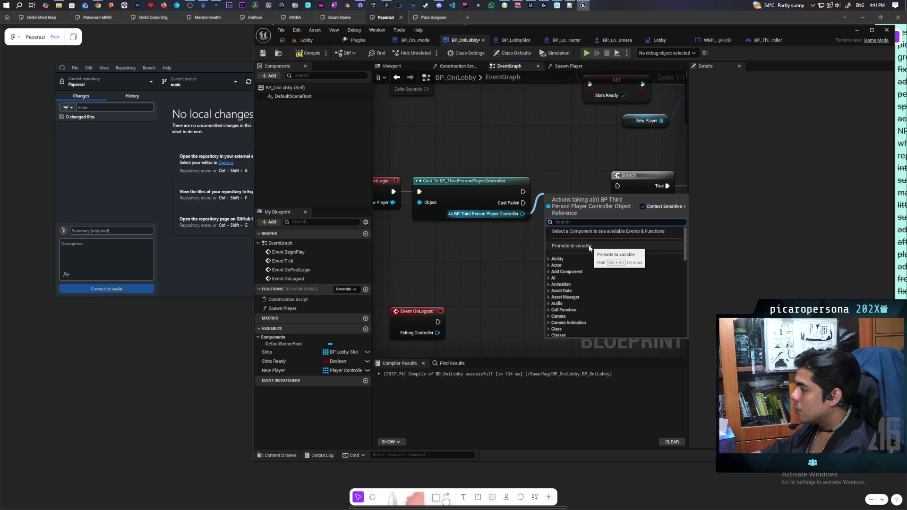
click(572, 246)
text(Play)
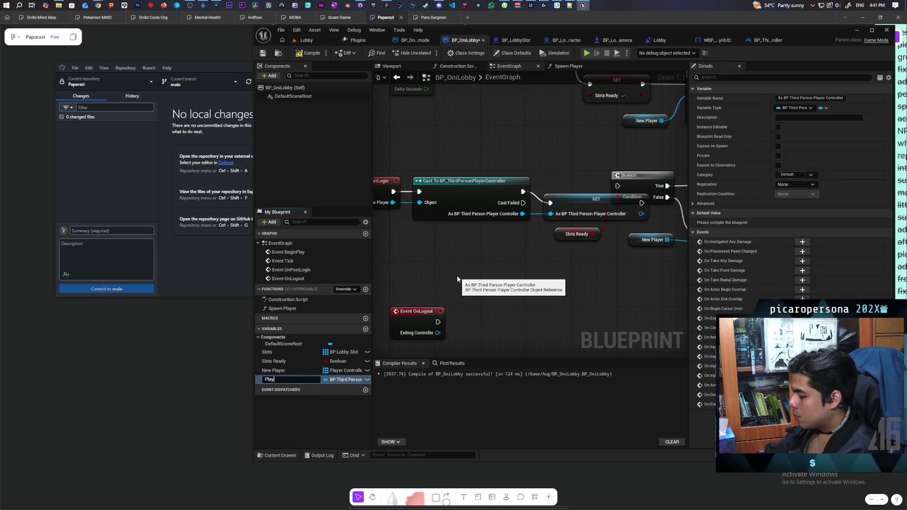
text(ers)
key(Return)
drag(472, 280, 442, 299)
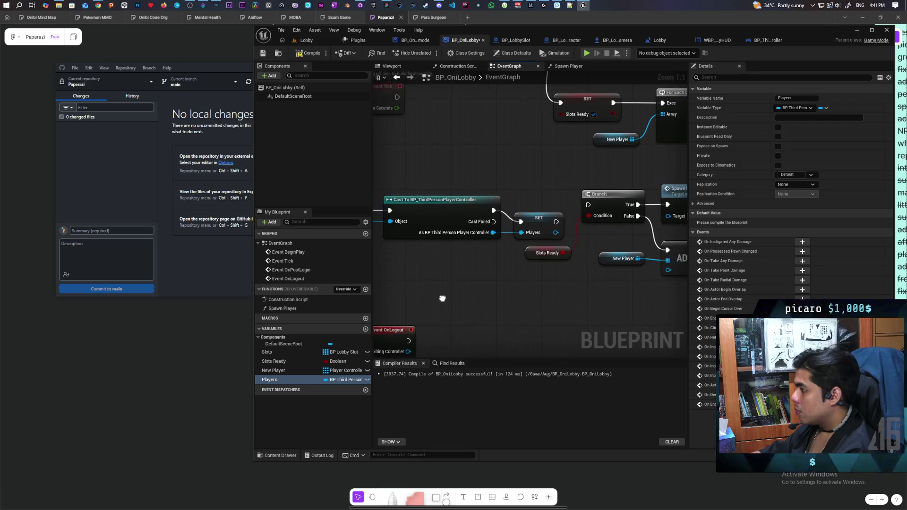
click(536, 222)
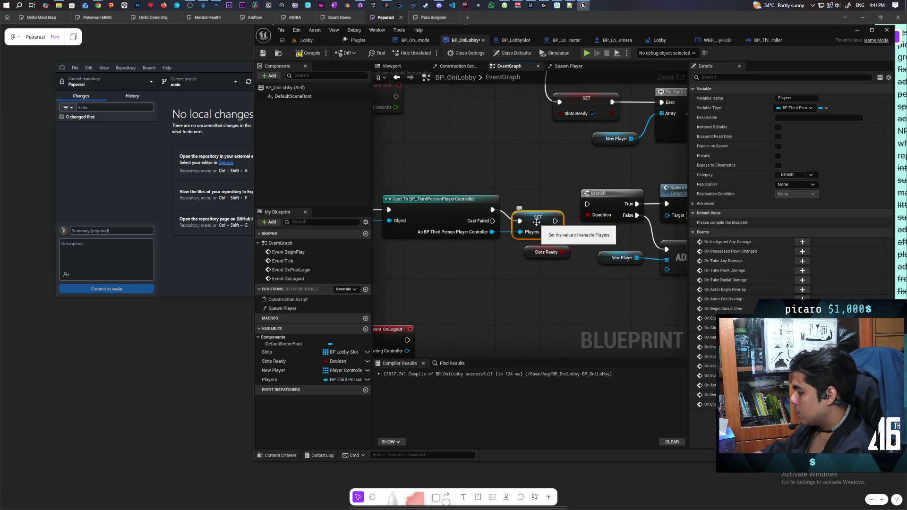
key(Delete)
click(273, 379)
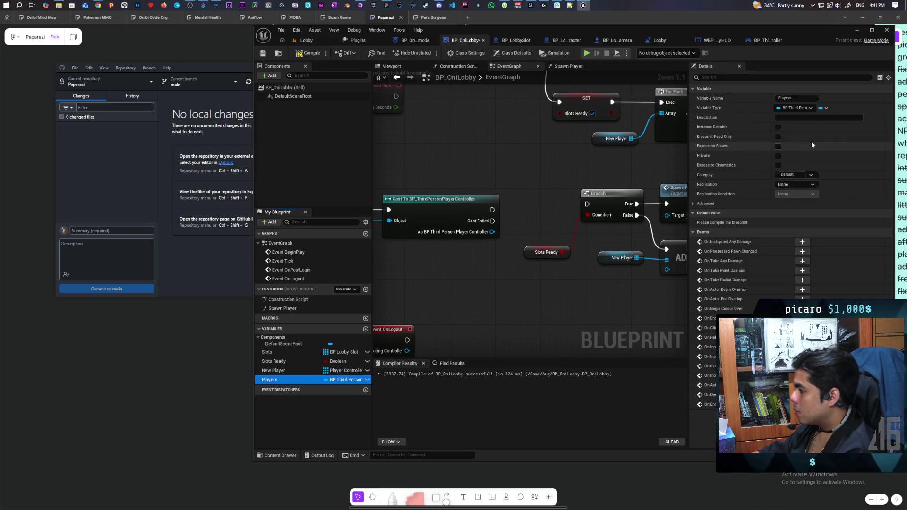
click(824, 108)
click(816, 145)
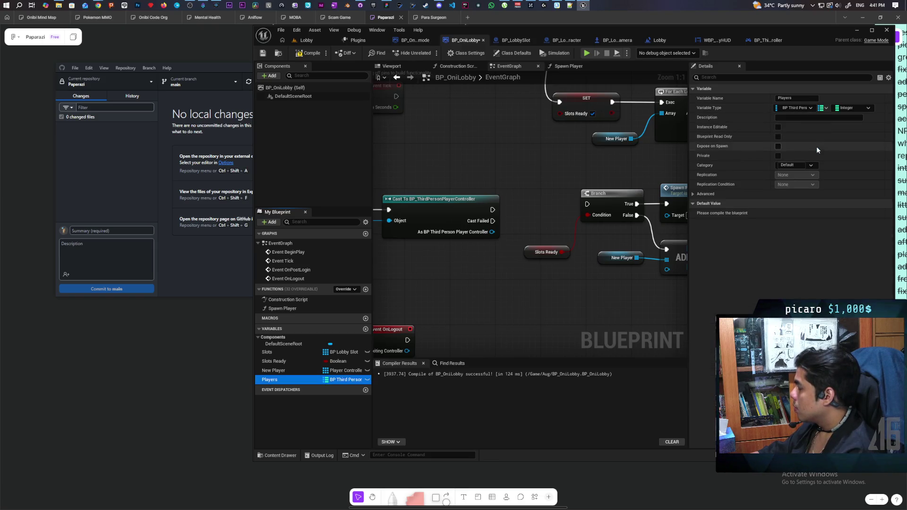
Compile and save BP_OniLobby, reviewing the spawning loop and Get All Actors nodes
click(309, 52)
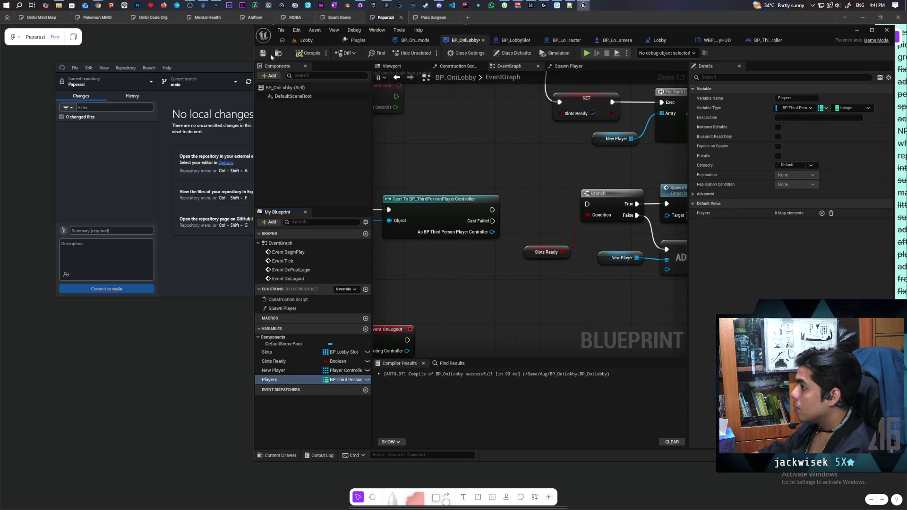
click(263, 53)
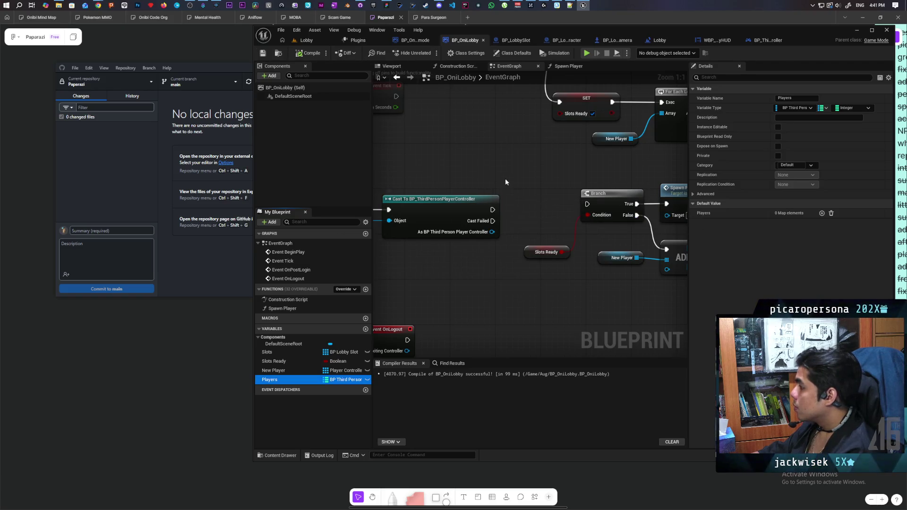
scroll(499, 199, down, 3)
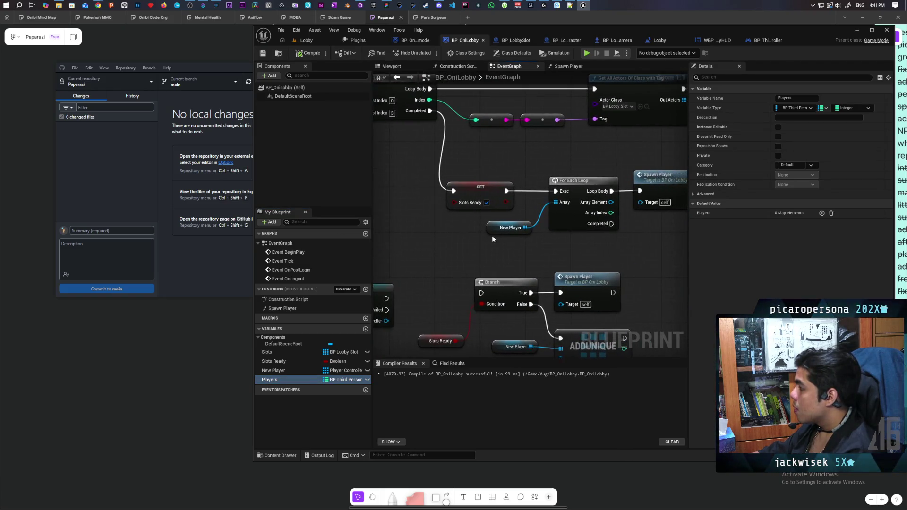
scroll(491, 236, up, 2)
mouse_move(468, 248)
mouse_down()
mouse_move(515, 188)
mouse_move(500, 221)
mouse_up()
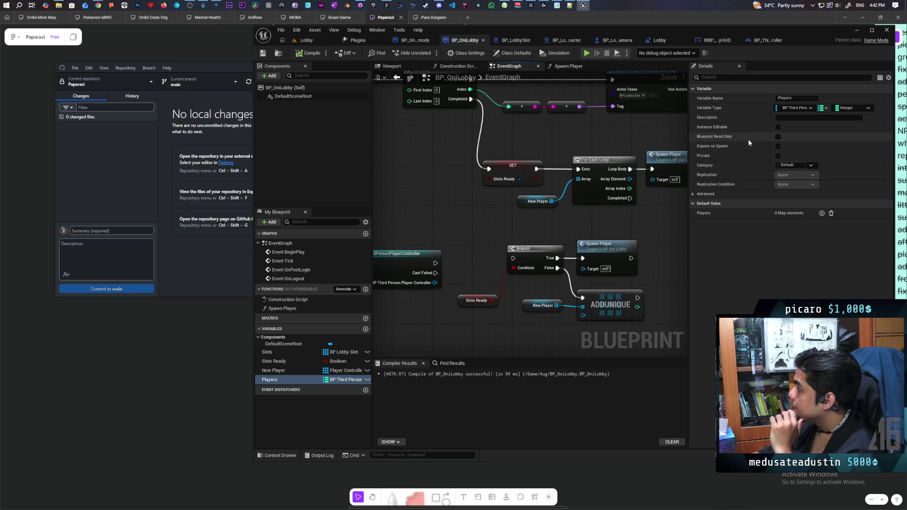
mouse_move(605, 151)
mouse_down()
mouse_move(561, 182)
mouse_move(521, 247)
mouse_move(650, 150)
mouse_up()
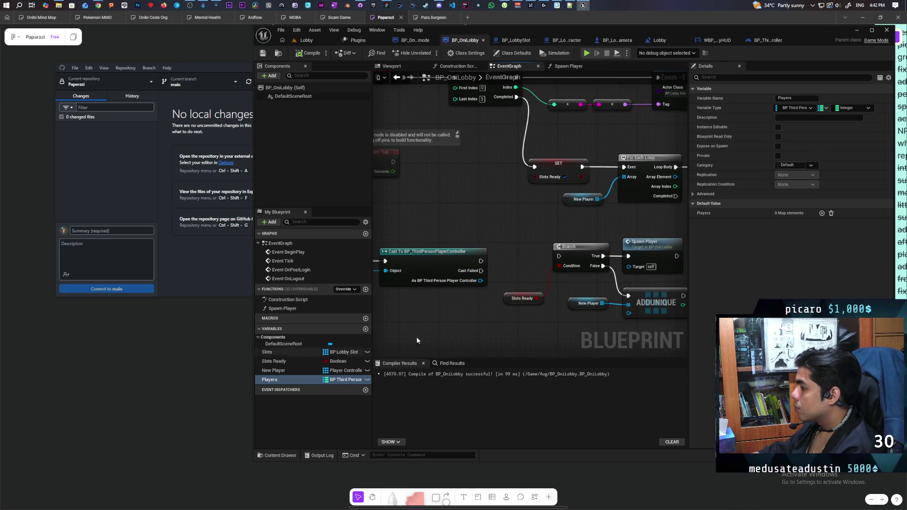
Set the Players map's value type to a BP Lobby Slot object reference
click(850, 108)
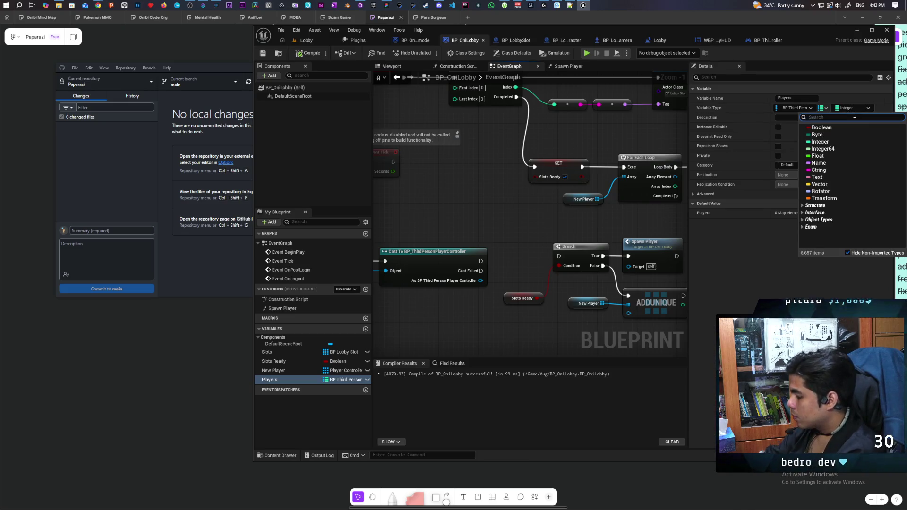
text(bplobby sl)
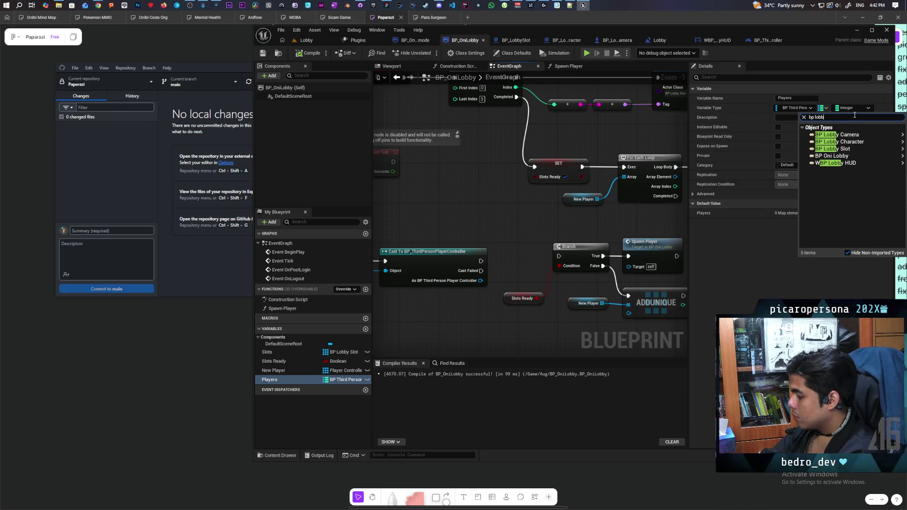
text(ot)
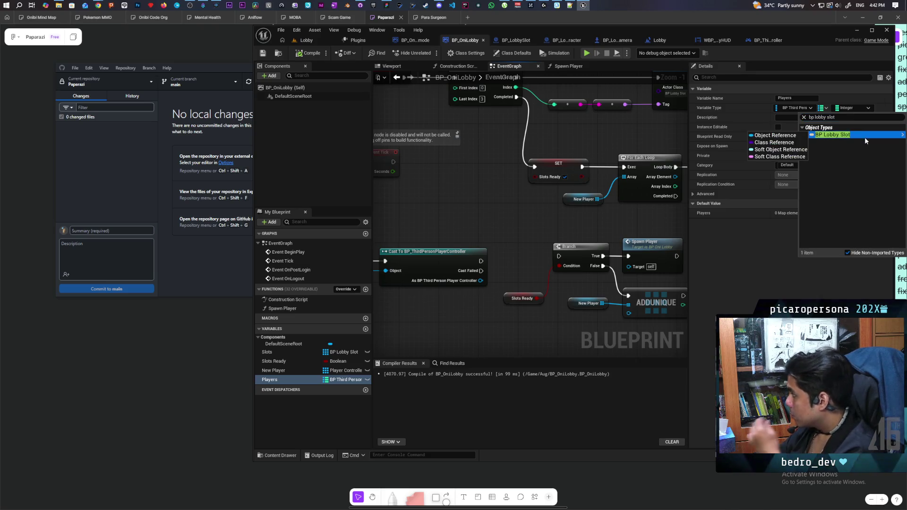
click(838, 135)
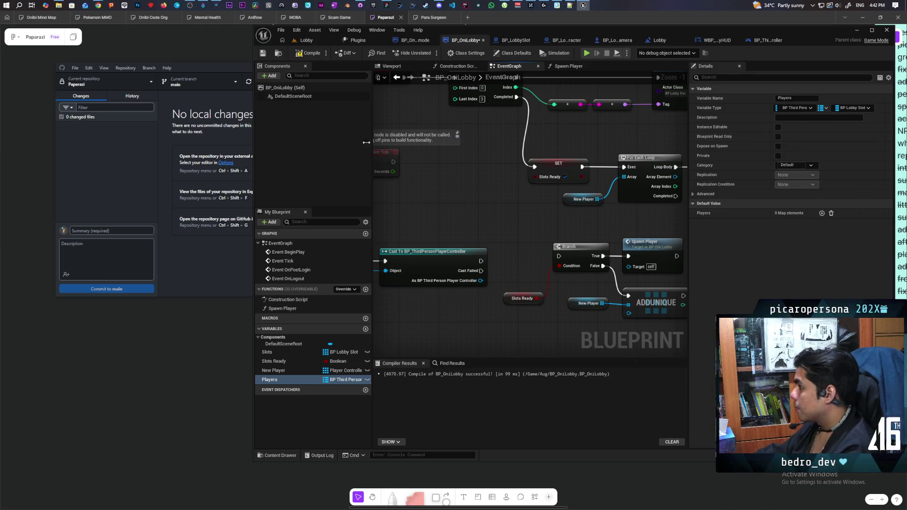
scroll(466, 194, down, 3)
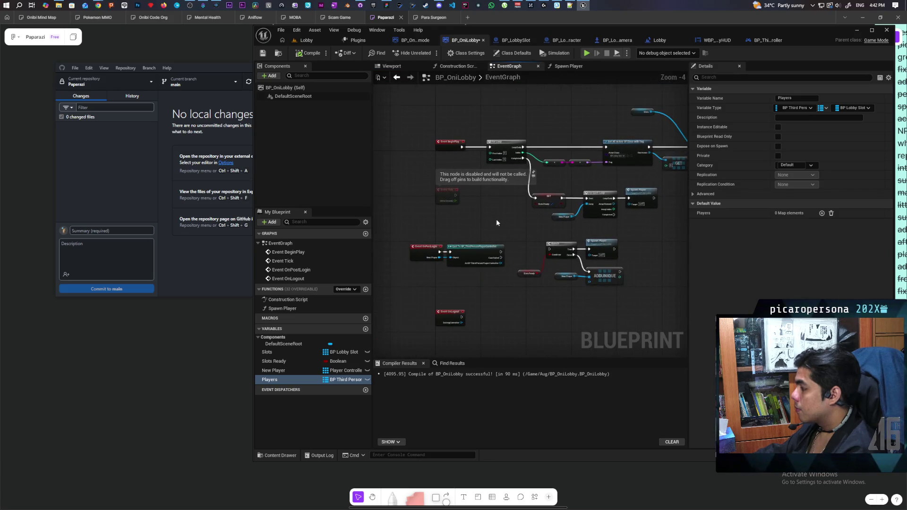
Connect the cast's execution output to the Branch and tidy the OnPostLogin nodes
scroll(495, 219, up, 2)
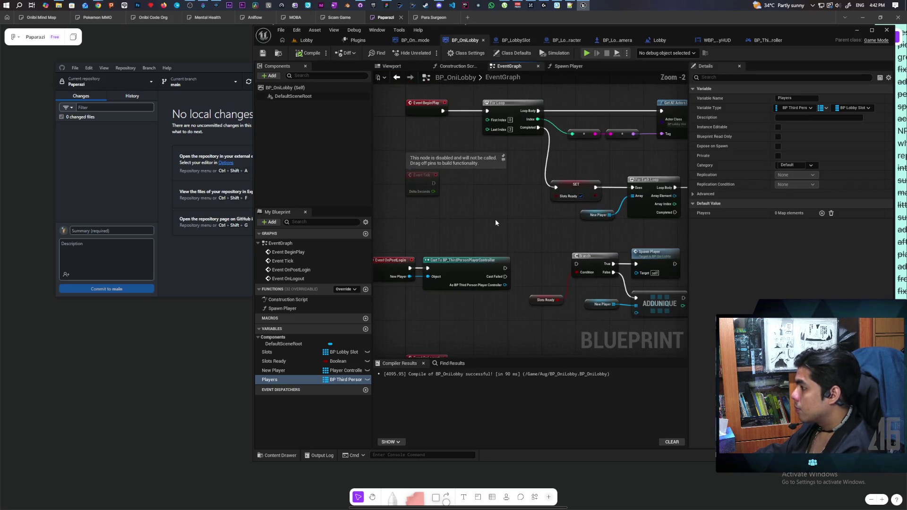
drag(498, 206, 489, 157)
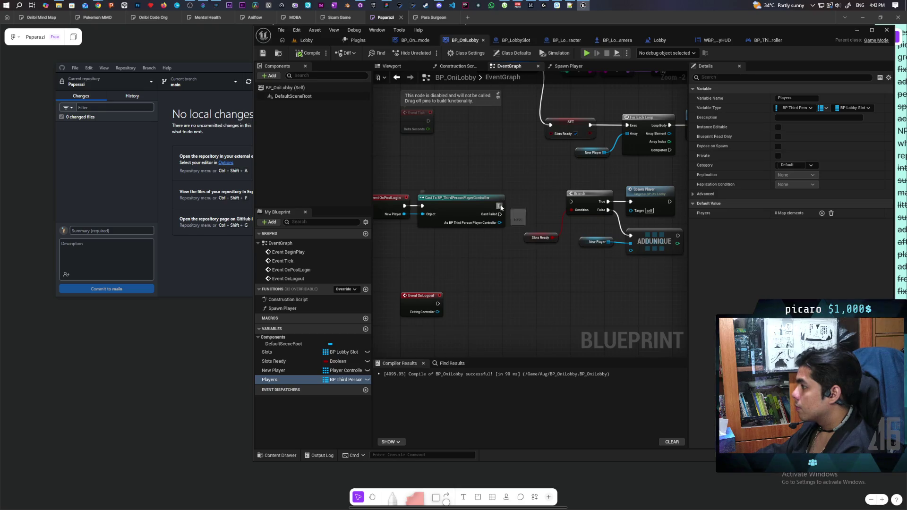
drag(500, 206, 571, 201)
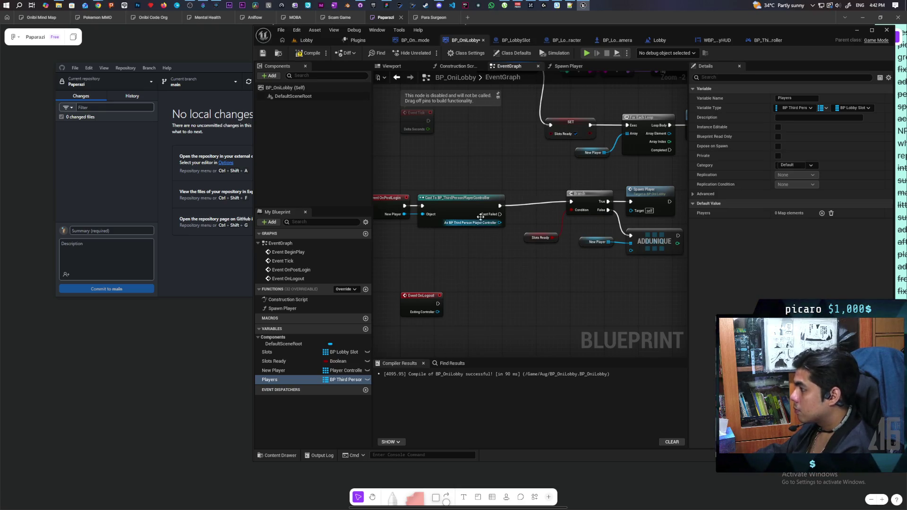
mouse_move(528, 271)
mouse_down()
mouse_move(444, 258)
mouse_move(490, 275)
mouse_move(506, 306)
mouse_move(416, 231)
mouse_move(536, 265)
mouse_up()
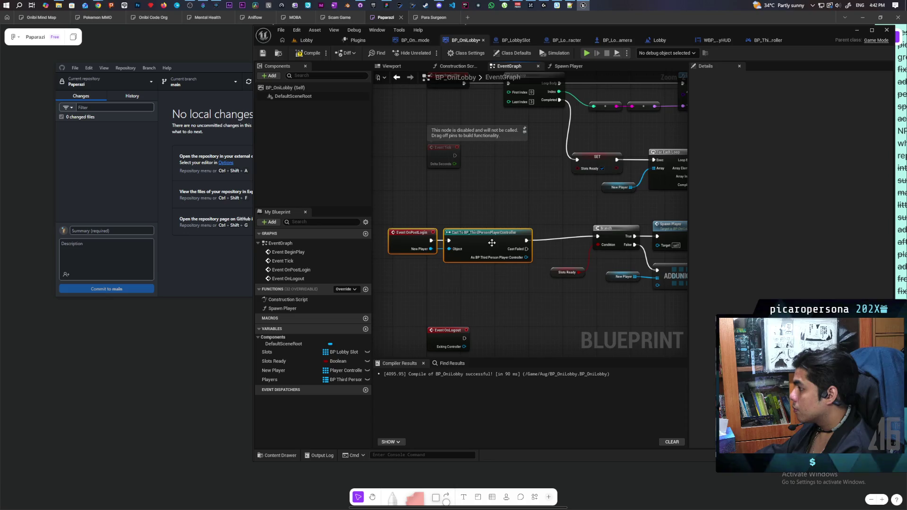
drag(491, 246, 515, 242)
click(558, 209)
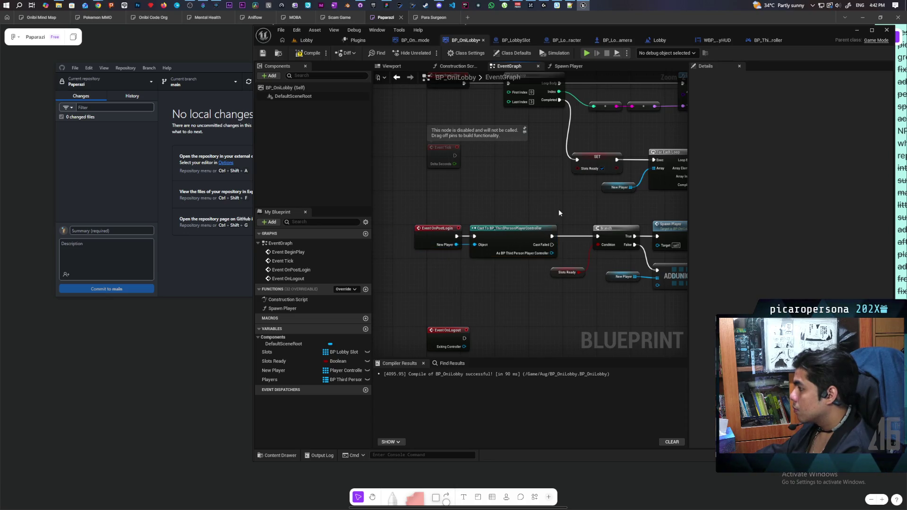
Undo the New Player link into the loop's array input
mouse_move(558, 209)
mouse_down()
mouse_move(463, 202)
mouse_move(500, 188)
mouse_up()
scroll(541, 266, up, 1)
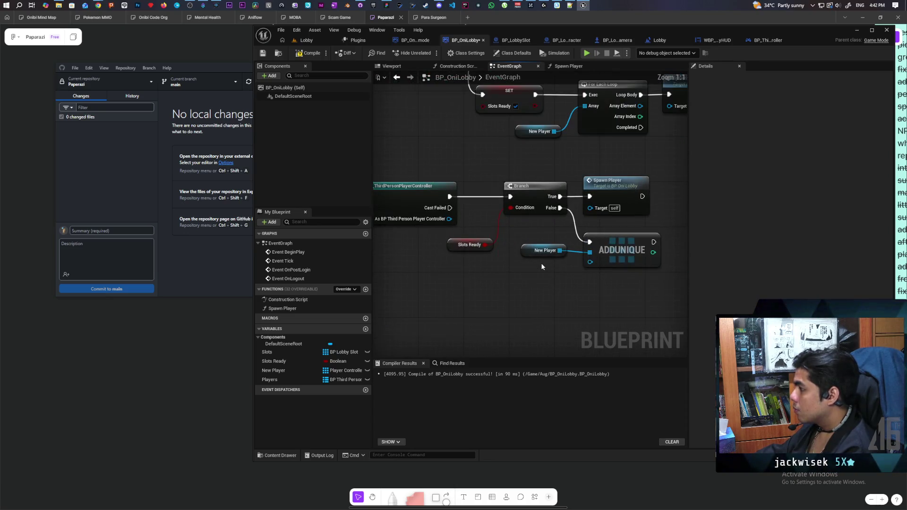
scroll(537, 262, up, 1)
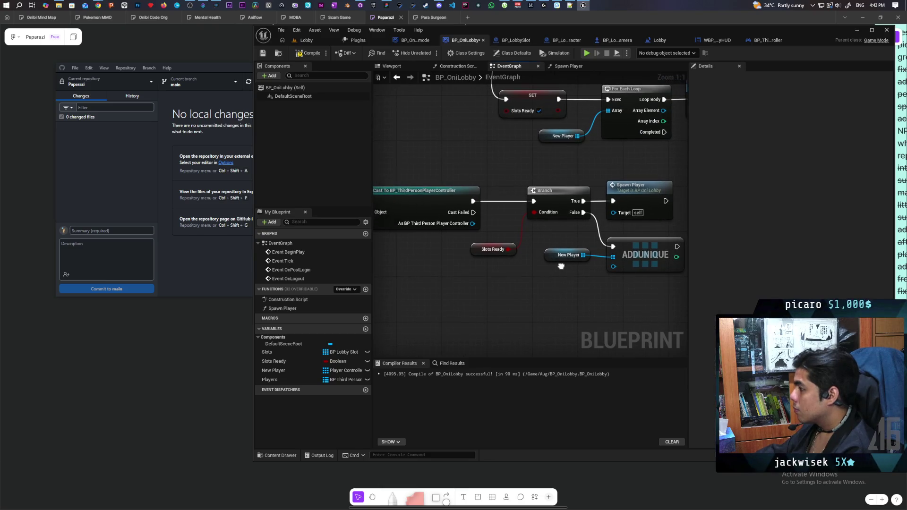
click(642, 267)
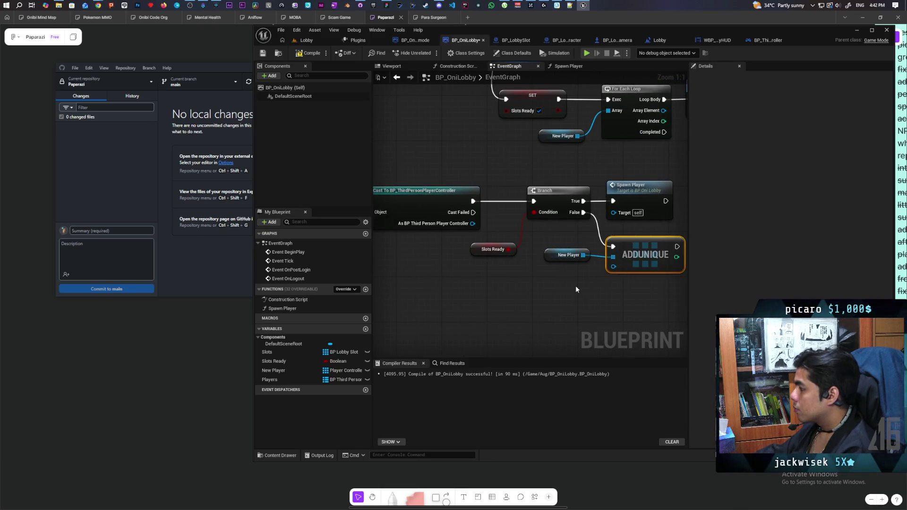
drag(575, 287, 508, 296)
click(498, 264)
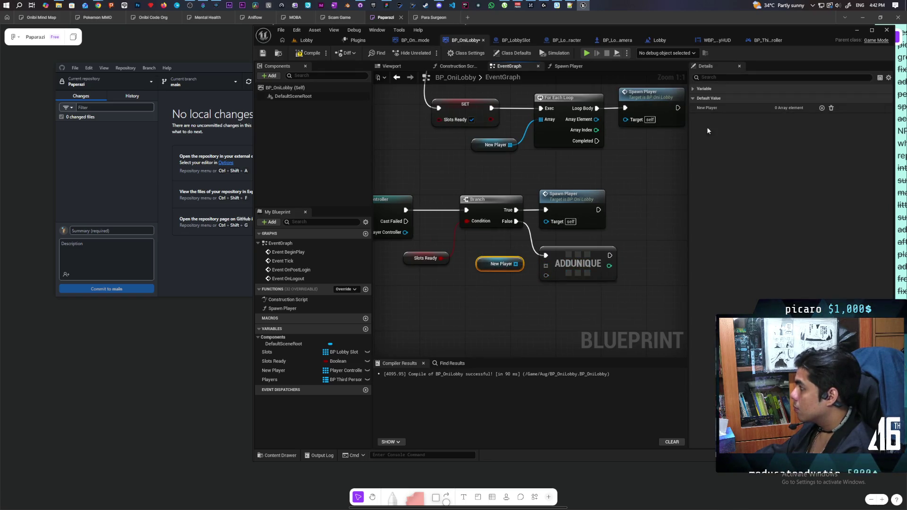
scroll(625, 164, down, 2)
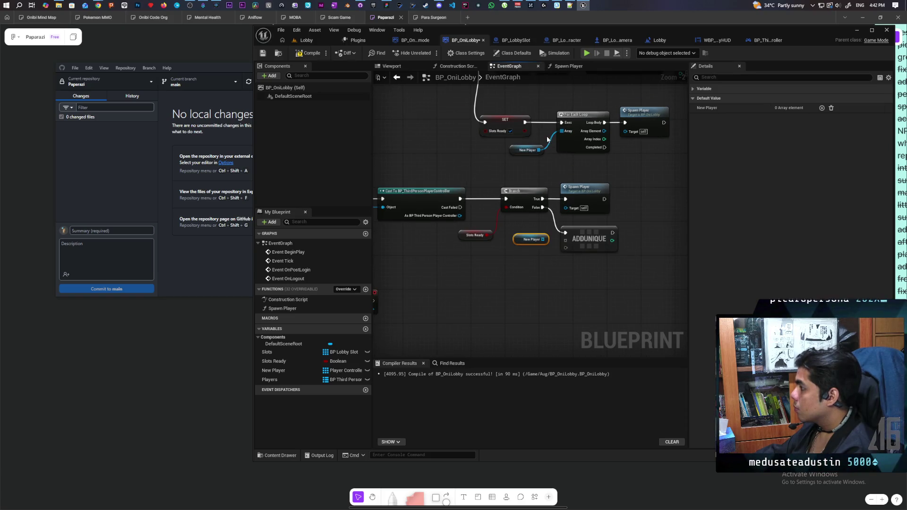
key(ctrl+z)
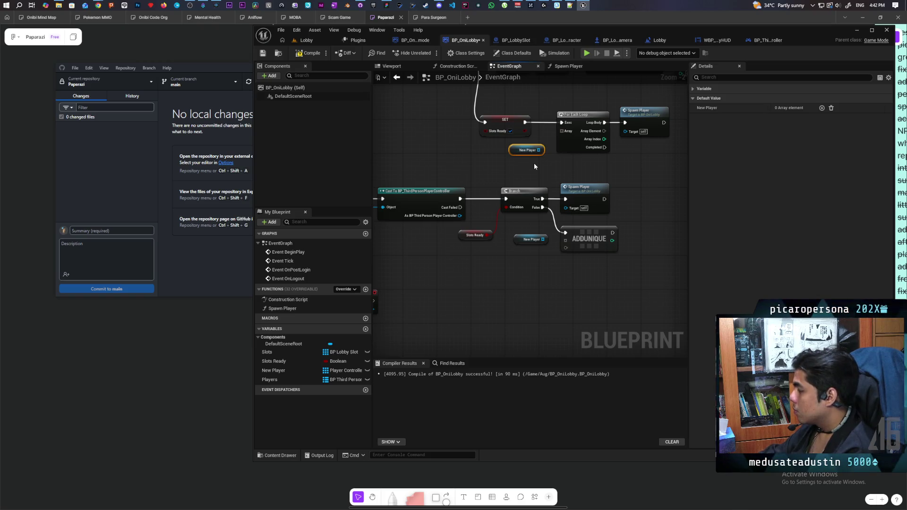
Rename New Player to Player Queue and retype it as BP Third Person Player Controller
click(278, 371)
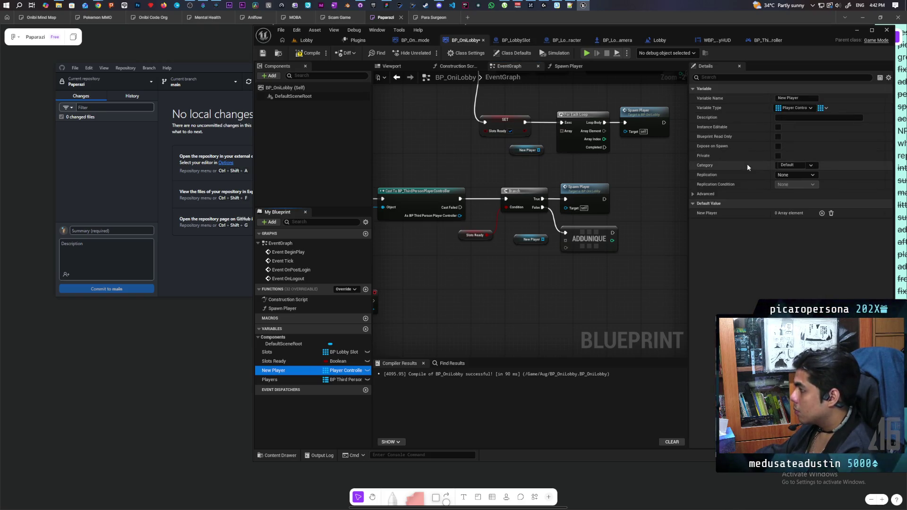
click(795, 97)
text(Player Qu)
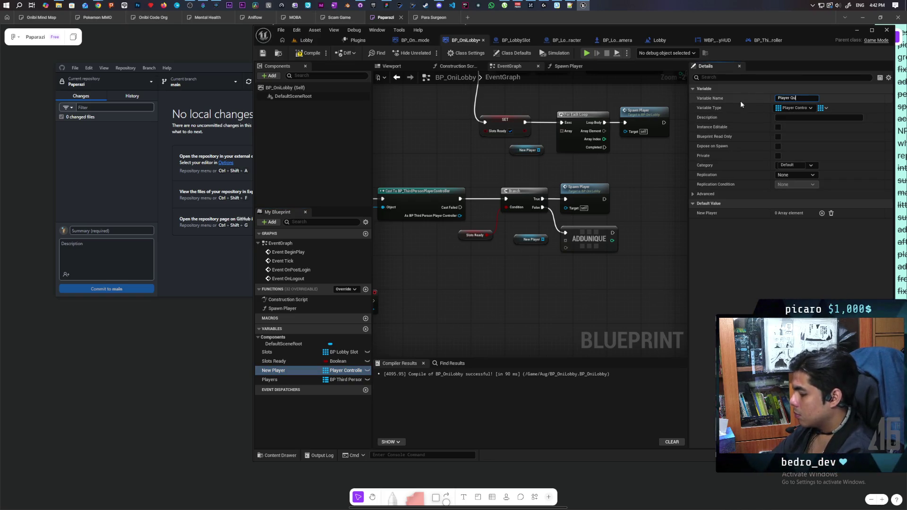
text(eue)
key(Return)
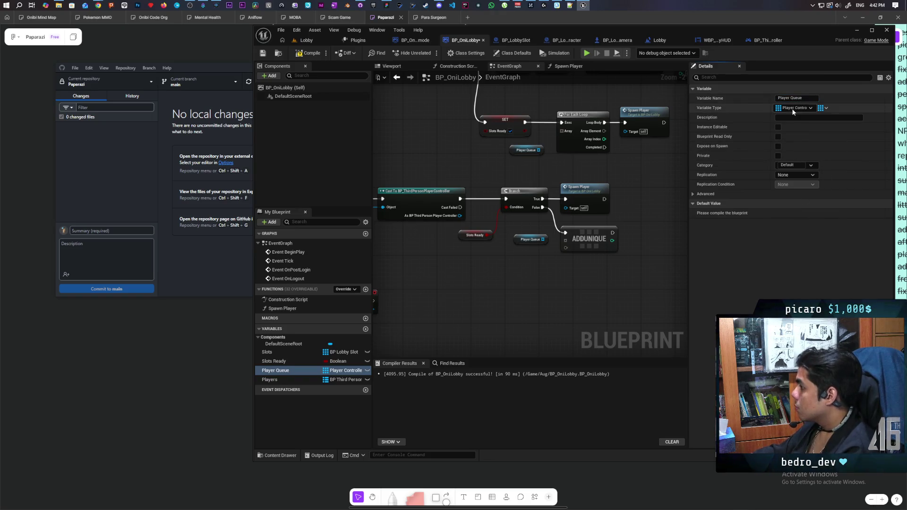
click(794, 109)
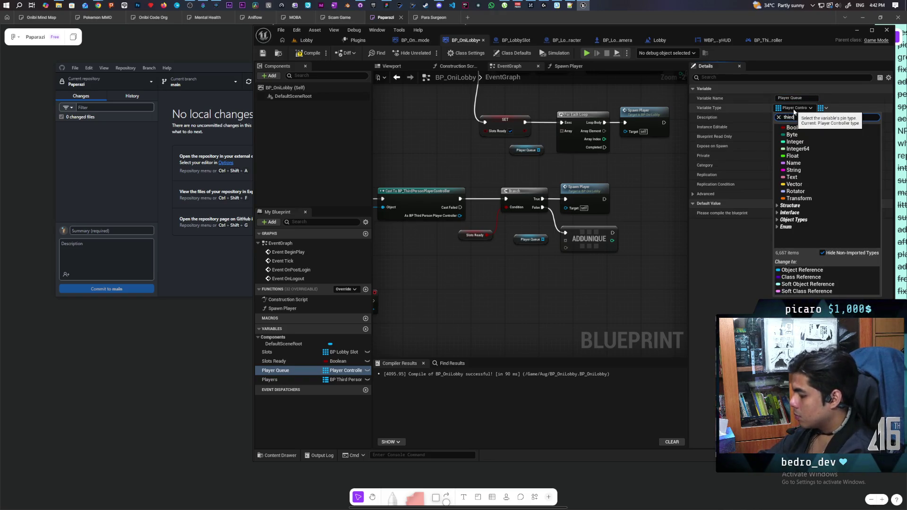
text(d person)
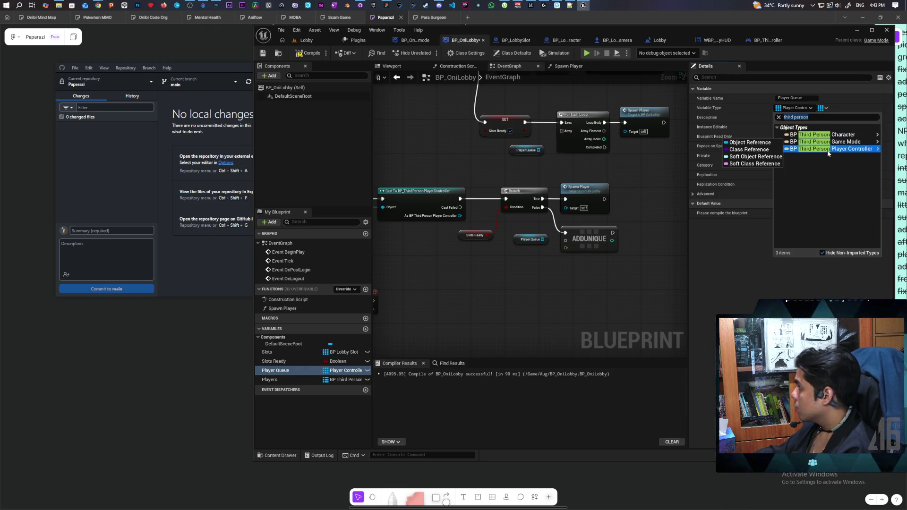
mouse_move(850, 148)
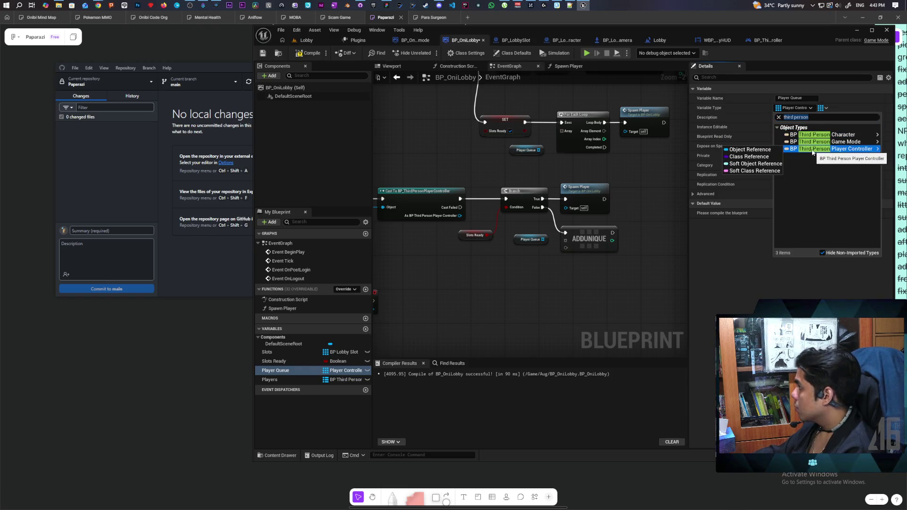
click(770, 150)
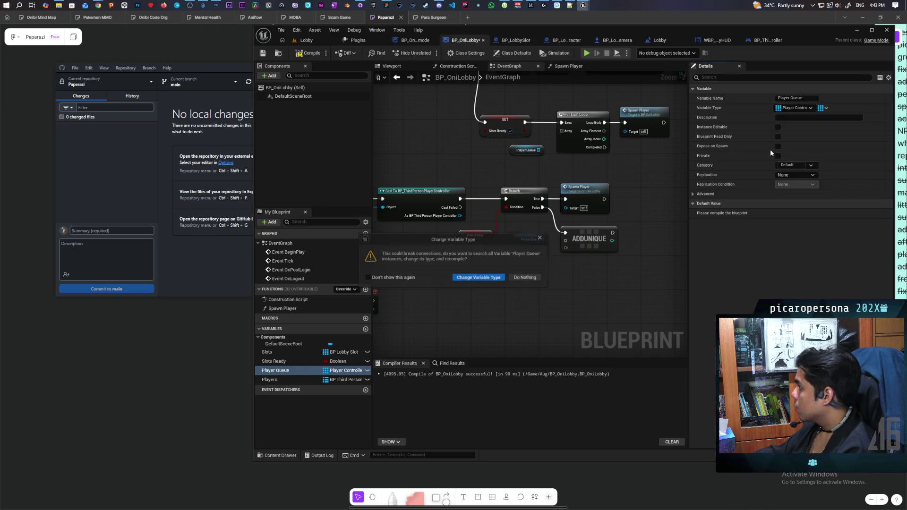
click(474, 278)
Wire Player Queue into ADDUNIQUE's array and the cast controller into its item, then compile
scroll(538, 138, up, 2)
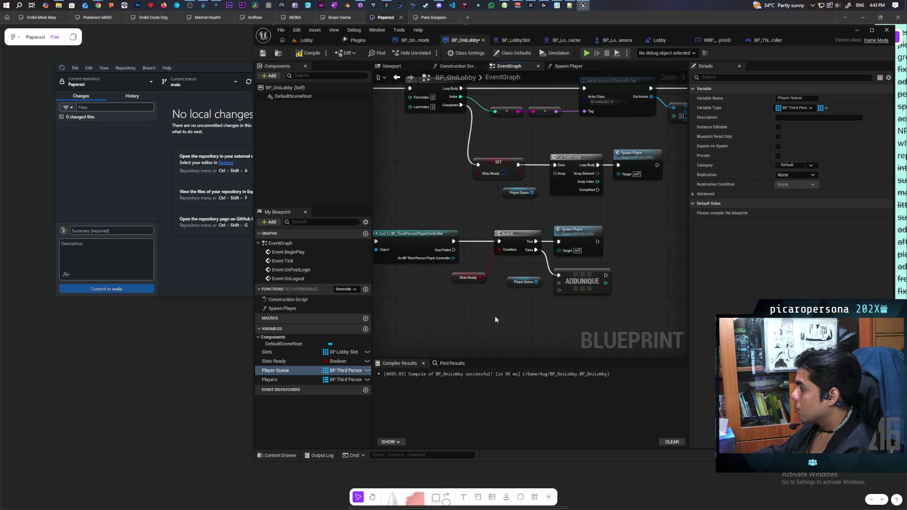
drag(544, 273, 574, 275)
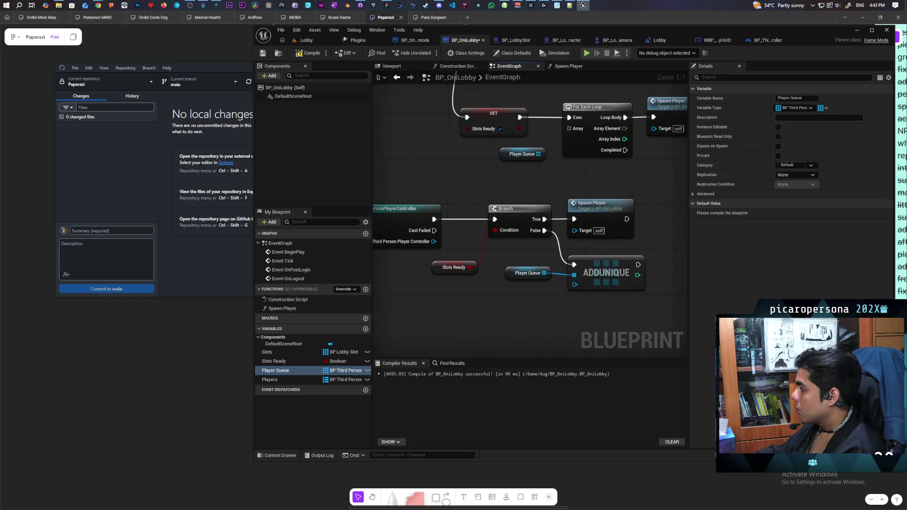
mouse_move(535, 356)
mouse_down()
mouse_move(502, 397)
mouse_move(500, 297)
mouse_move(579, 288)
mouse_up()
drag(477, 174, 616, 218)
drag(627, 274, 599, 294)
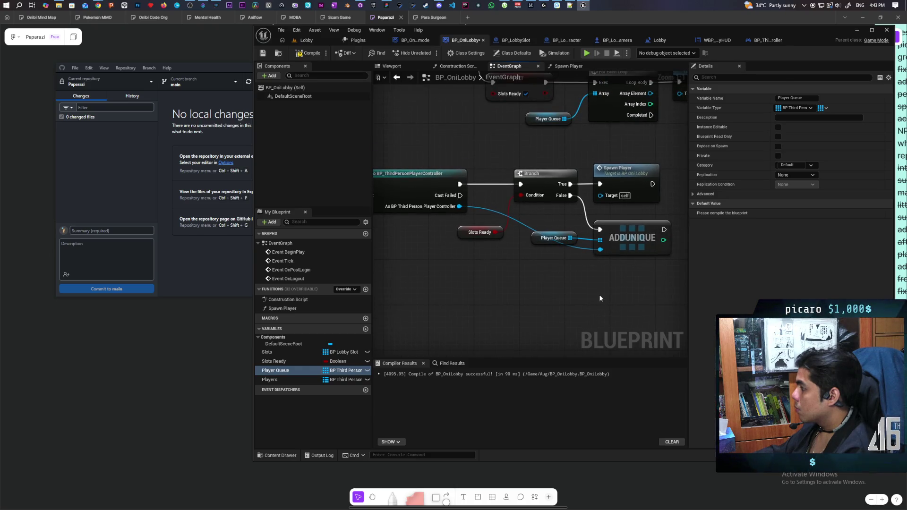
click(309, 53)
mouse_move(466, 166)
mouse_down()
mouse_move(470, 181)
mouse_move(419, 182)
mouse_move(480, 148)
mouse_up()
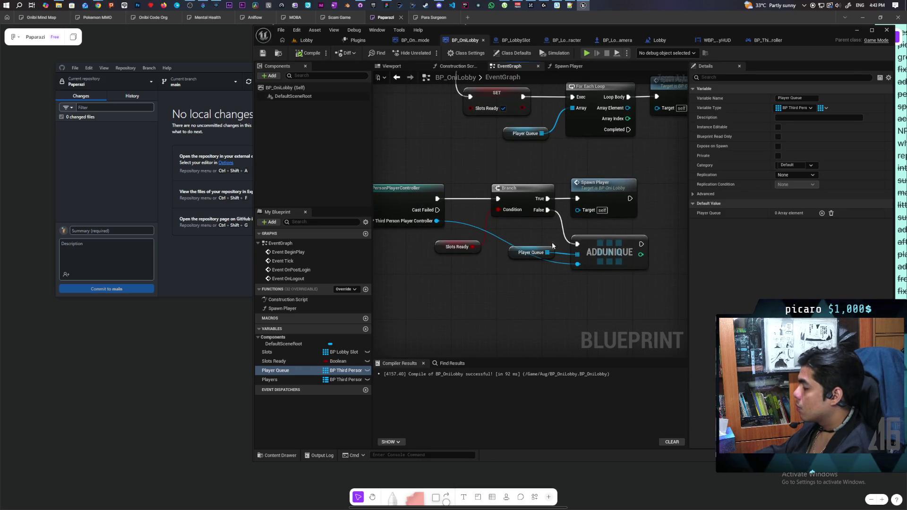
mouse_move(436, 221)
mouse_down()
mouse_move(633, 212)
mouse_move(594, 207)
mouse_up()
click(539, 319)
Inside Spawn Player, add a Players map ADD node keyed by the loop's Array Element
double_click(600, 184)
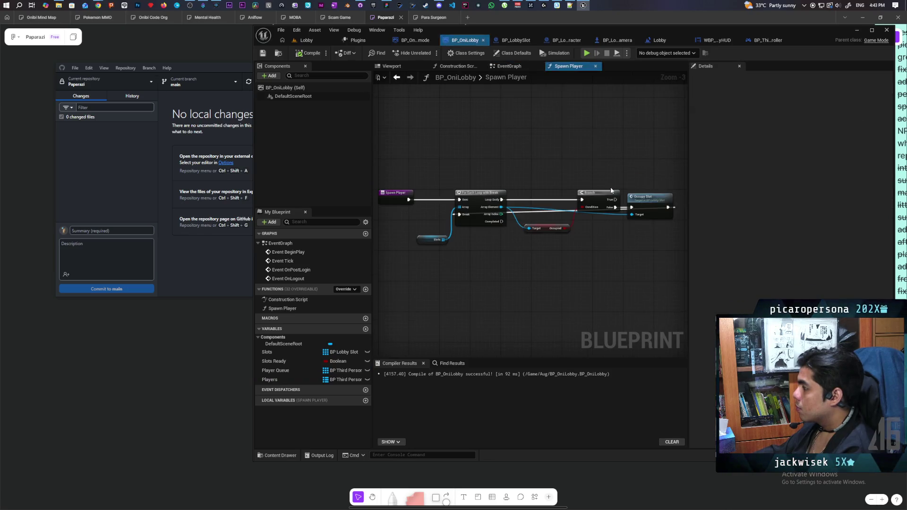
mouse_move(517, 265)
mouse_down()
mouse_move(523, 259)
mouse_move(494, 280)
mouse_up()
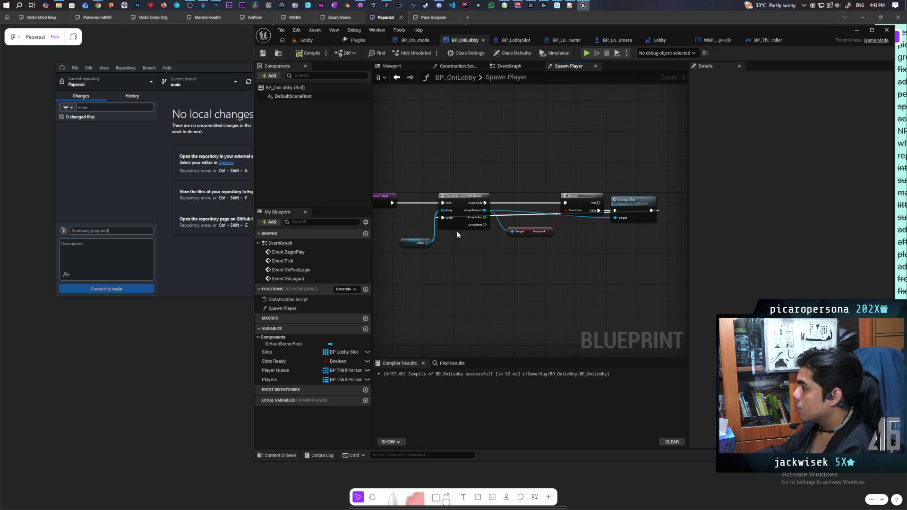
click(272, 379)
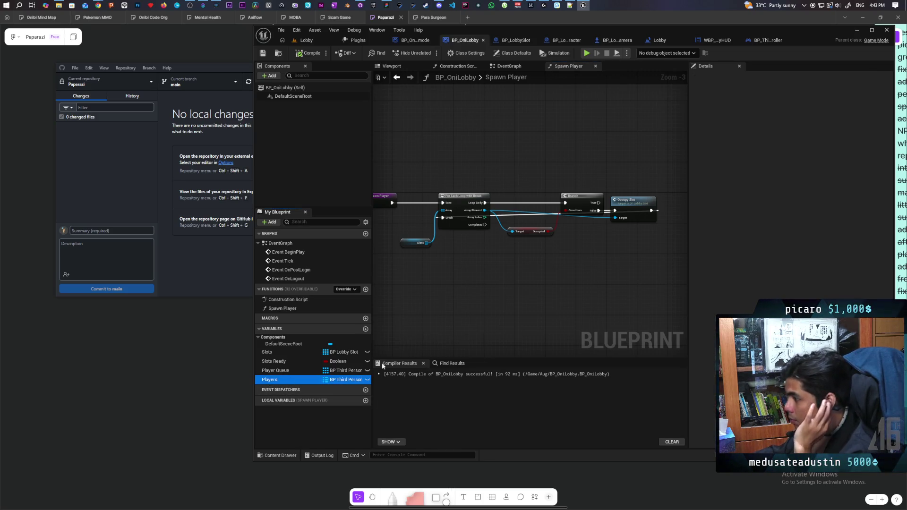
mouse_move(598, 149)
mouse_down()
mouse_move(609, 134)
mouse_move(636, 169)
mouse_up()
text(add)
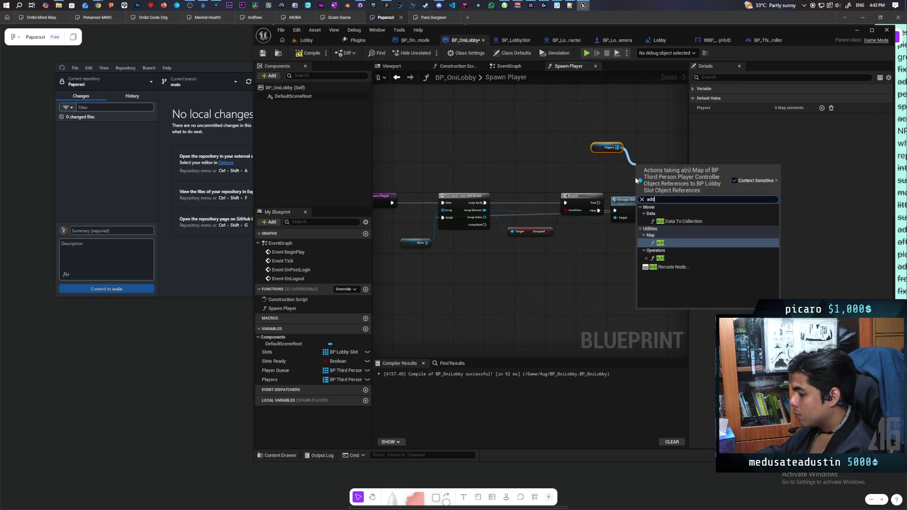
key(Return)
drag(570, 250, 584, 241)
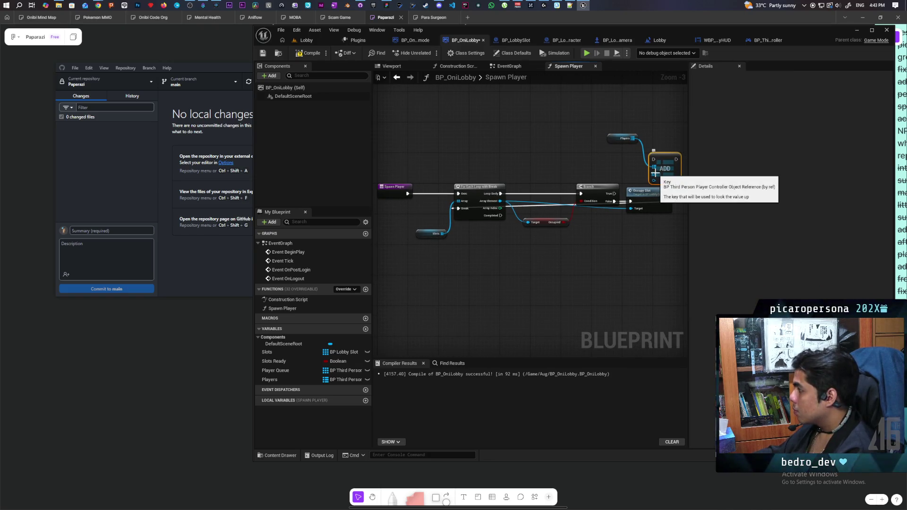
mouse_move(655, 174)
mouse_down()
mouse_move(397, 246)
mouse_move(392, 193)
mouse_up()
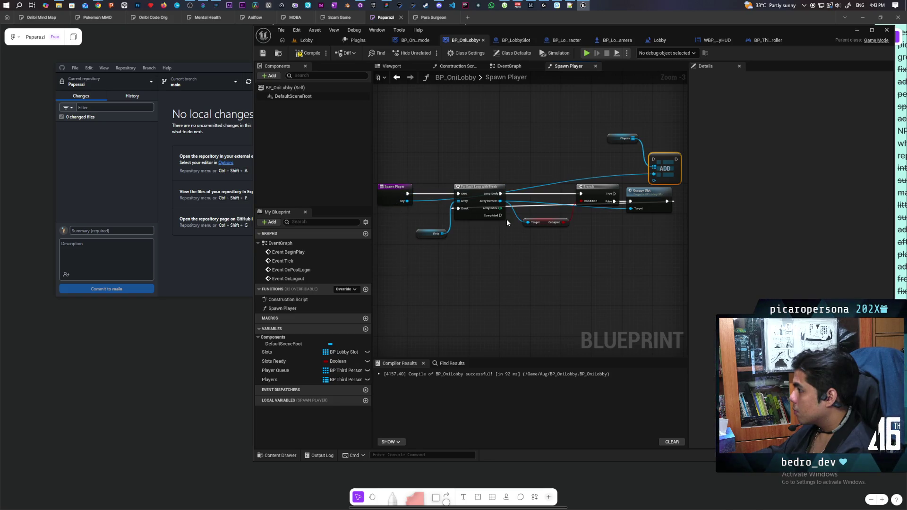
drag(502, 202, 653, 181)
Chain Occupy Slot's execution through the ADD node, then compile and save the blueprint
scroll(497, 194, up, 2)
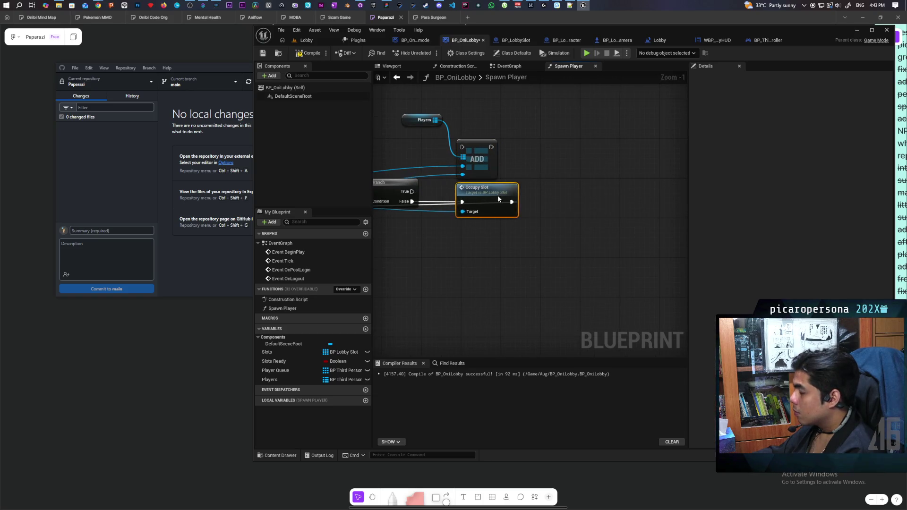
drag(498, 195, 478, 196)
drag(477, 159, 527, 168)
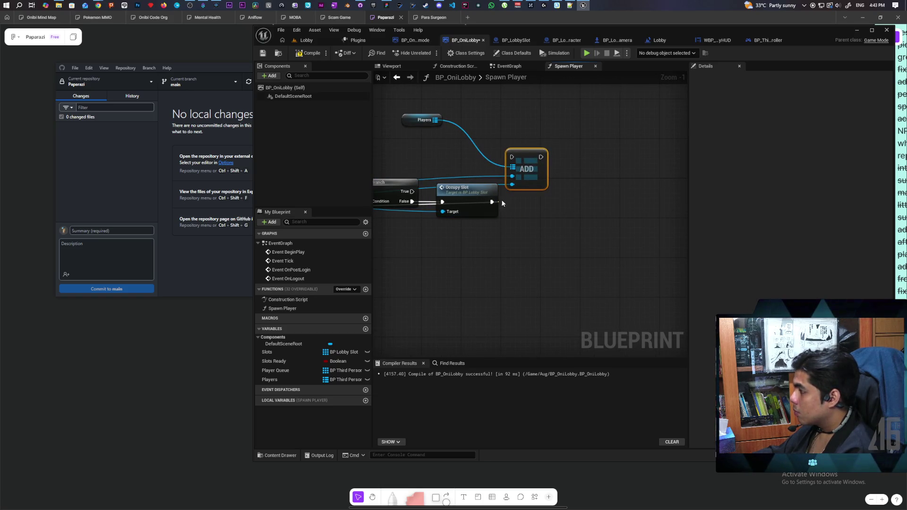
mouse_move(495, 202)
mouse_down()
mouse_move(539, 177)
mouse_move(541, 157)
mouse_up()
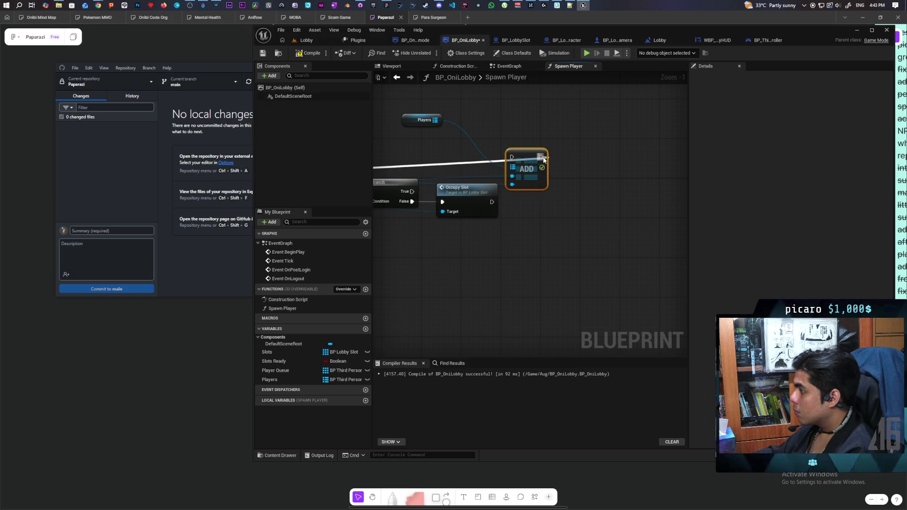
mouse_move(491, 201)
mouse_down()
mouse_move(512, 157)
mouse_move(538, 202)
mouse_up()
drag(416, 119, 478, 243)
scroll(427, 269, down, 3)
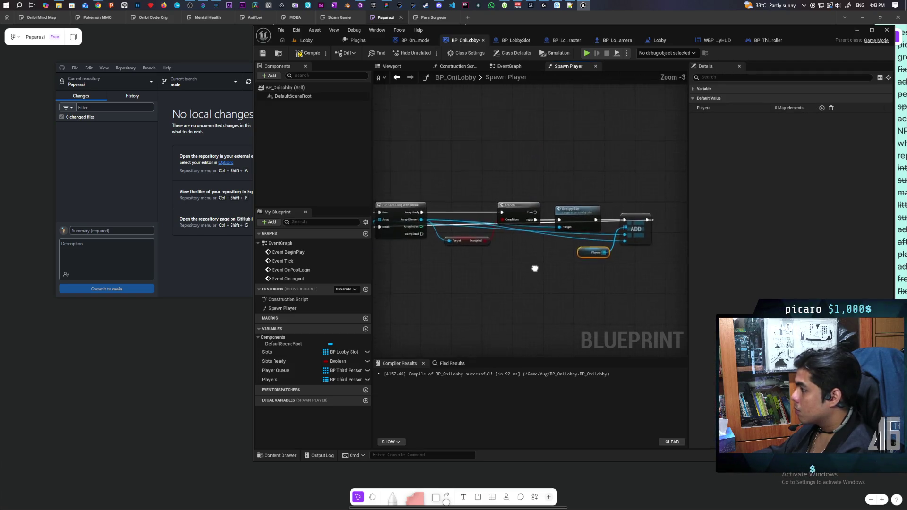
click(307, 53)
key(ctrl+s)
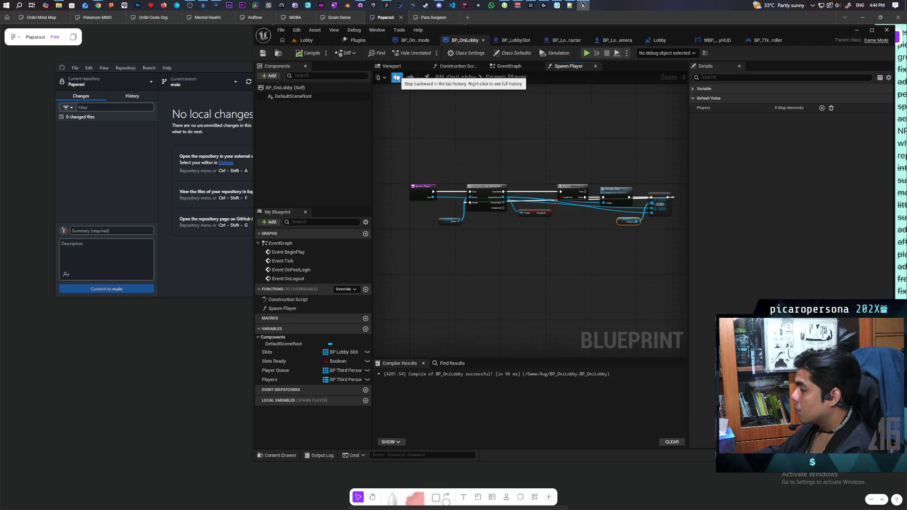
In the EventGraph, wire the cast controller into Spawn Player and rename its Key input to Player
click(397, 78)
scroll(504, 276, down, 2)
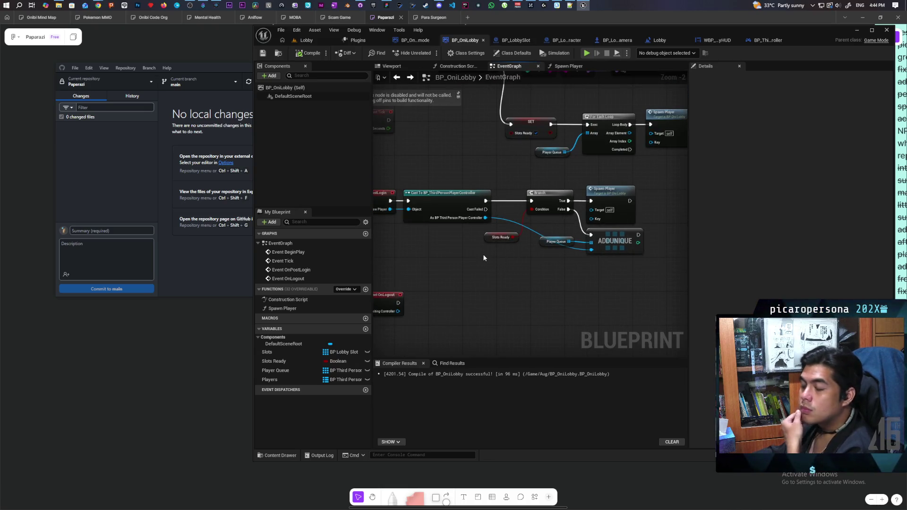
scroll(487, 260, up, 2)
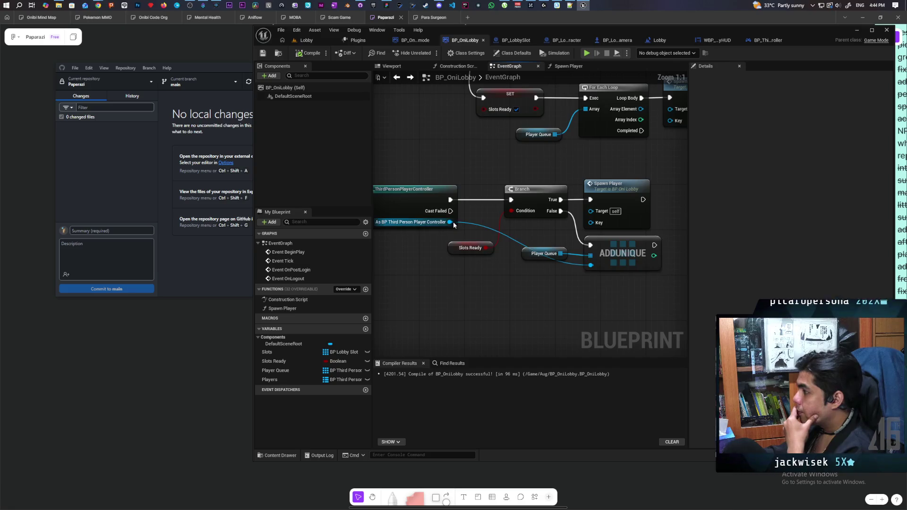
drag(451, 222, 598, 224)
click(614, 184)
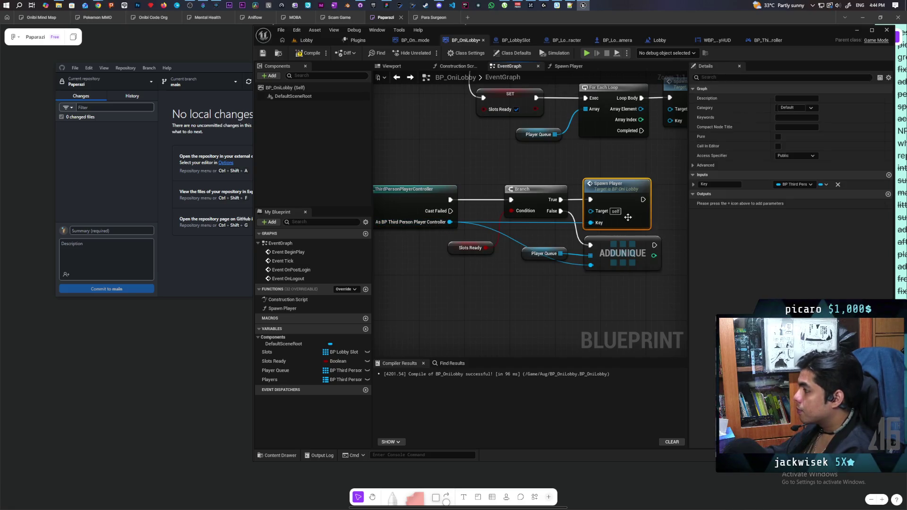
double_click(720, 186)
text(Player)
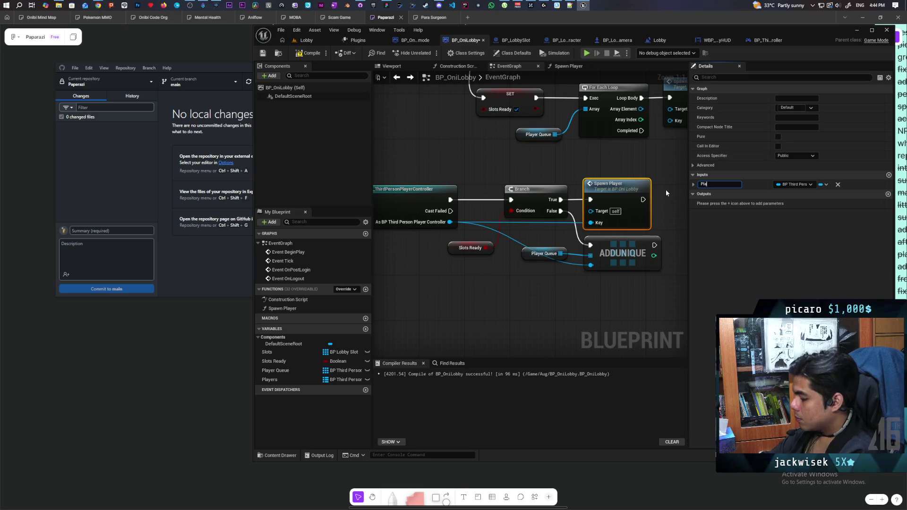
click(515, 290)
Feed the loop's Array Element into Spawn Player's Player input and compile BP_OniLobby
scroll(517, 294, down, 2)
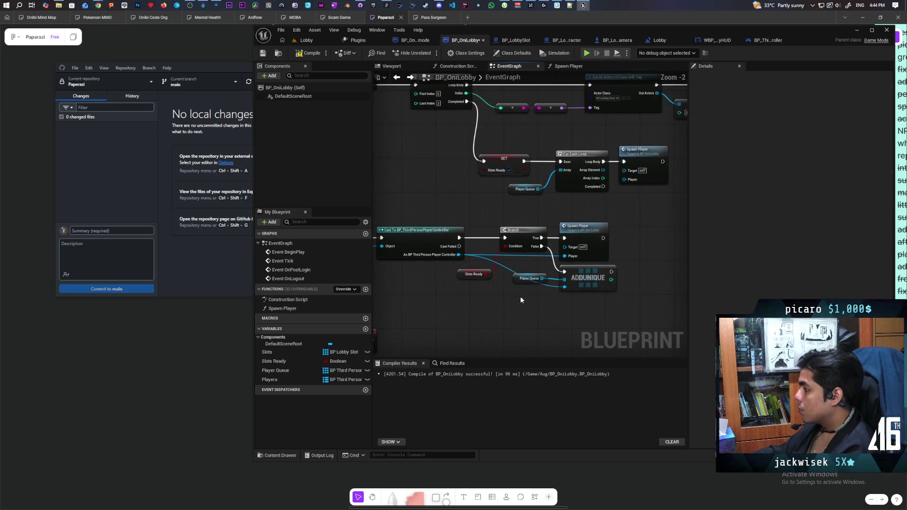
scroll(565, 243, up, 2)
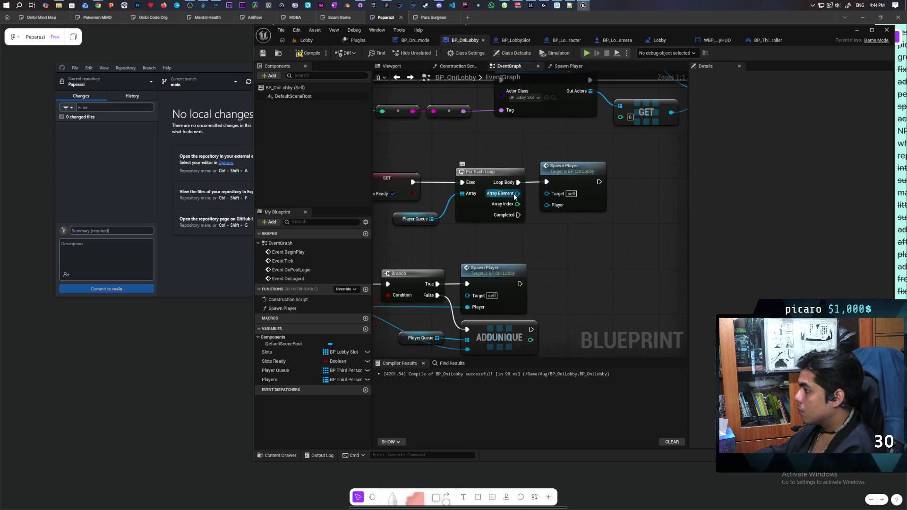
drag(514, 195, 546, 205)
click(308, 53)
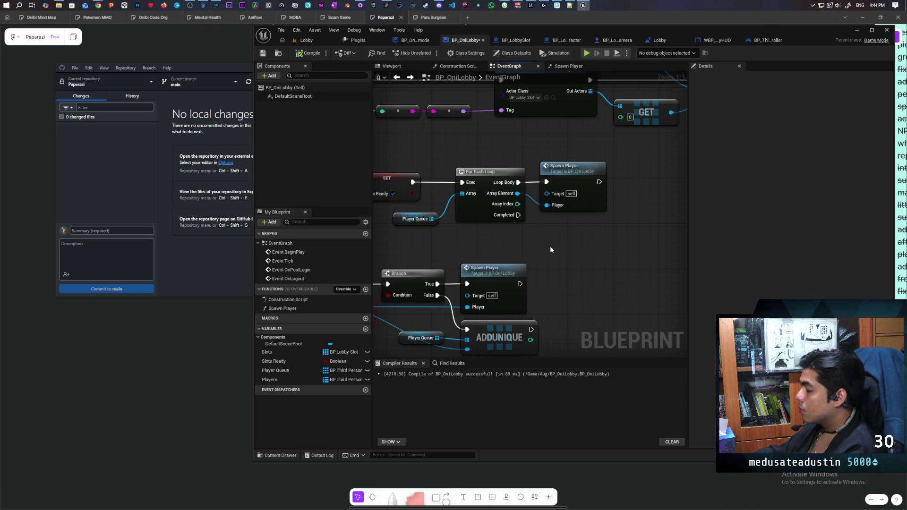
scroll(550, 246, down, 4)
scroll(478, 288, up, 2)
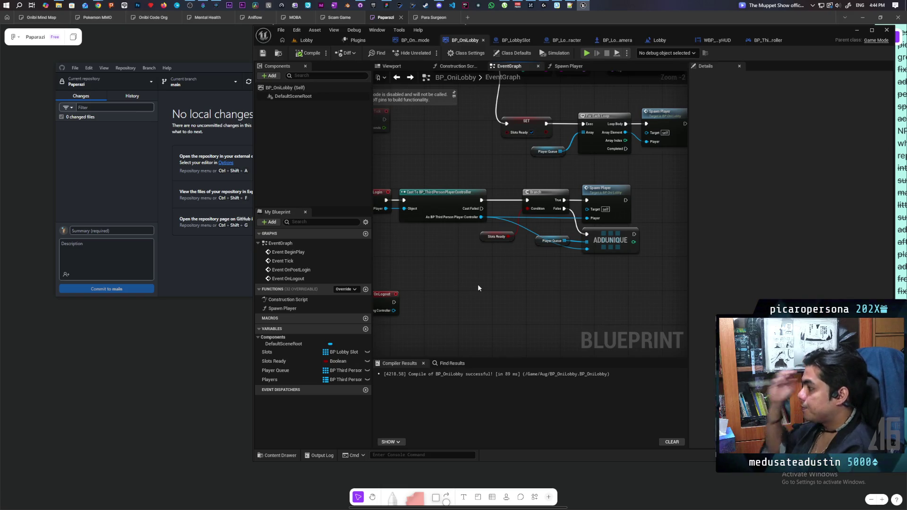
mouse_move(480, 235)
mouse_down()
mouse_move(495, 220)
mouse_move(491, 235)
mouse_move(513, 234)
mouse_up()
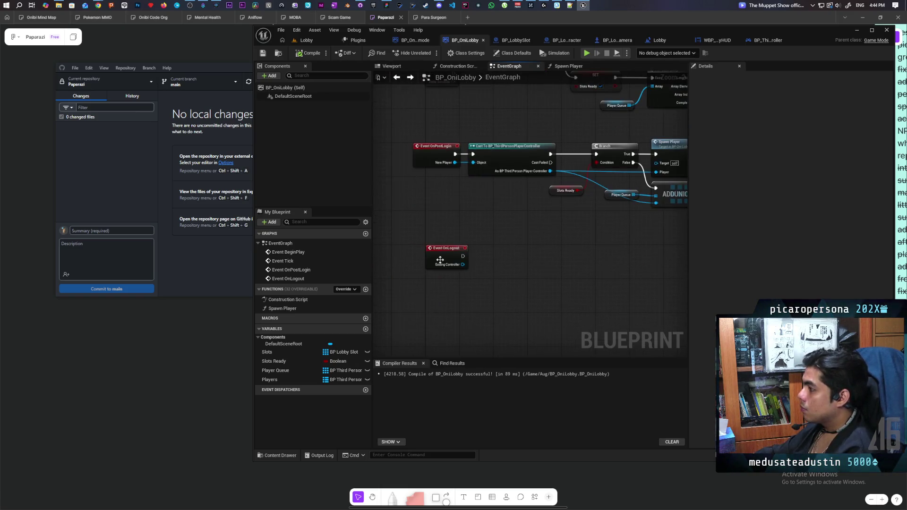
click(449, 211)
mouse_move(449, 211)
mouse_down()
mouse_move(452, 203)
mouse_move(448, 246)
mouse_up()
Add an Update Color custom event and a Find node on the Players map
click(428, 239)
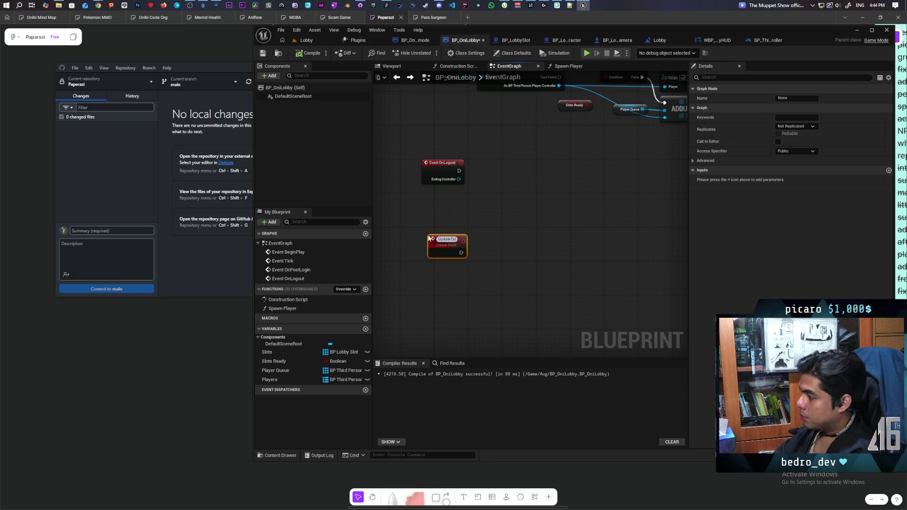
click(494, 213)
scroll(494, 214, up, 2)
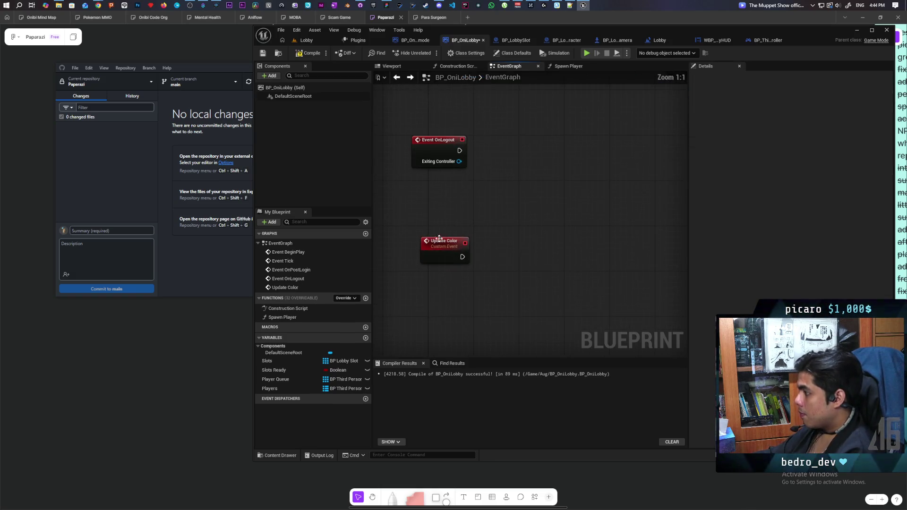
click(429, 239)
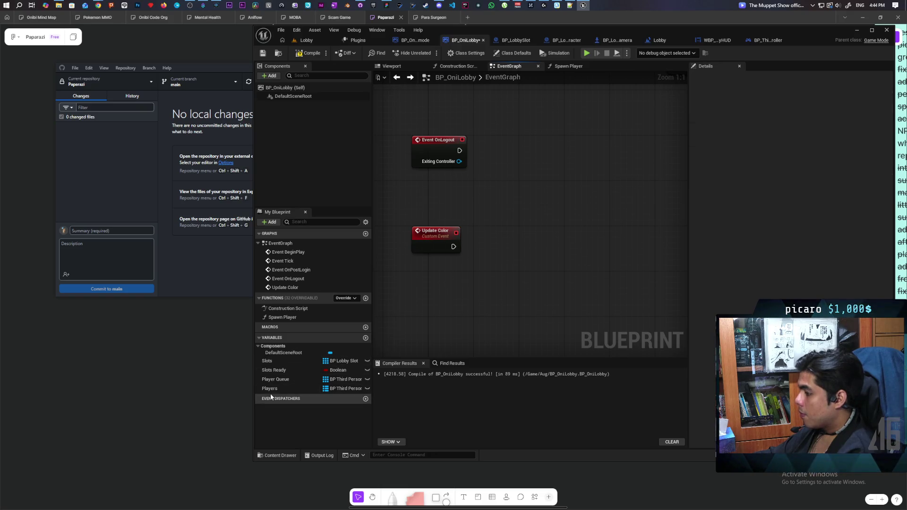
mouse_move(270, 388)
mouse_down()
mouse_move(500, 322)
mouse_move(491, 305)
mouse_move(430, 304)
mouse_move(498, 271)
mouse_up()
text(f)
key(Return)
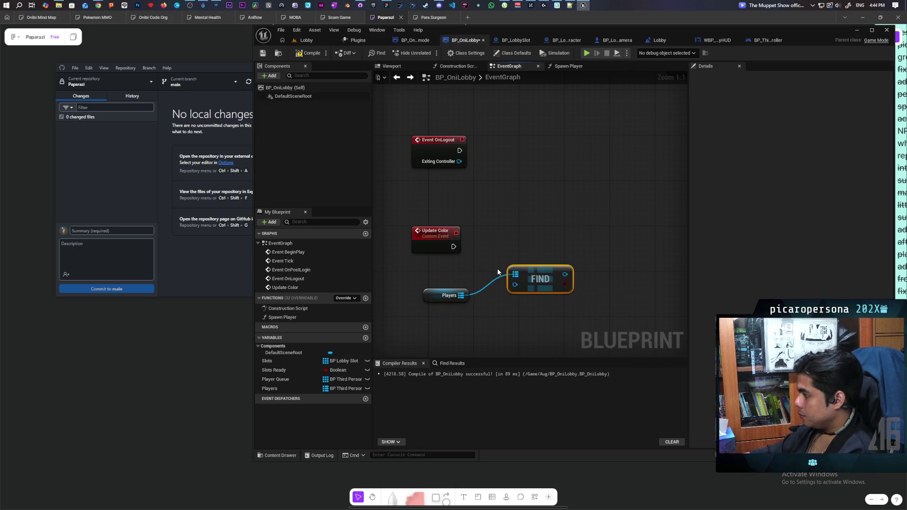
Make Find's key an Update Color input named Player
drag(418, 247, 425, 246)
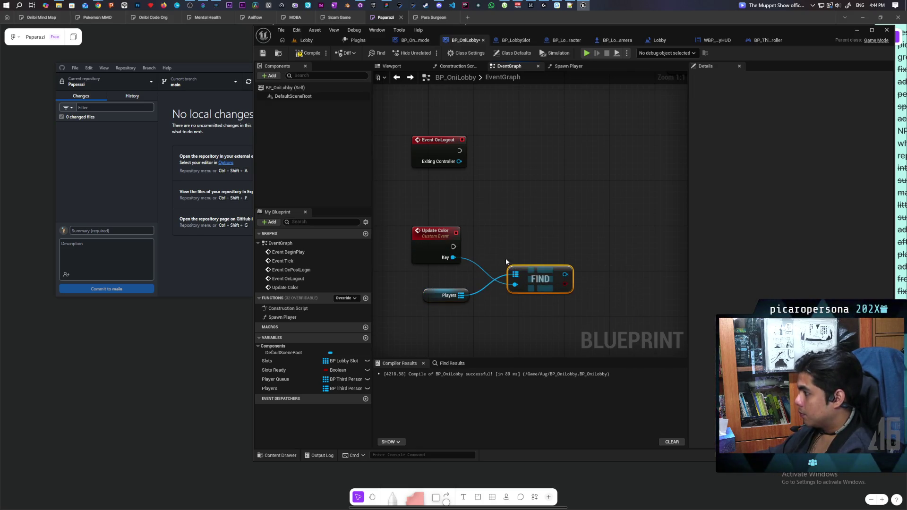
click(437, 242)
click(719, 179)
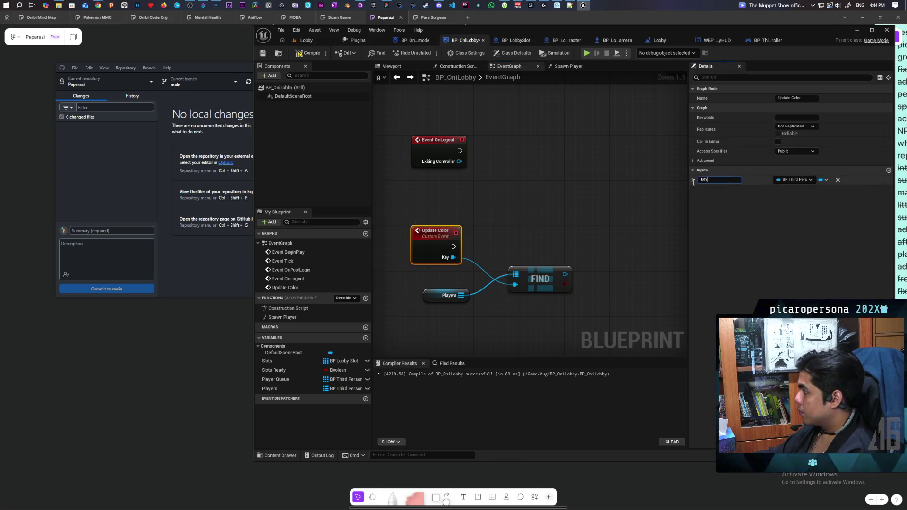
text(Player)
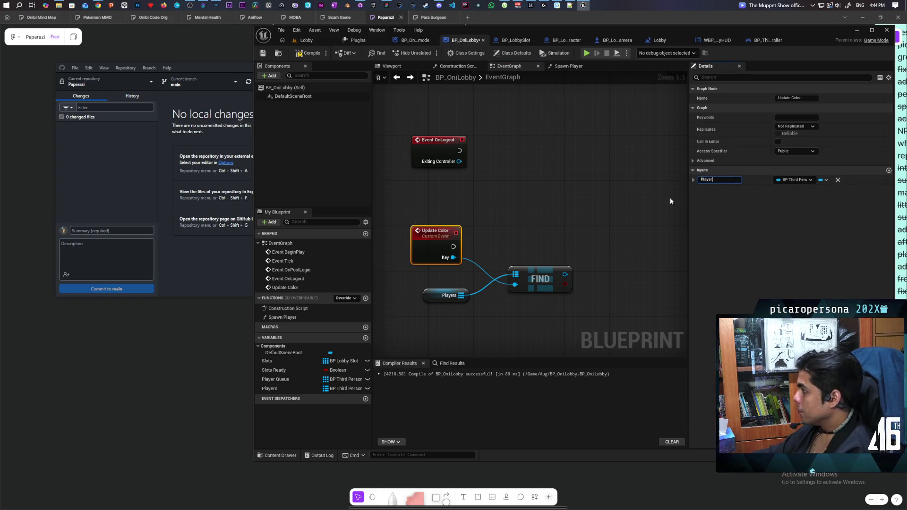
click(670, 198)
Run a Branch from Update Color using Find's result as its condition, and save
drag(547, 273, 514, 263)
click(538, 228)
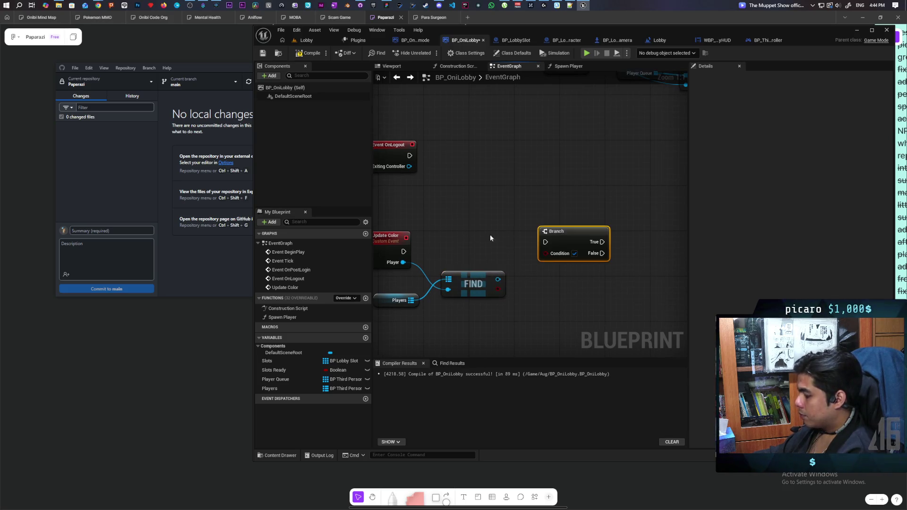
drag(403, 252, 546, 249)
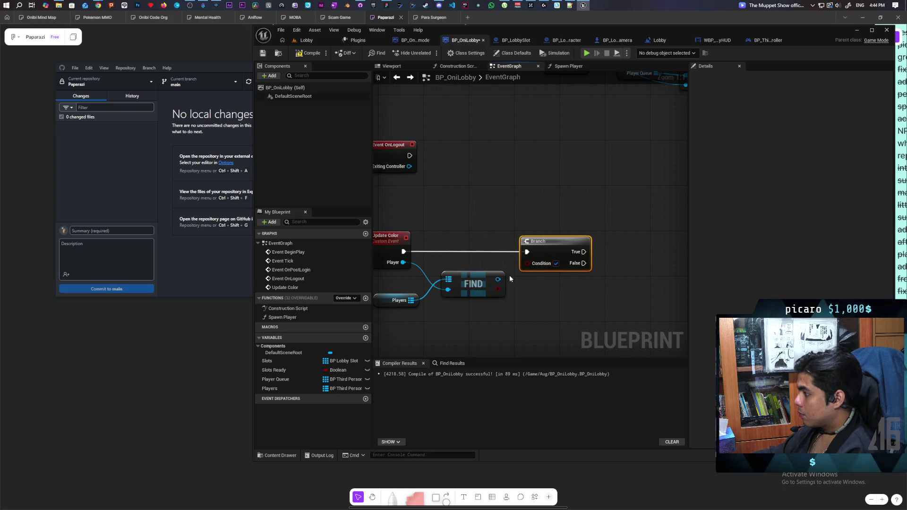
drag(497, 289, 549, 249)
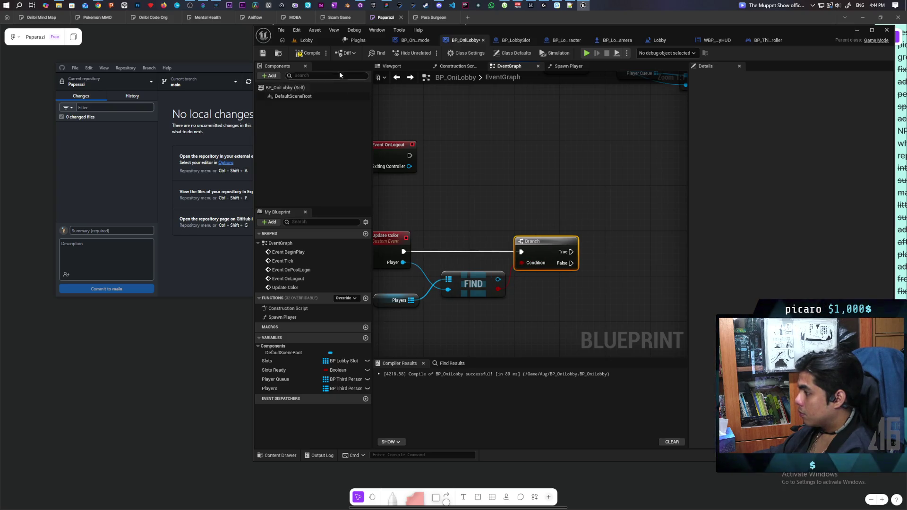
key(ctrl+s)
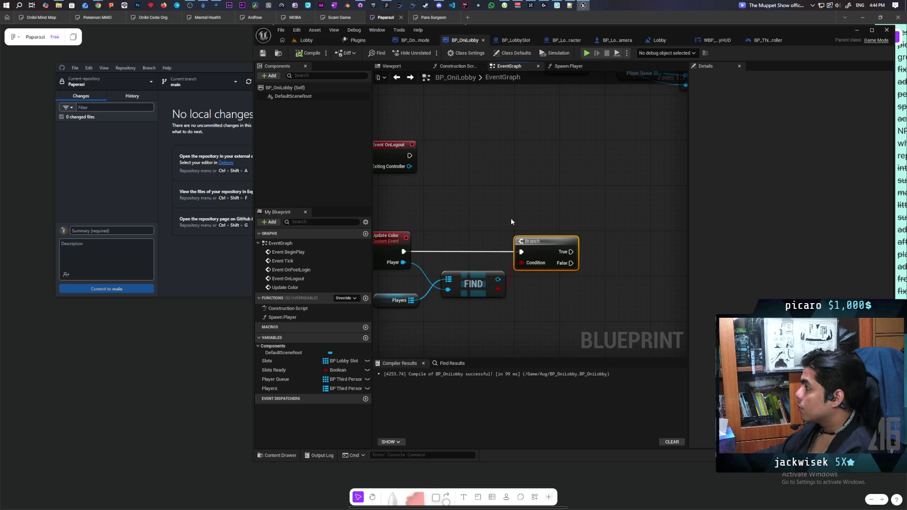
click(515, 41)
scroll(539, 289, down, 3)
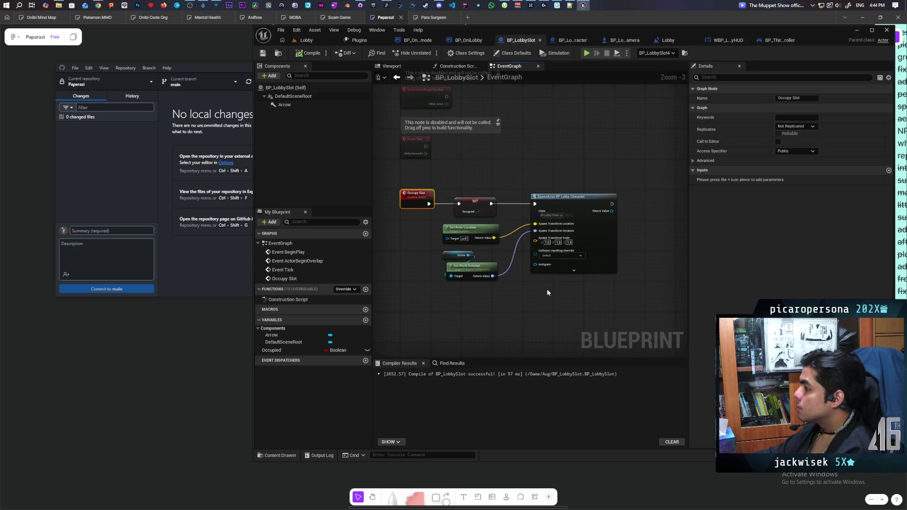
Promote the SpawnActor Return Value to a new variable named Character
click(607, 292)
scroll(599, 246, up, 2)
mouse_move(593, 203)
mouse_down()
mouse_move(624, 202)
mouse_move(620, 195)
mouse_up()
key(Escape)
click(664, 241)
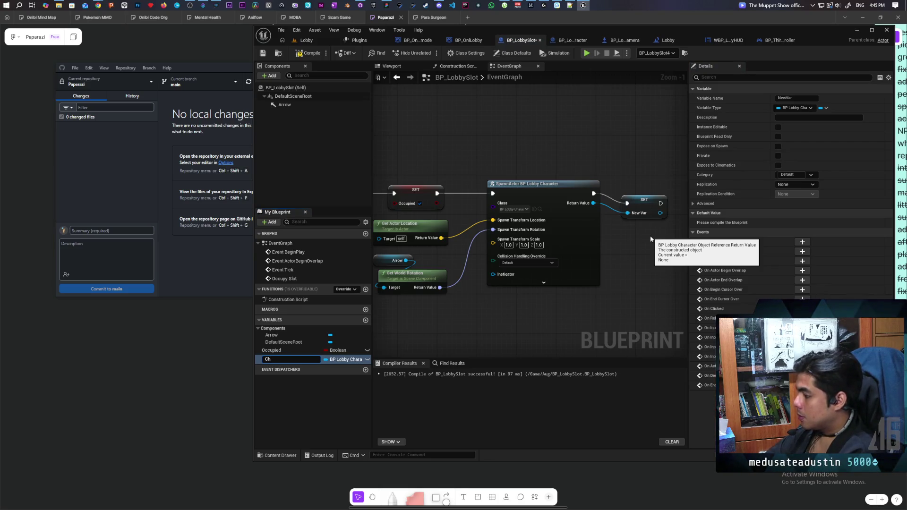
text(Character)
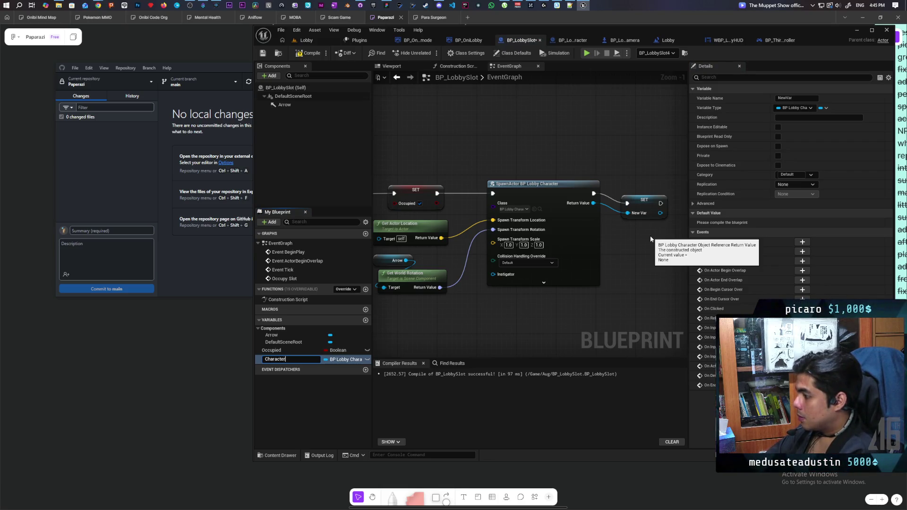
key(Return)
Compile BP_LobbySlot and switch to the BP_LobbyCharacter blueprint
click(645, 193)
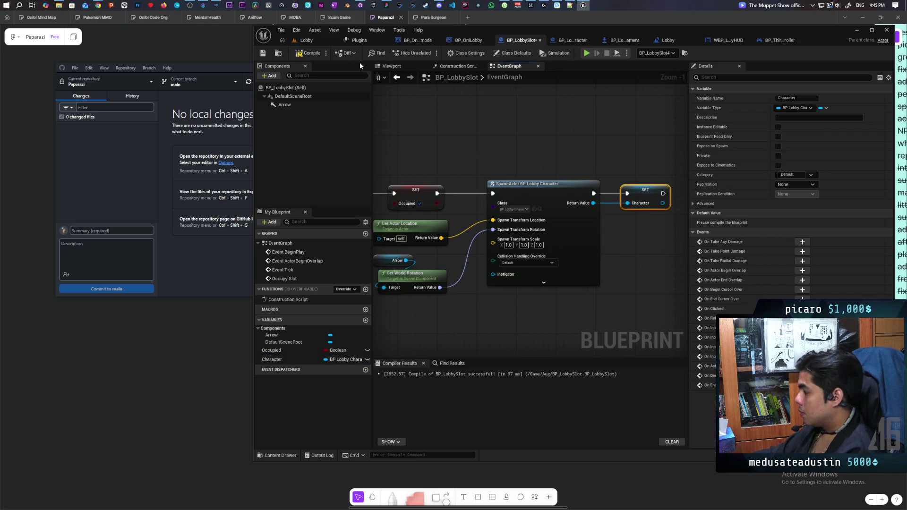
click(308, 53)
scroll(449, 154, down, 2)
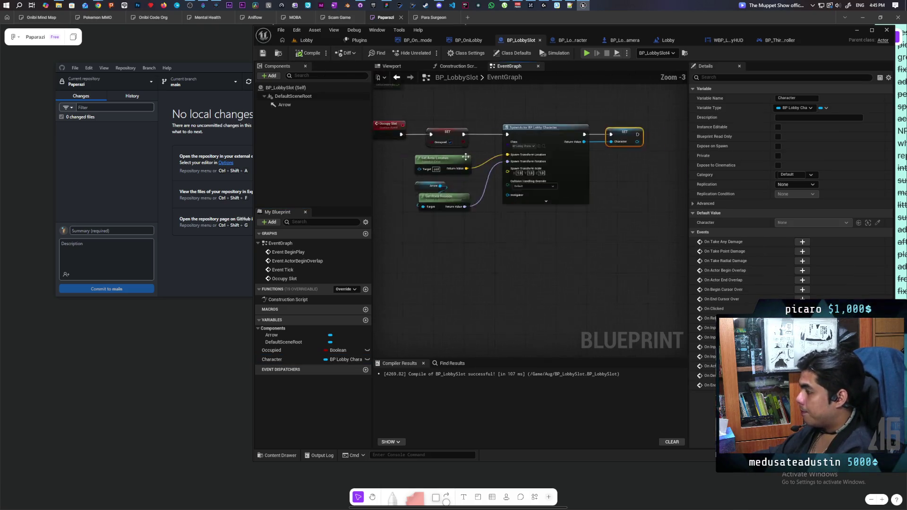
scroll(475, 228, up, 1)
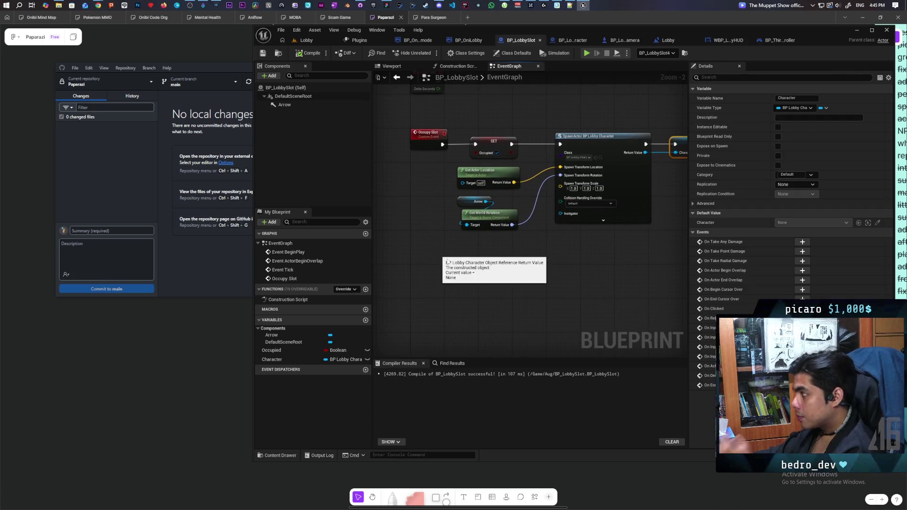
drag(448, 261, 374, 295)
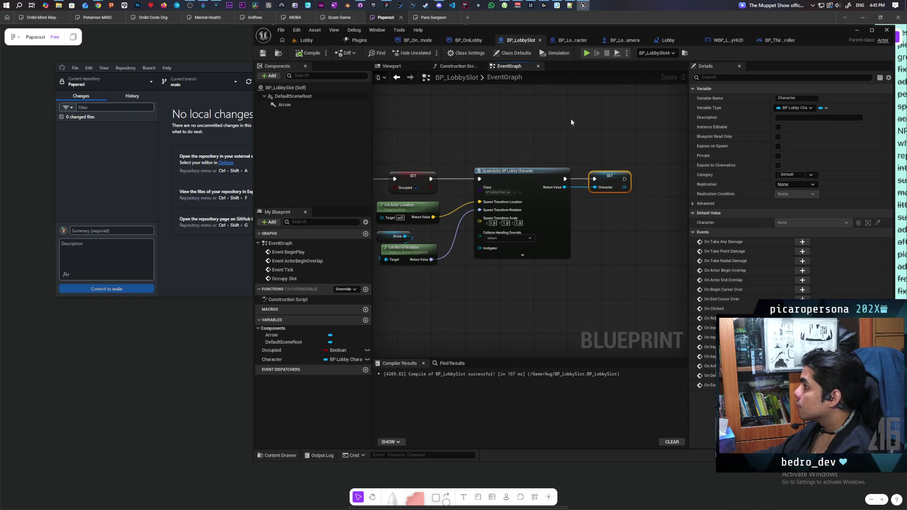
click(588, 42)
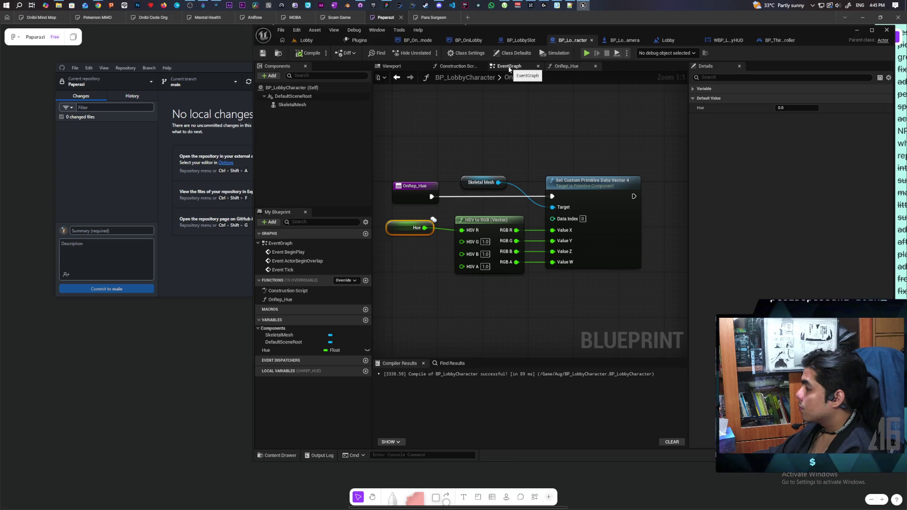
In the player controller, call the lobby's Update Color from the lobby reference
click(766, 41)
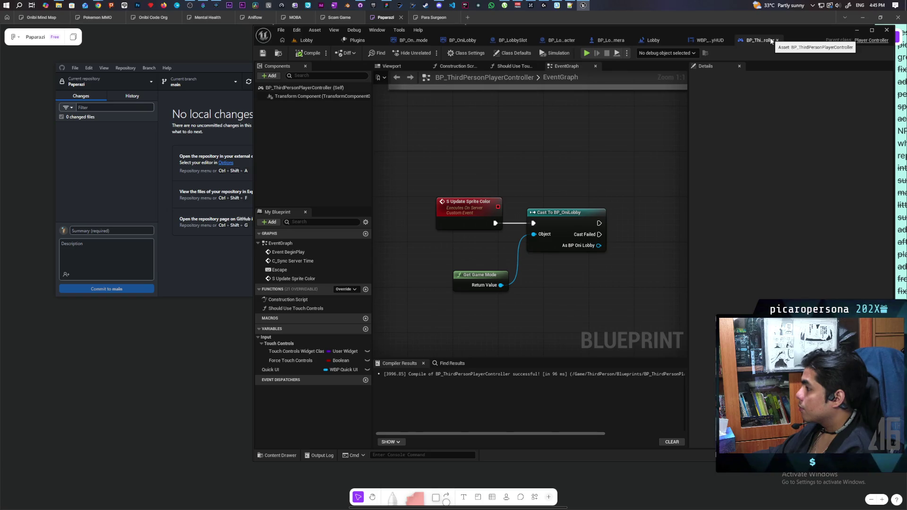
drag(478, 216, 563, 310)
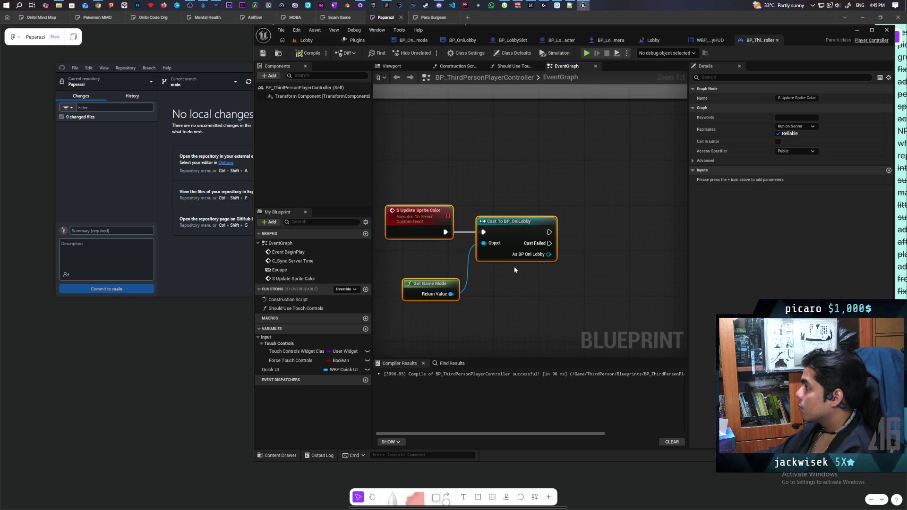
drag(548, 254, 574, 254)
text(update color)
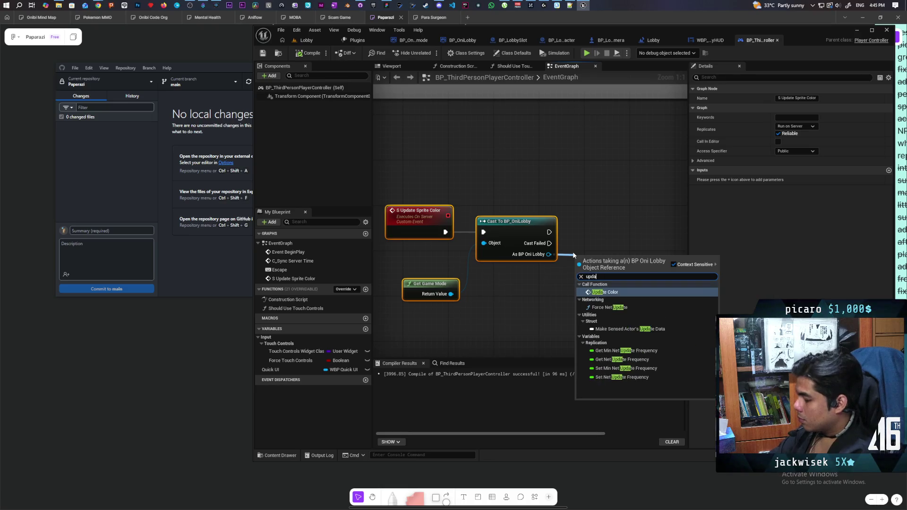
key(Return)
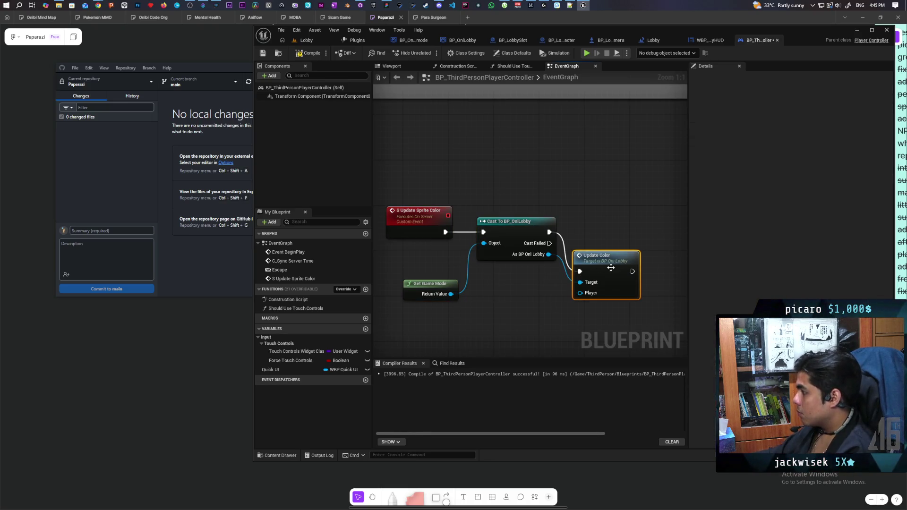
Pass Self as Update Color's Player, then jump to the Update Color event in BP_OniLobby
drag(611, 268, 613, 227)
click(595, 291)
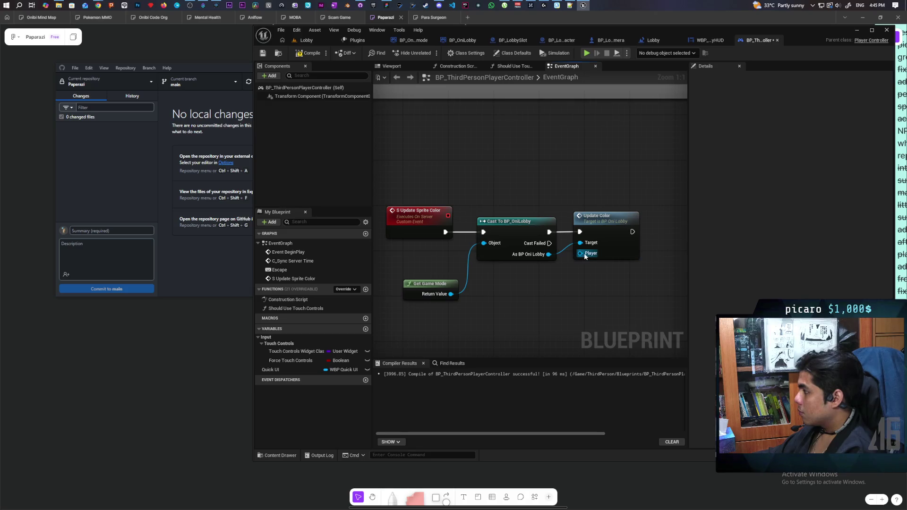
drag(585, 255, 574, 286)
text(self)
key(Return)
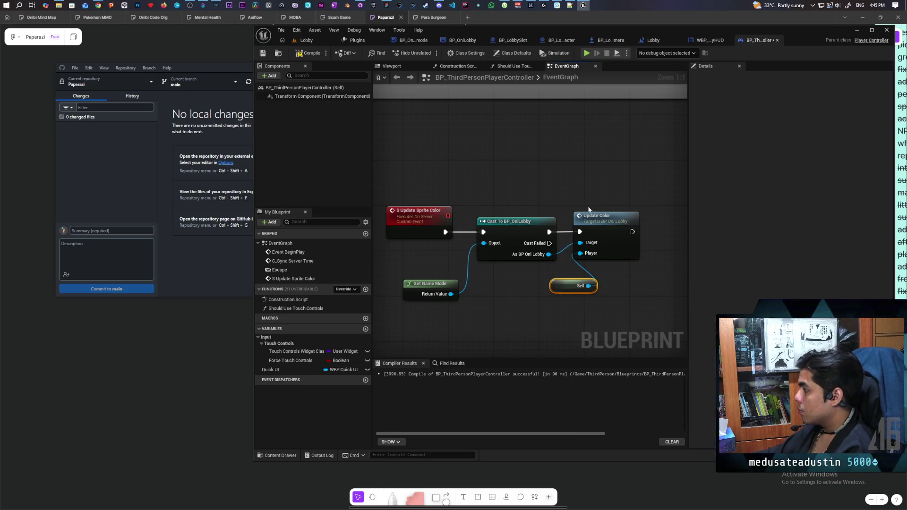
double_click(609, 226)
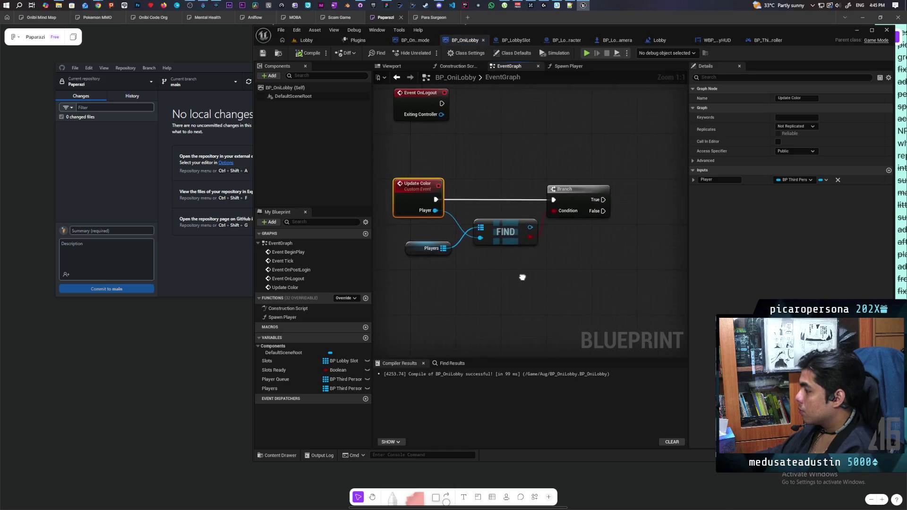
Get Character from FIND's result and set its Hue (with notify) on Branch True
mouse_move(532, 279)
mouse_down()
mouse_move(520, 310)
mouse_move(544, 311)
mouse_up()
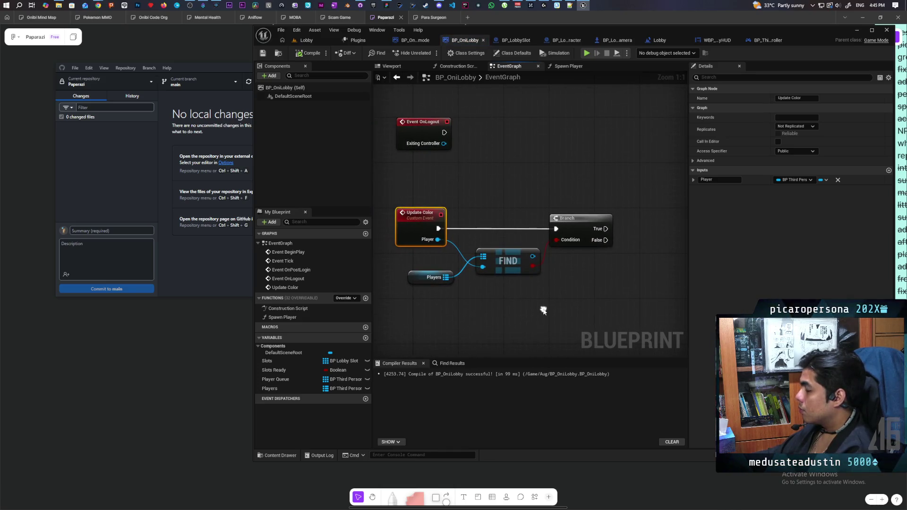
click(421, 293)
mouse_move(580, 275)
mouse_down()
mouse_move(523, 280)
mouse_move(554, 265)
mouse_up()
text(get)
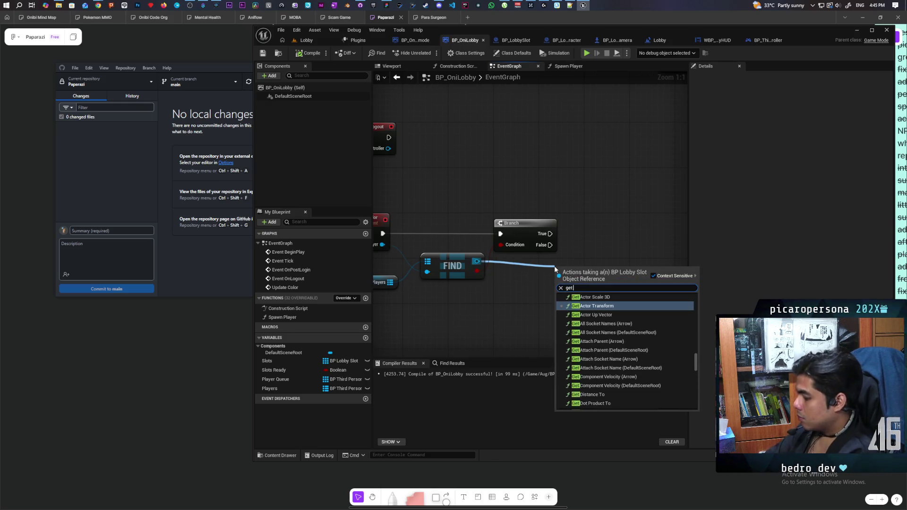
text( char)
key(Return)
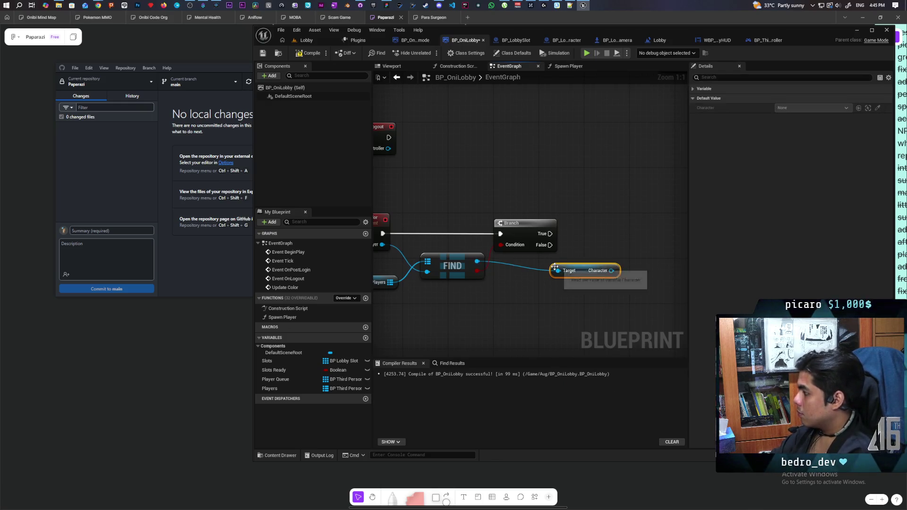
mouse_move(587, 267)
mouse_down()
mouse_move(548, 276)
mouse_move(591, 242)
mouse_up()
text(set hue)
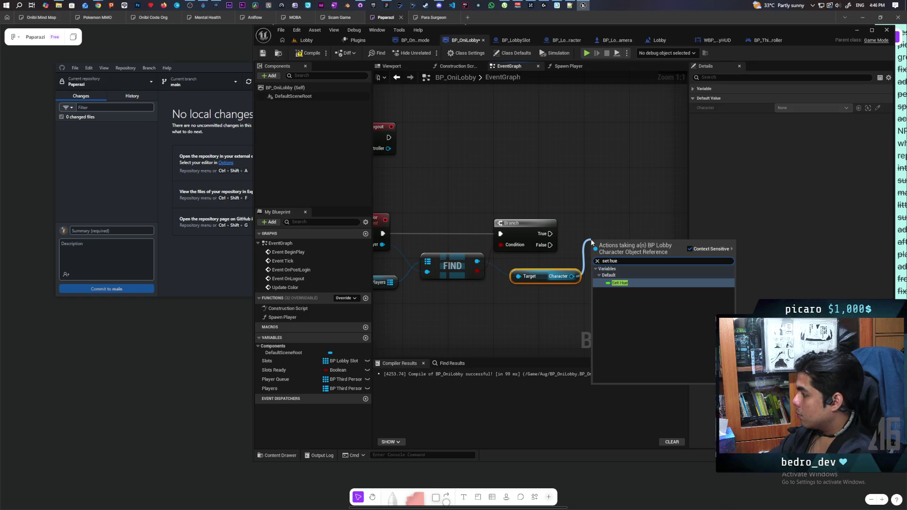
key(Return)
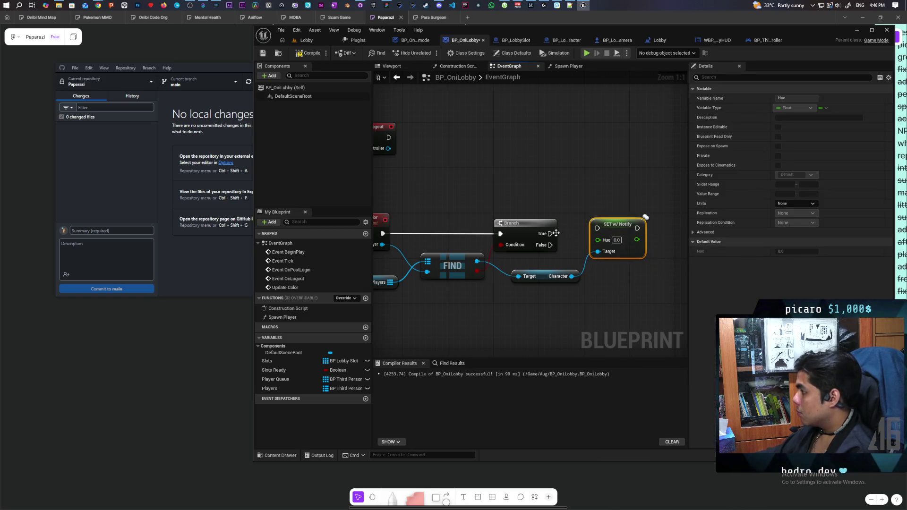
mouse_move(550, 234)
mouse_down()
mouse_move(647, 234)
mouse_move(592, 207)
mouse_up()
Feed Hue from Random Float in Range 0 to 360 and compile with F7
text(ran)
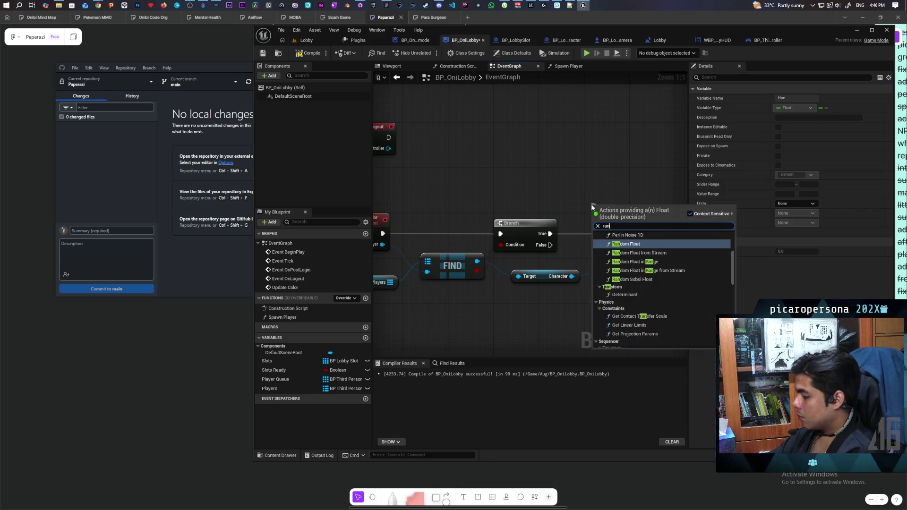
text(dom)
key(Down)
key(Down)
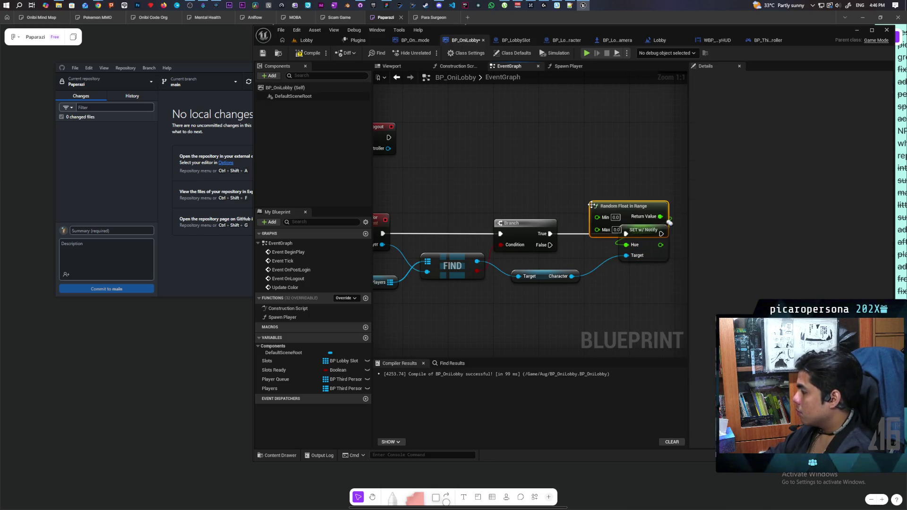
key(Return)
drag(627, 207, 599, 195)
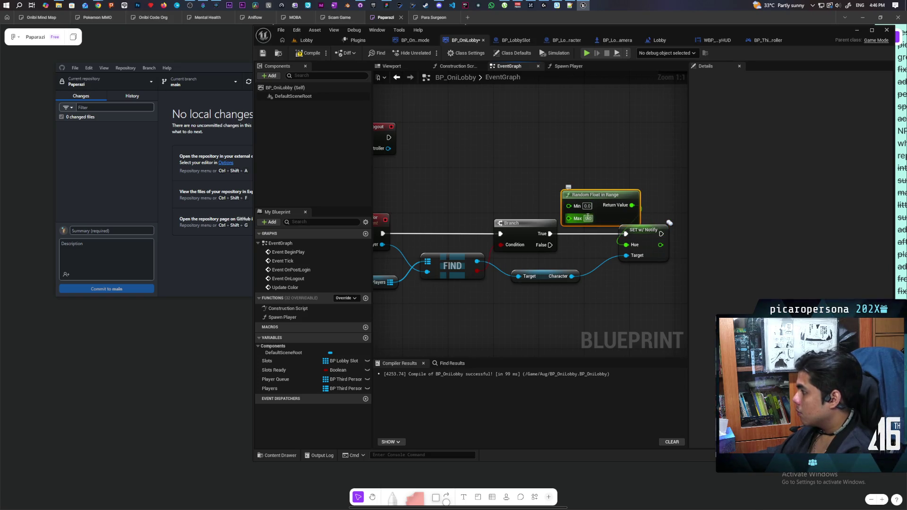
text(360)
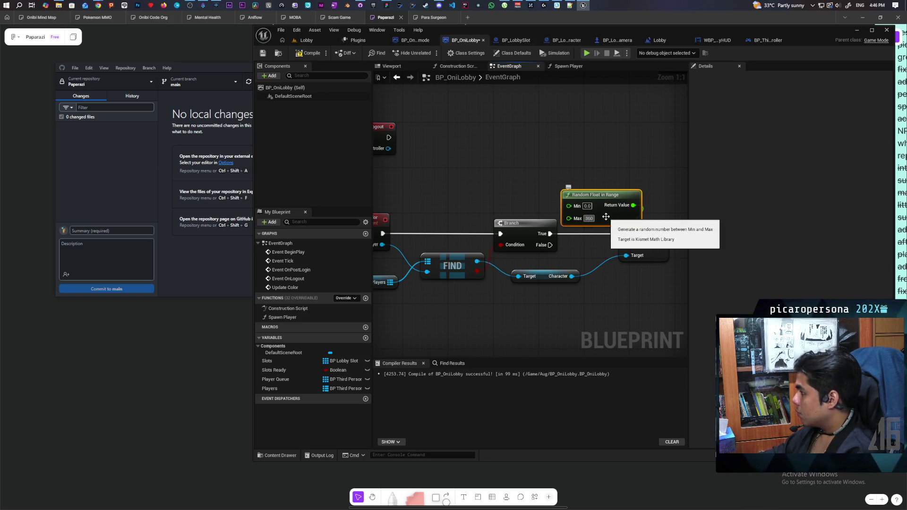
click(631, 174)
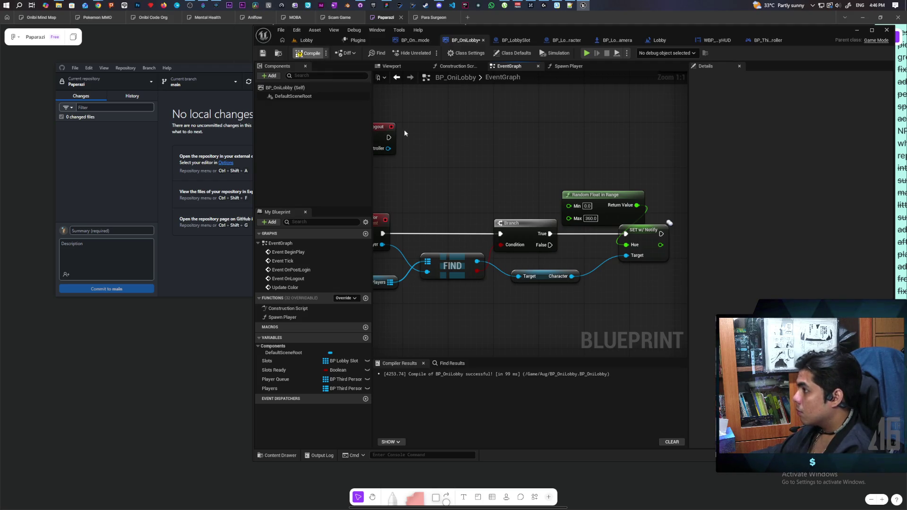
key(F7)
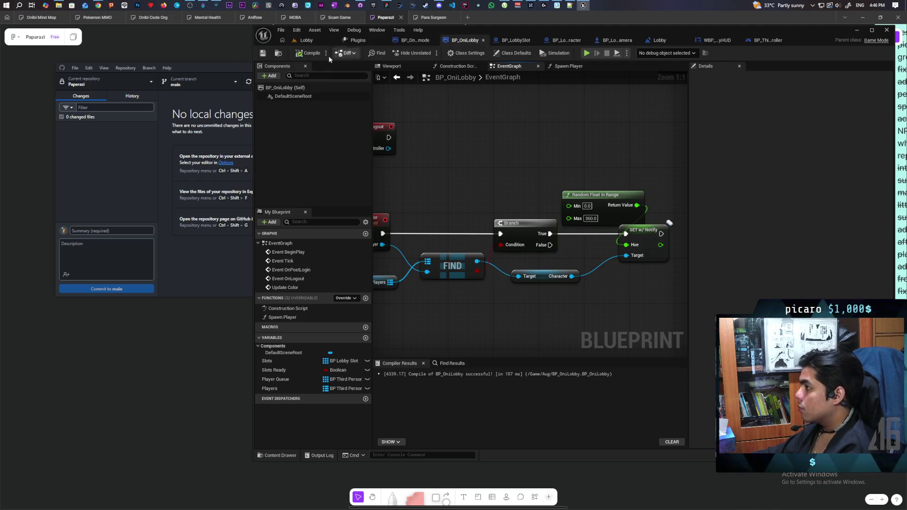
Switch to the Lobby level and launch a multiplayer Play-in-Editor session
click(309, 41)
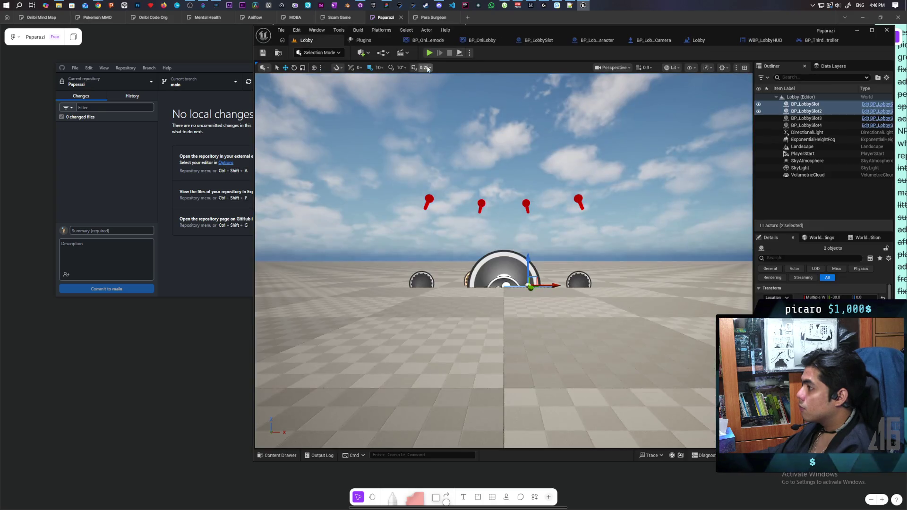
key(alt+p)
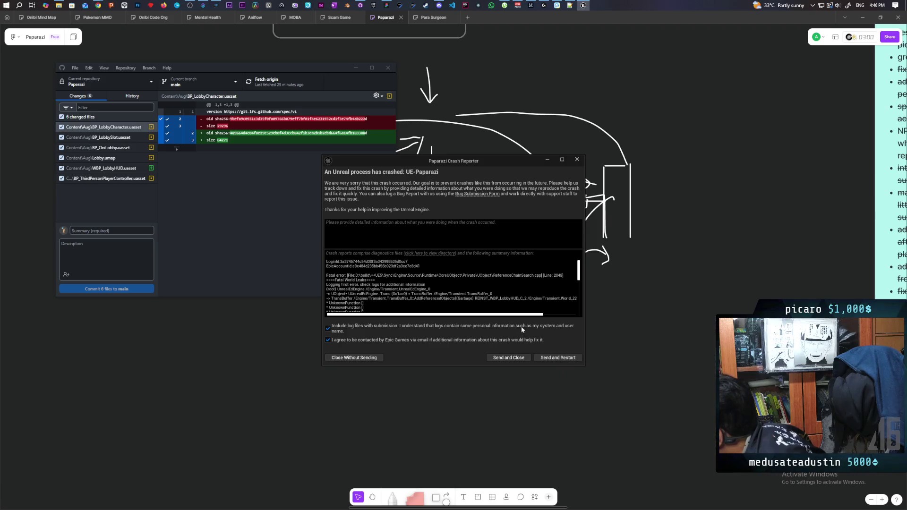
Send the crash report, restart the editor, and reload Lobby from Recent Levels
scroll(470, 276, down, 3)
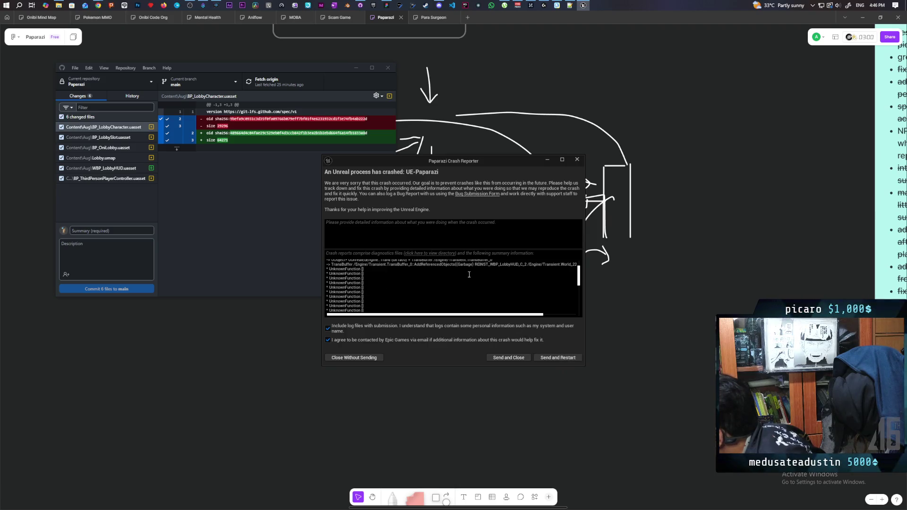
click(558, 358)
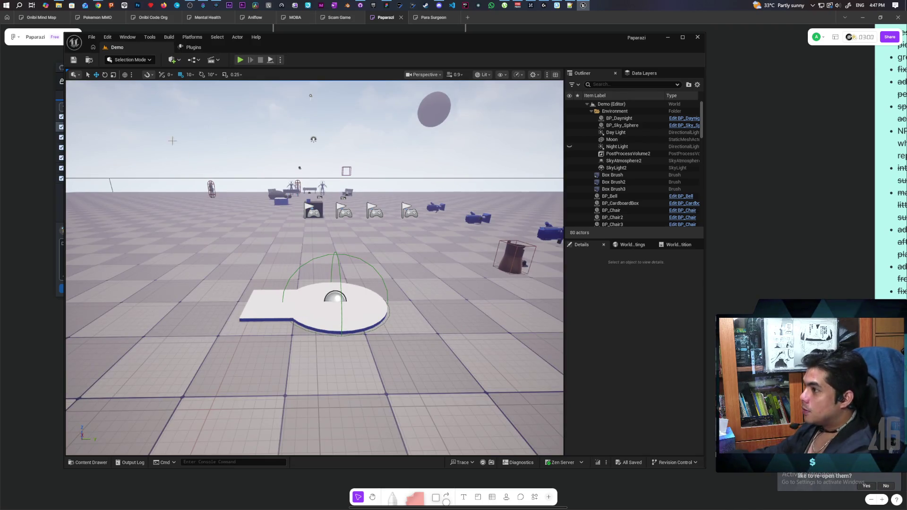
click(92, 37)
mouse_move(151, 87)
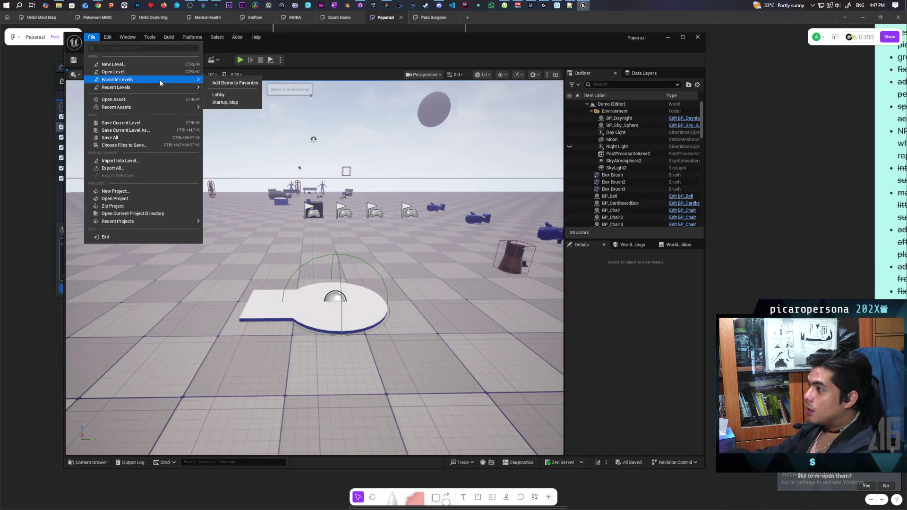
click(218, 92)
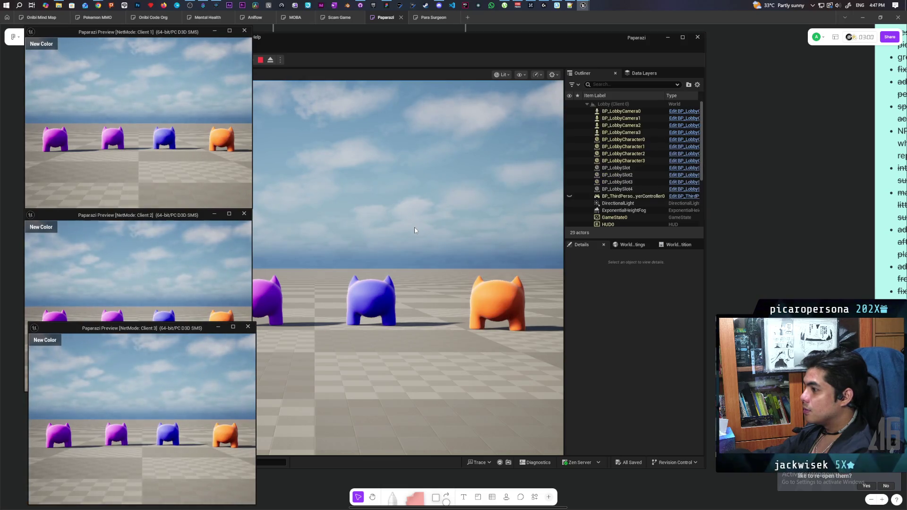
drag(401, 47, 565, 51)
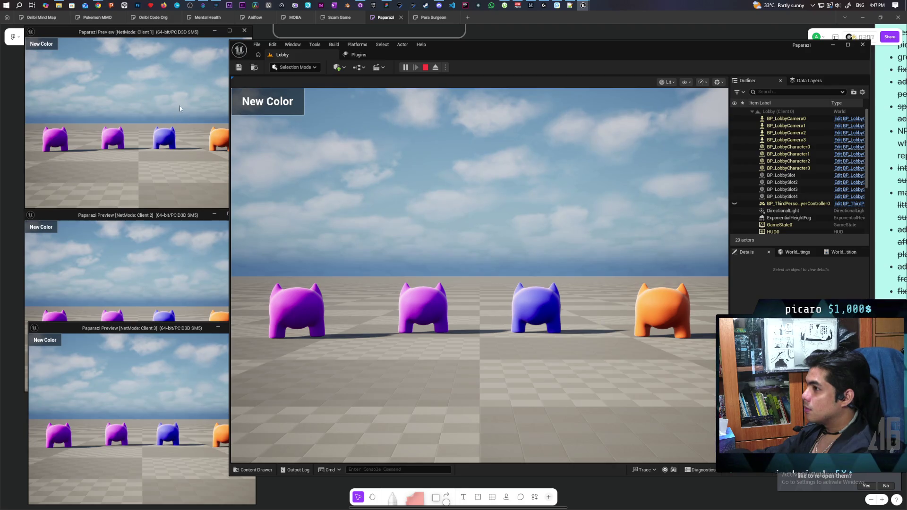
click(424, 68)
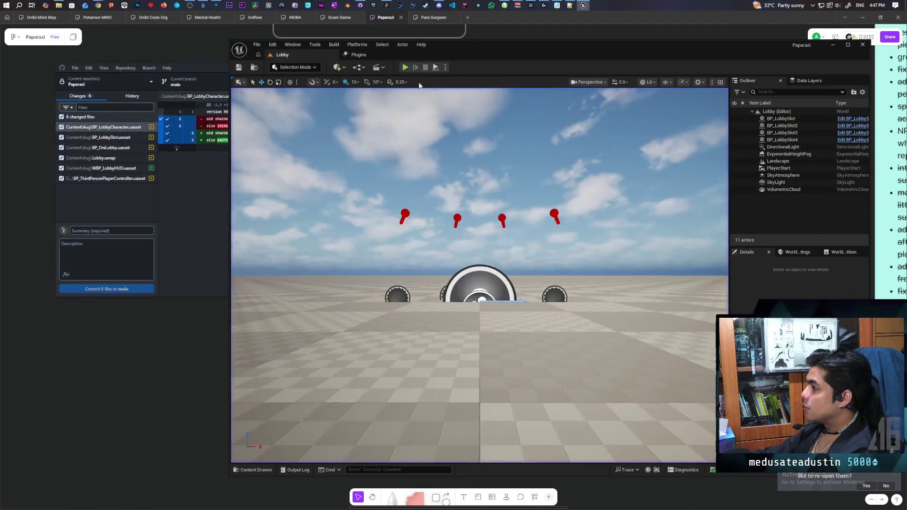
In WBP_LobbyHUD's graph, cast Get Owning Player to BP_ThirdPersonPlayerController when New Color is clicked
click(253, 469)
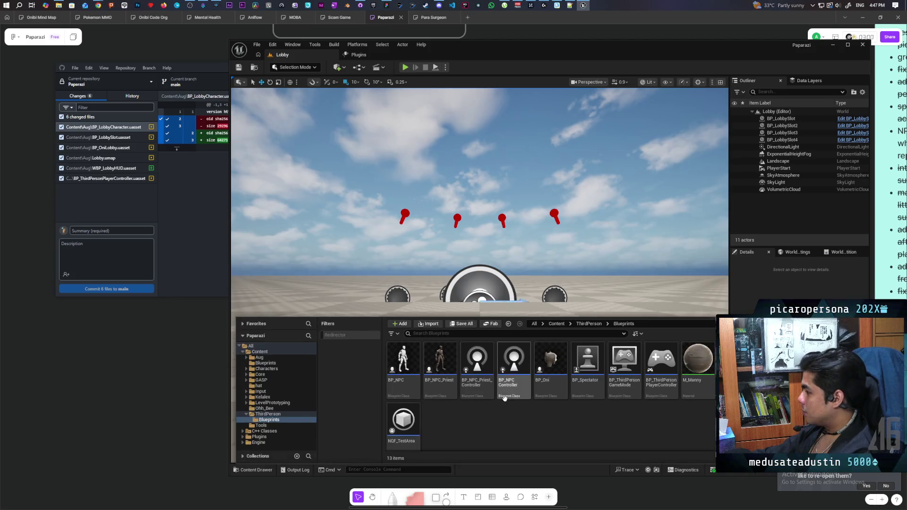
click(259, 357)
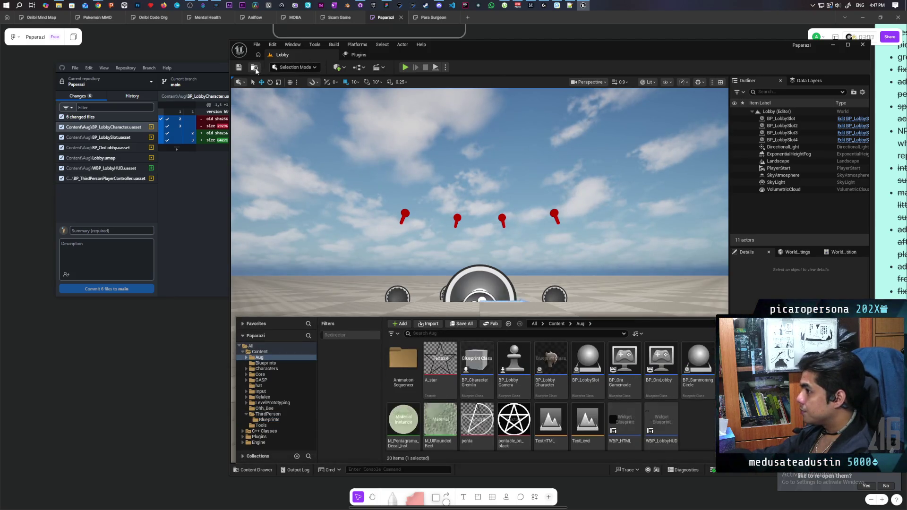
double_click(661, 423)
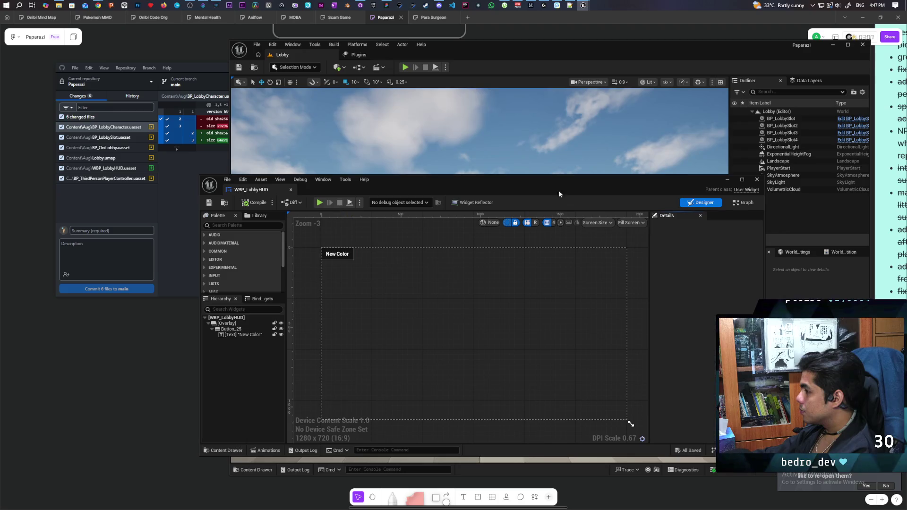
click(743, 203)
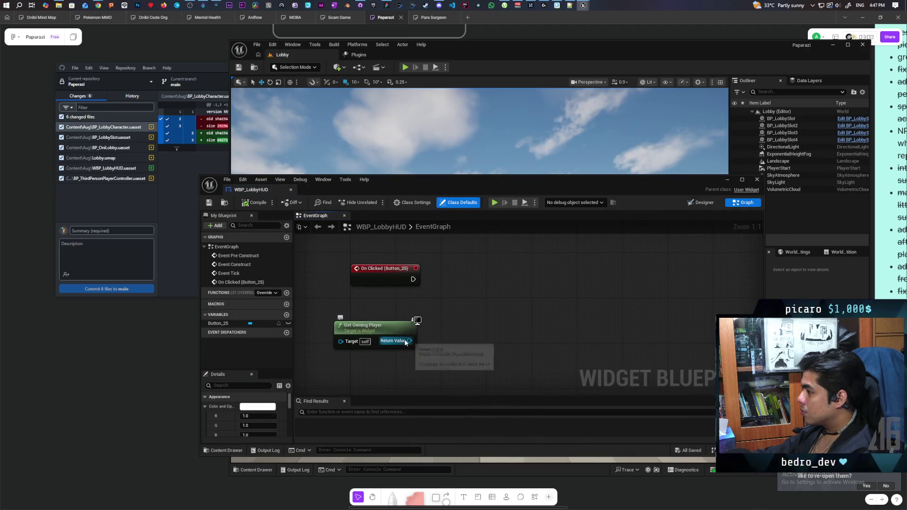
drag(406, 343, 454, 329)
text(cast to thir)
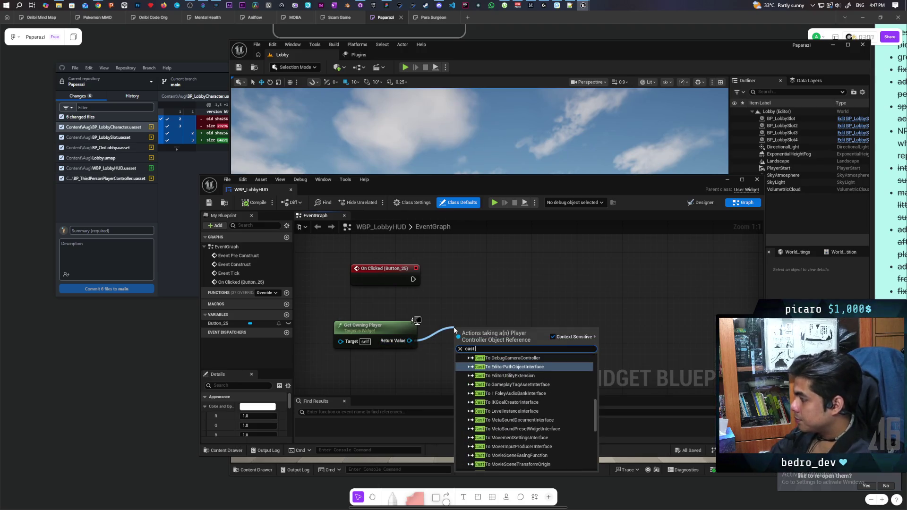
key(Return)
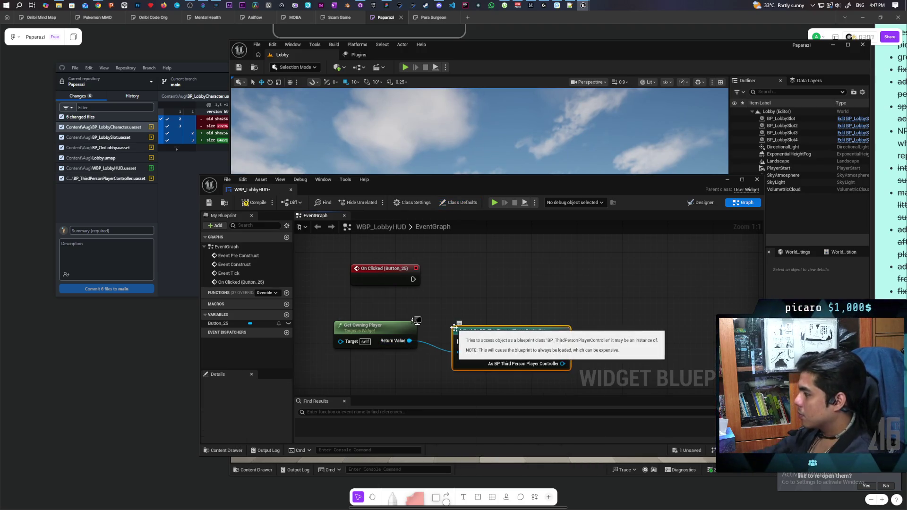
drag(472, 328, 473, 280)
mouse_move(413, 279)
mouse_down()
mouse_move(459, 291)
mouse_move(495, 277)
mouse_up()
Call S Update Sprite Color on the cast controller, then return to the Lobby level
drag(551, 301, 591, 302)
text(s)
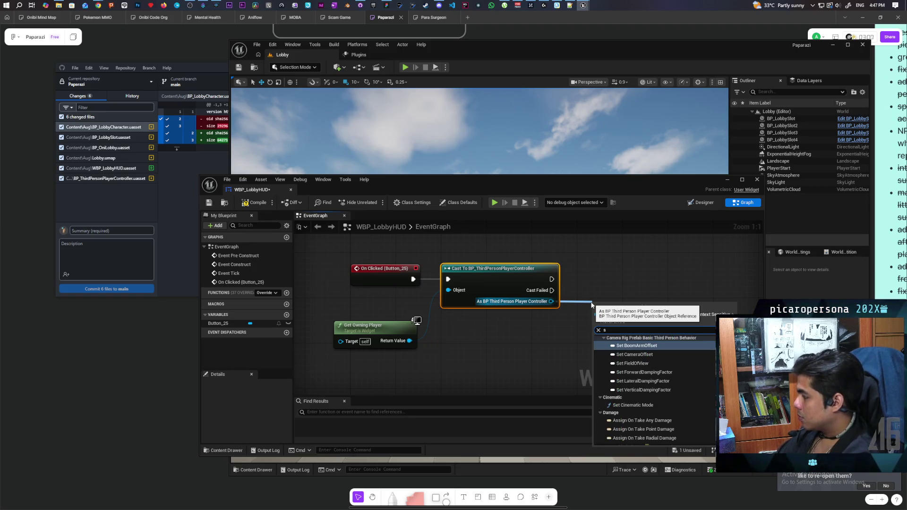
text( color)
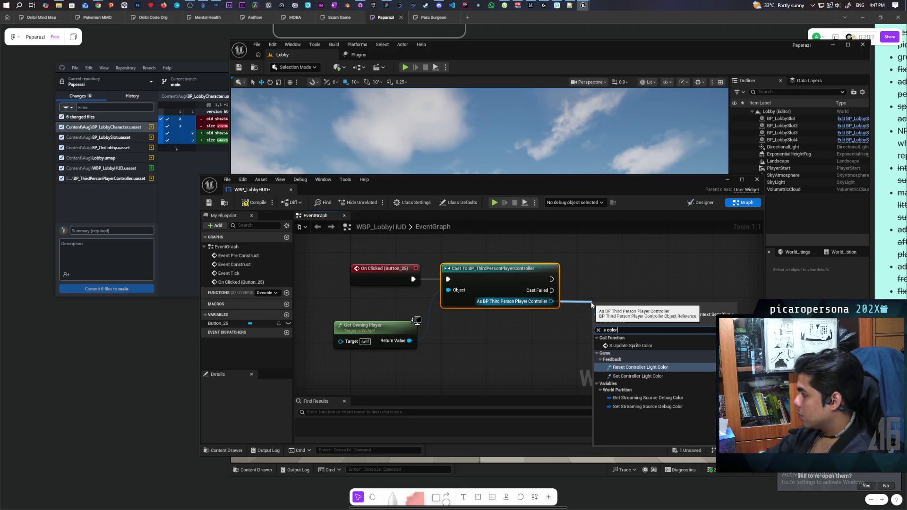
click(631, 345)
drag(622, 268, 621, 257)
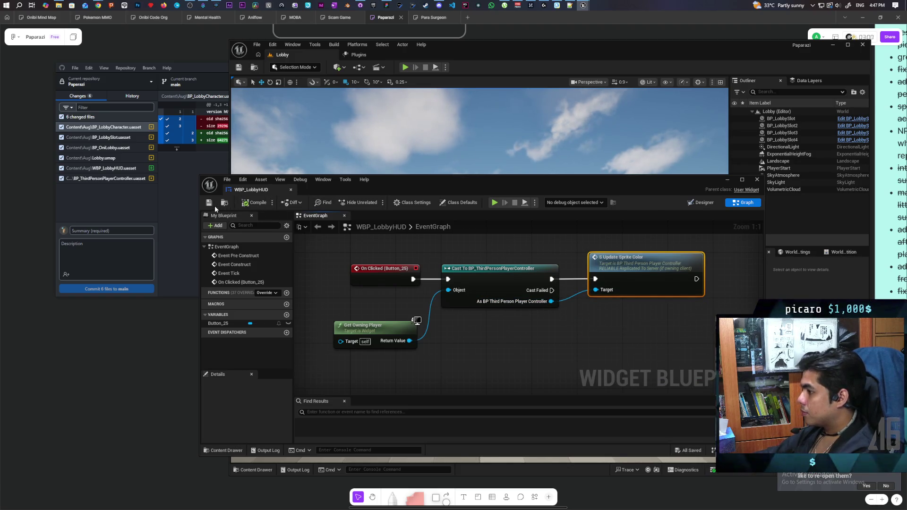
drag(251, 189, 369, 54)
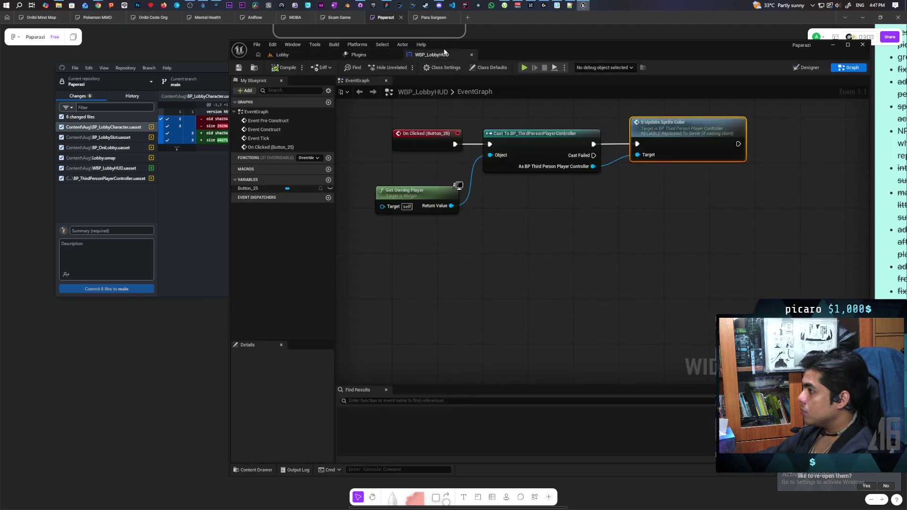
click(308, 58)
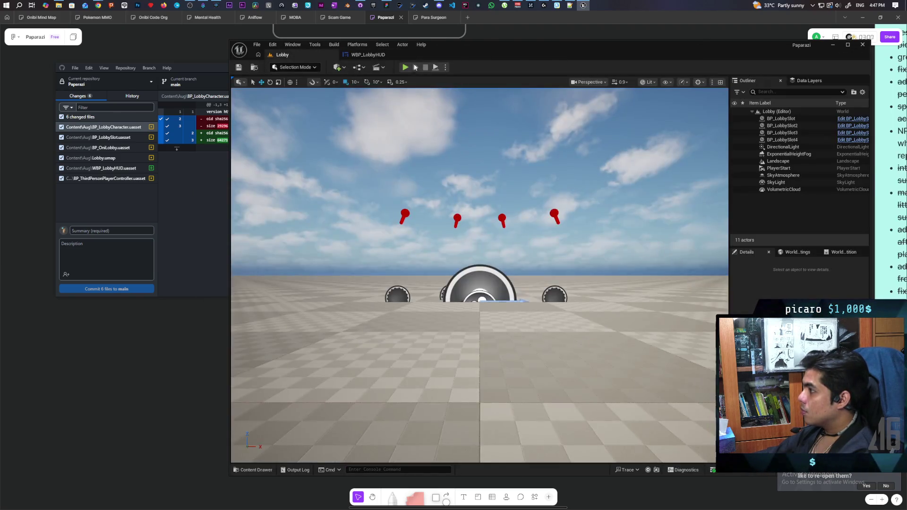
Launch a three-client play test and press New Color in the editor and each client window
key(alt+p)
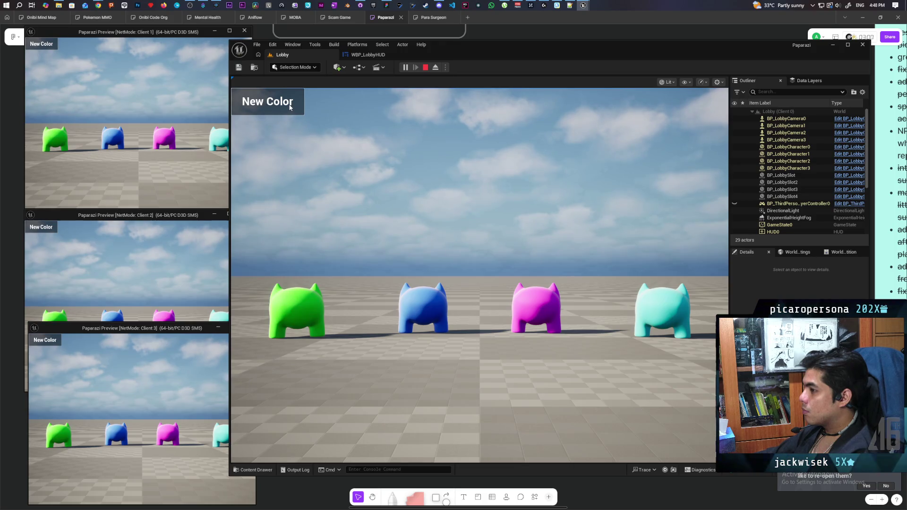
click(291, 108)
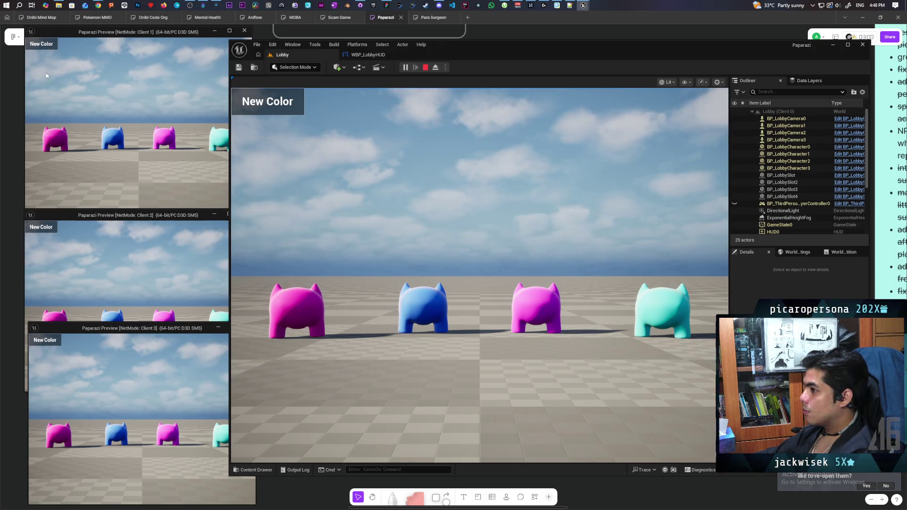
click(51, 45)
click(51, 44)
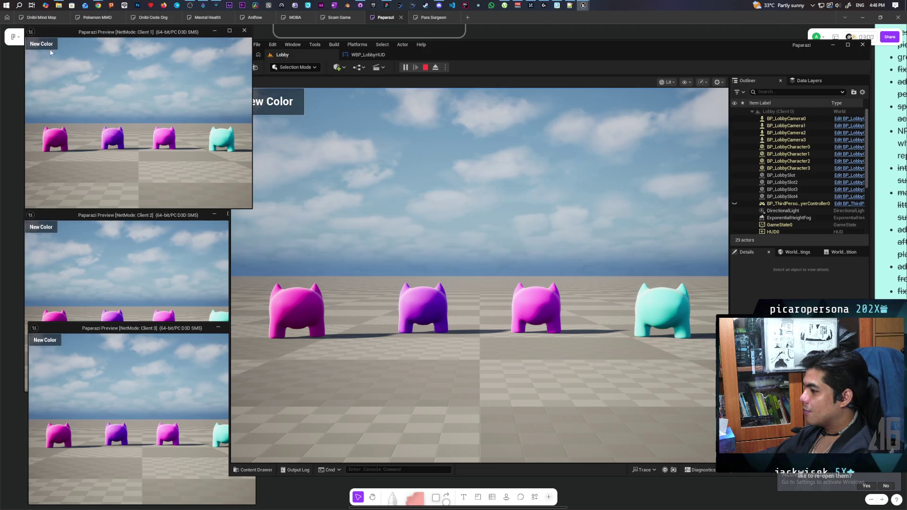
click(50, 231)
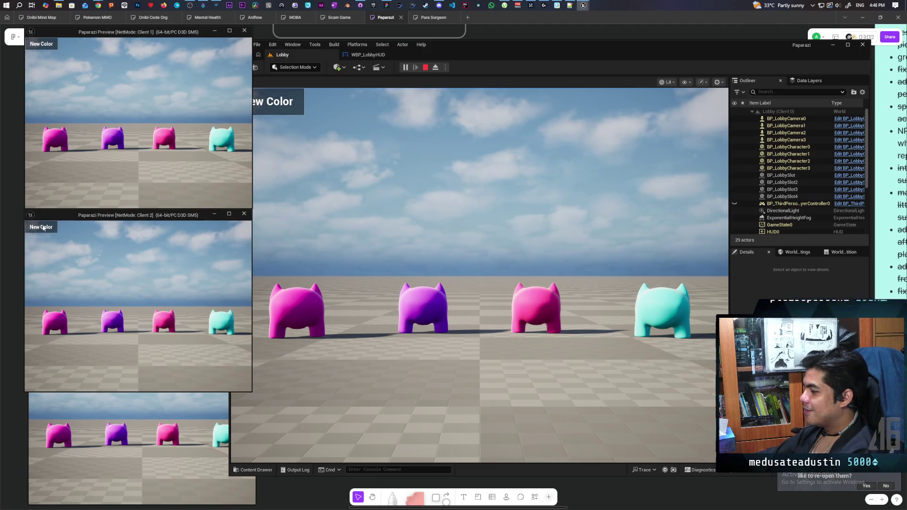
click(86, 426)
click(49, 342)
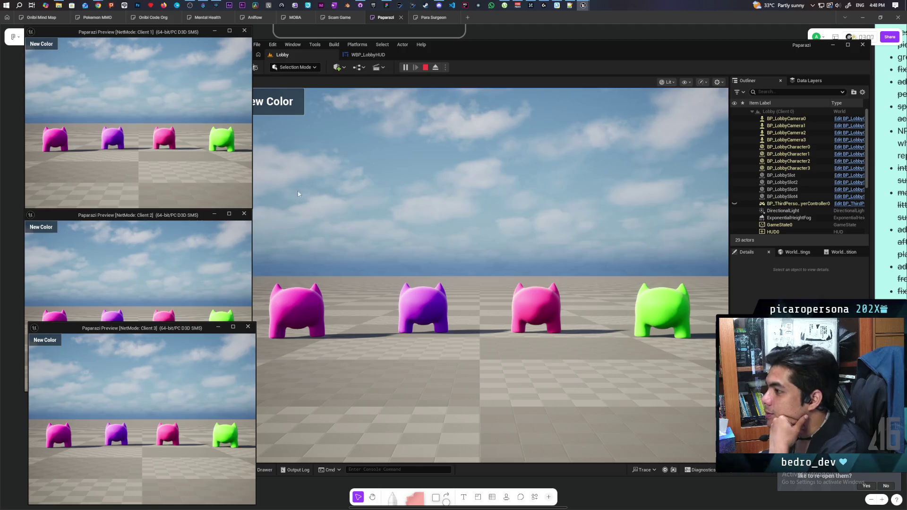
Repeatedly re-randomize the first lobby character's colour from the host window, checking it matches everywhere
click(287, 104)
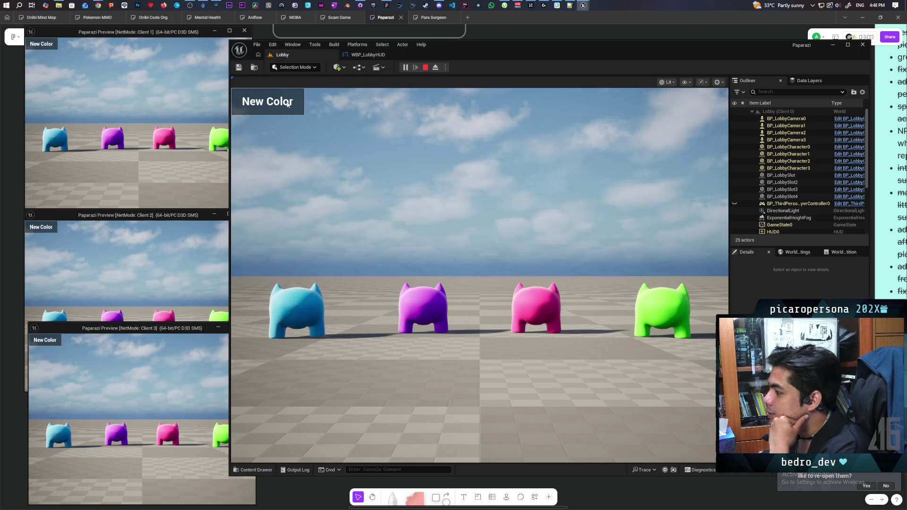
click(287, 105)
click(287, 105)
click(287, 105)
click(288, 105)
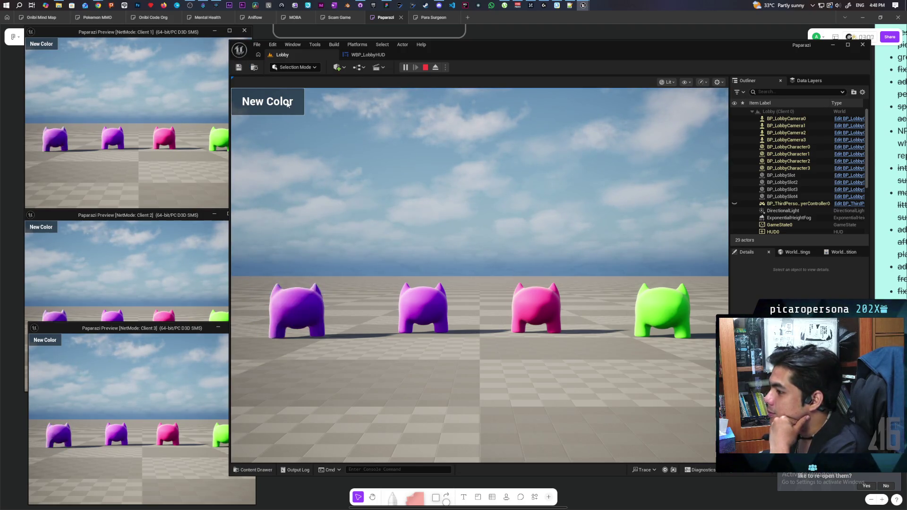
click(287, 104)
click(288, 104)
click(287, 105)
click(287, 104)
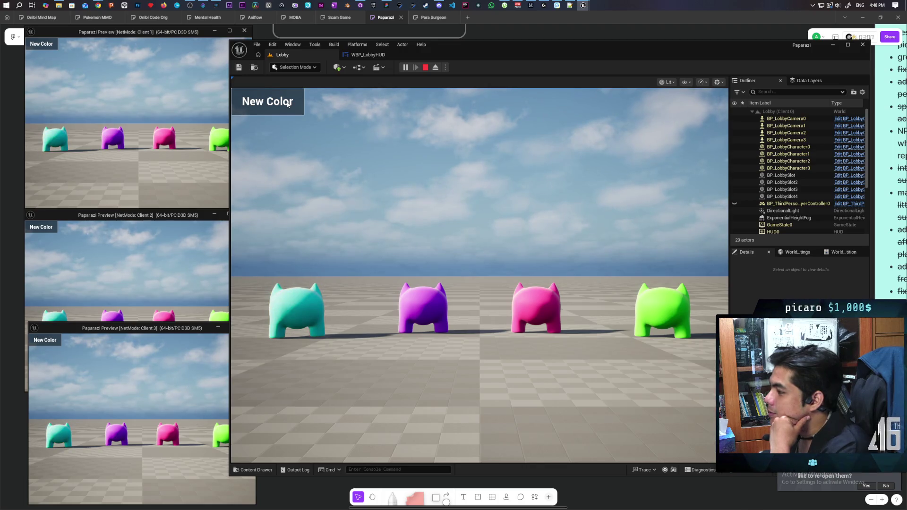
click(287, 105)
click(288, 105)
click(287, 104)
click(287, 105)
click(288, 105)
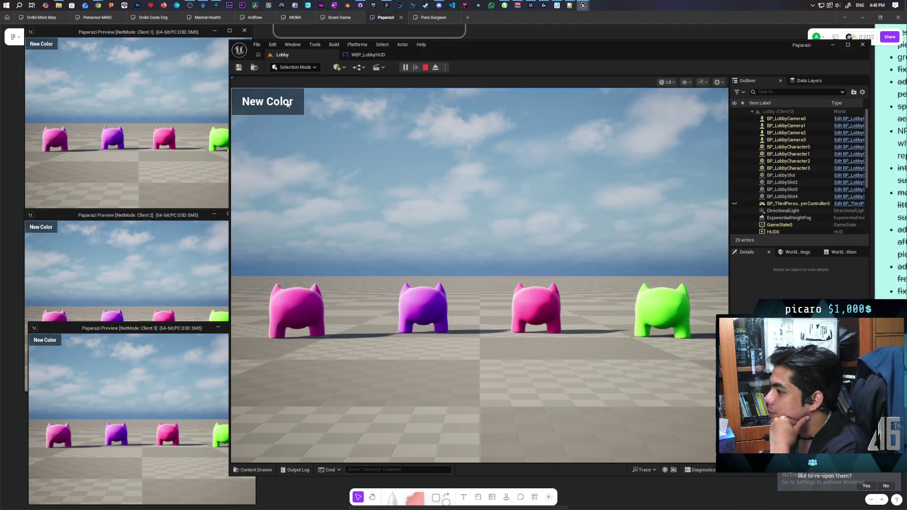
click(287, 105)
click(287, 105)
click(287, 105)
click(288, 105)
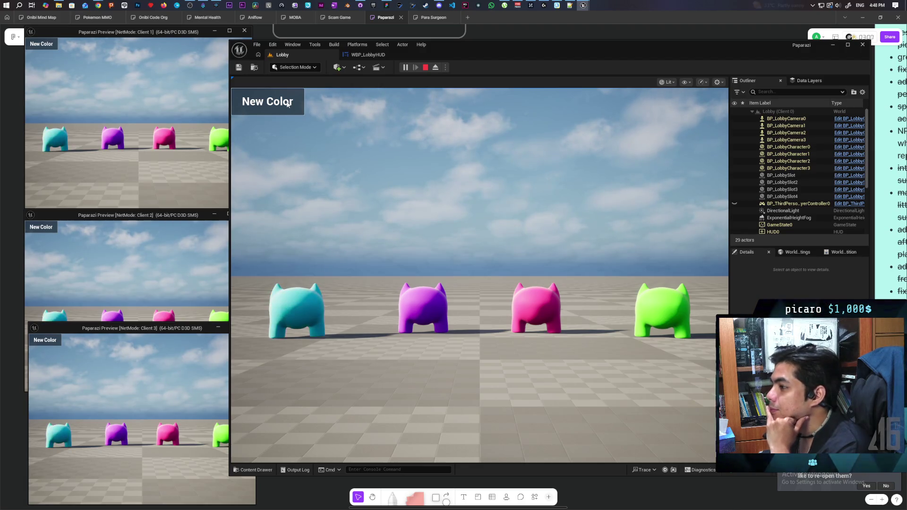
click(288, 105)
click(287, 105)
click(287, 104)
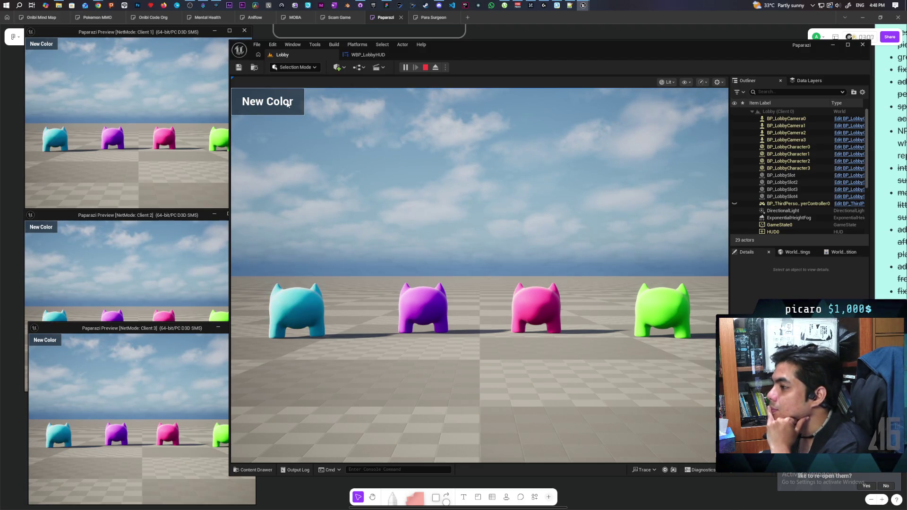
click(287, 105)
click(287, 104)
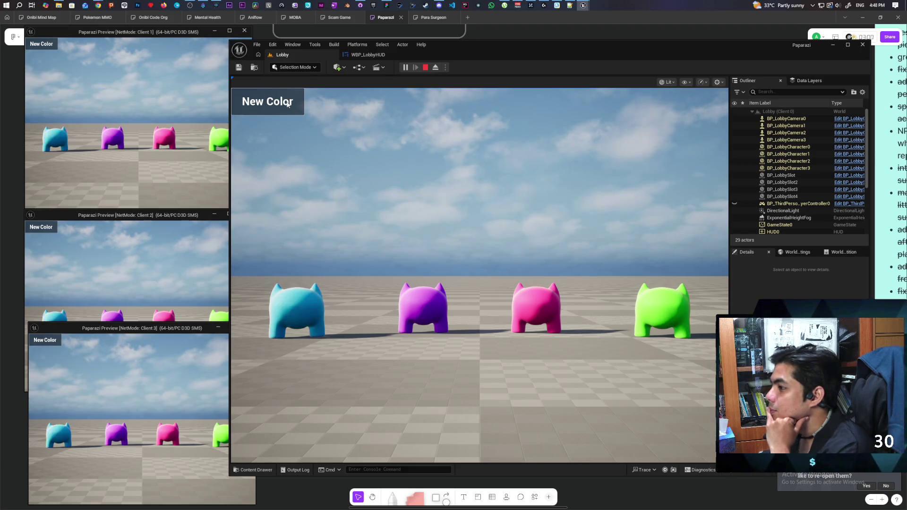
click(287, 104)
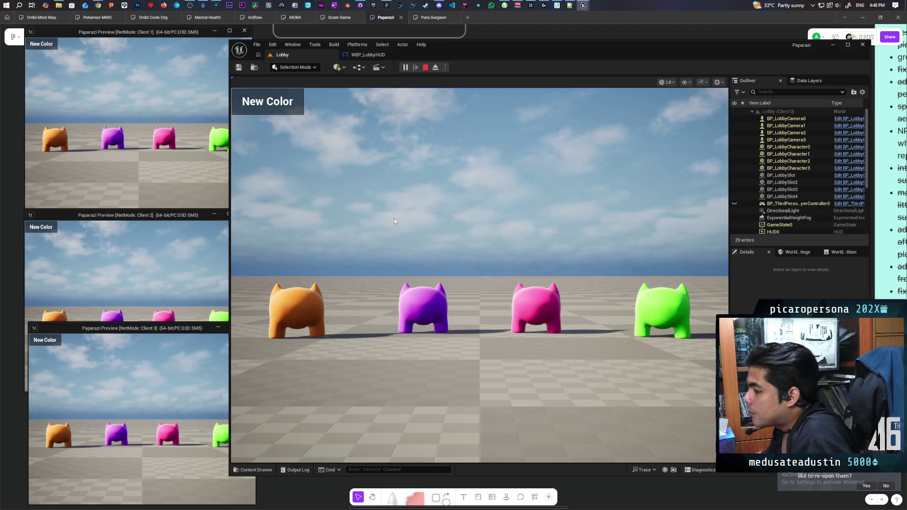
Recolour the first lobby character several more times from the editor window
click(278, 105)
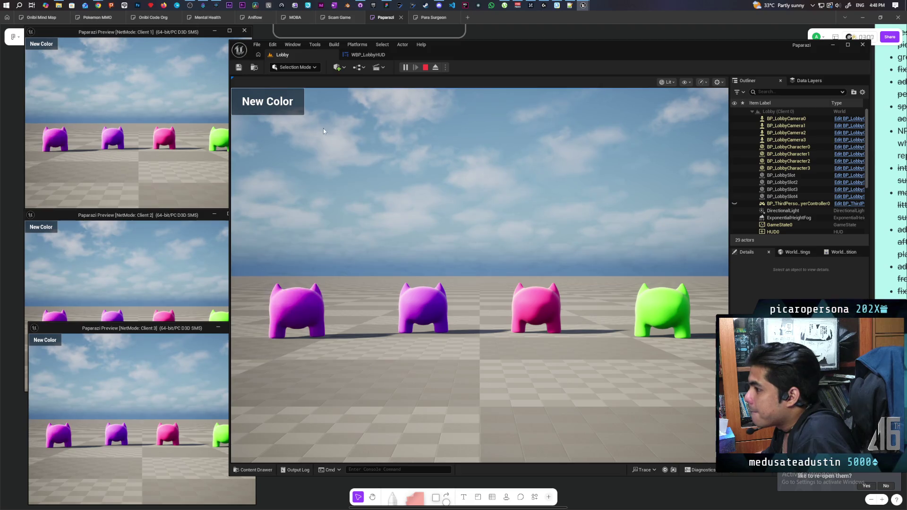
click(291, 102)
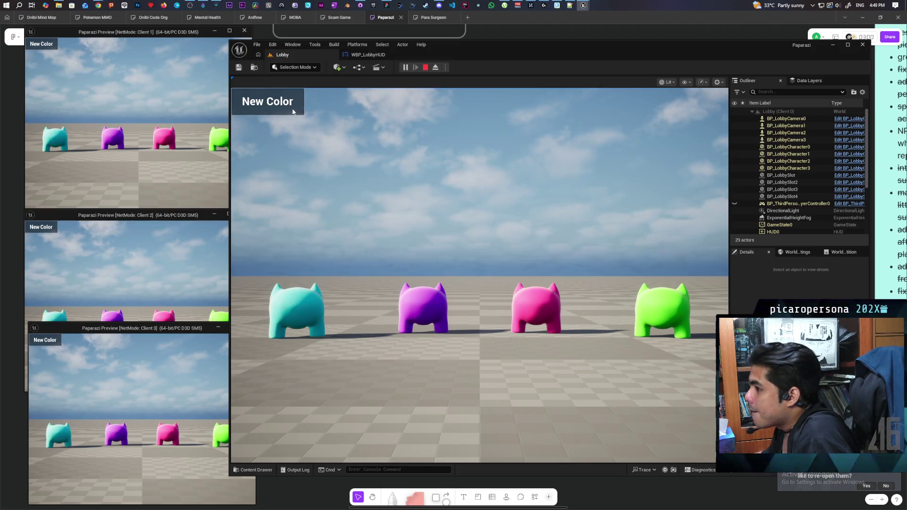
click(291, 102)
click(293, 107)
click(296, 114)
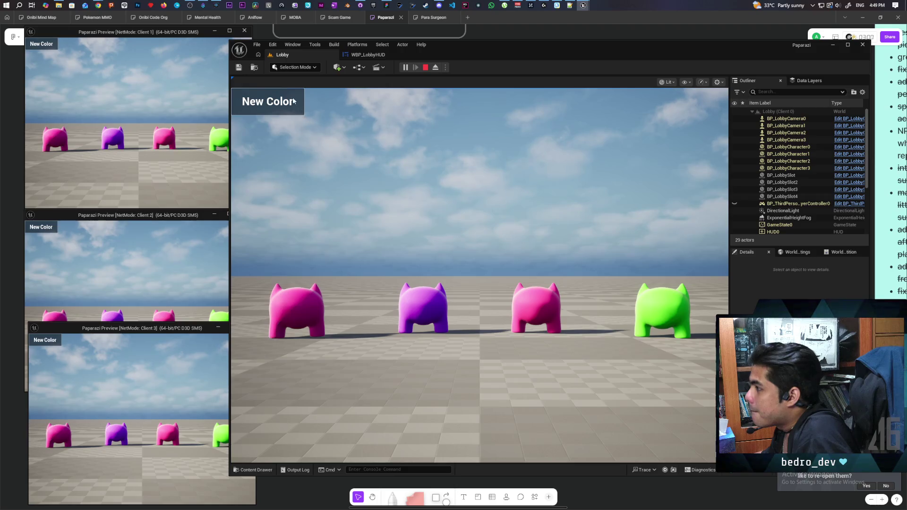
click(296, 113)
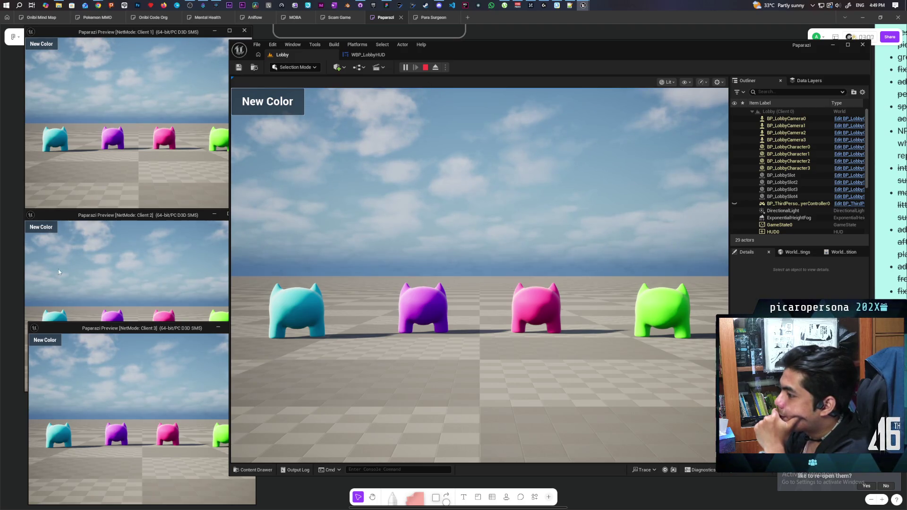
Recolour the third character from Client 2 and reroll the fourth character from Client 3
click(41, 227)
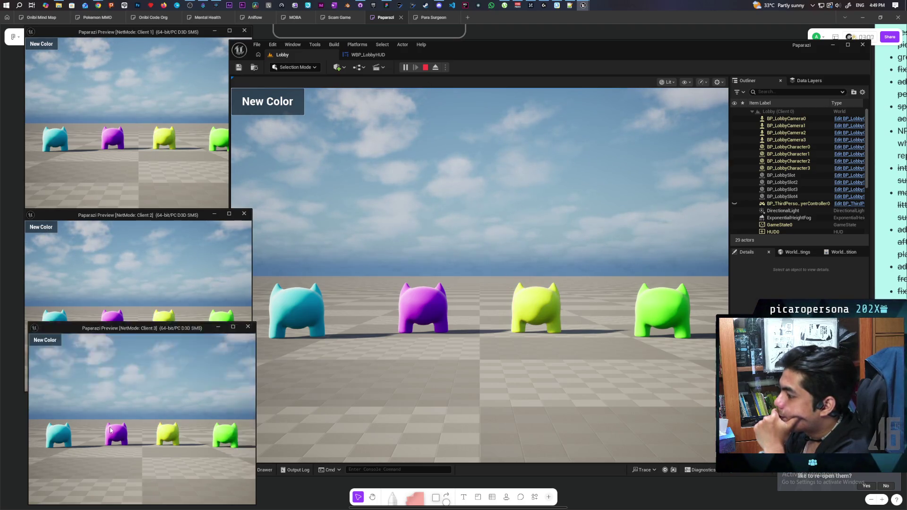
click(80, 399)
click(50, 342)
click(50, 341)
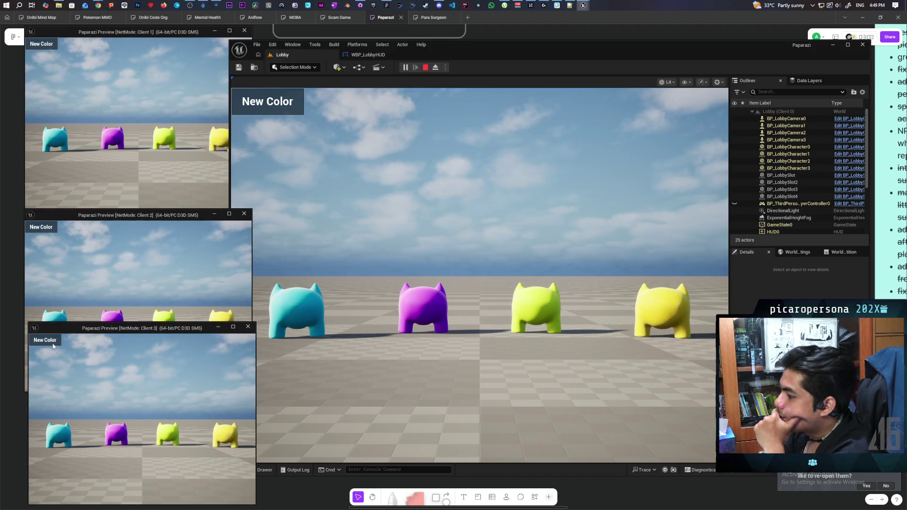
click(54, 342)
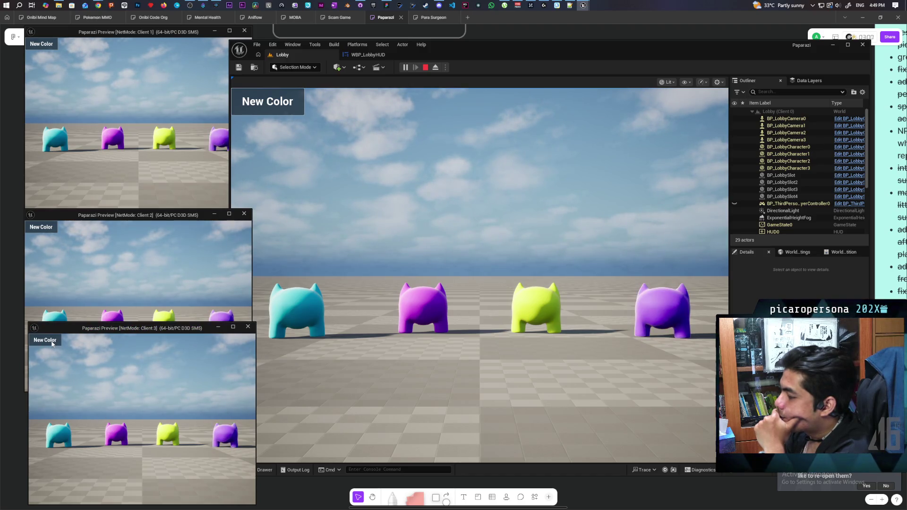
click(55, 343)
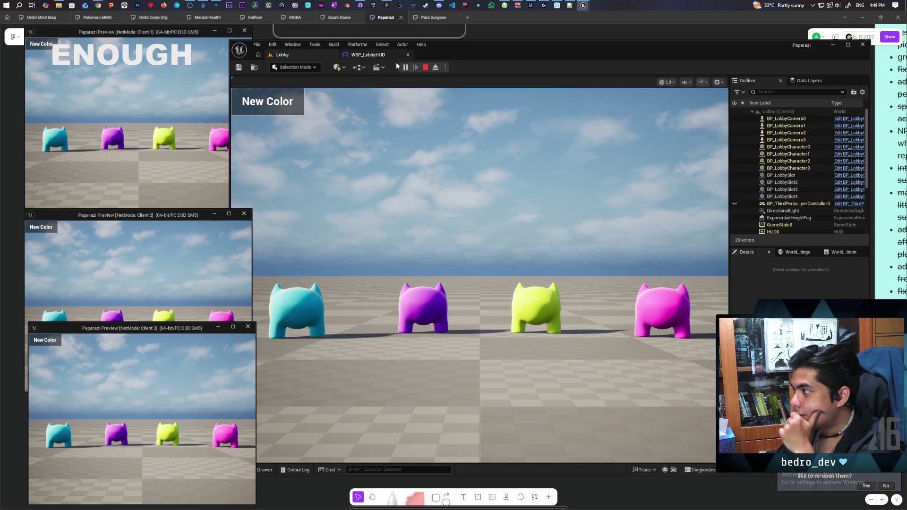
Stop the play test, commit six files to main as 'basic color logic in lobby', and push
click(426, 68)
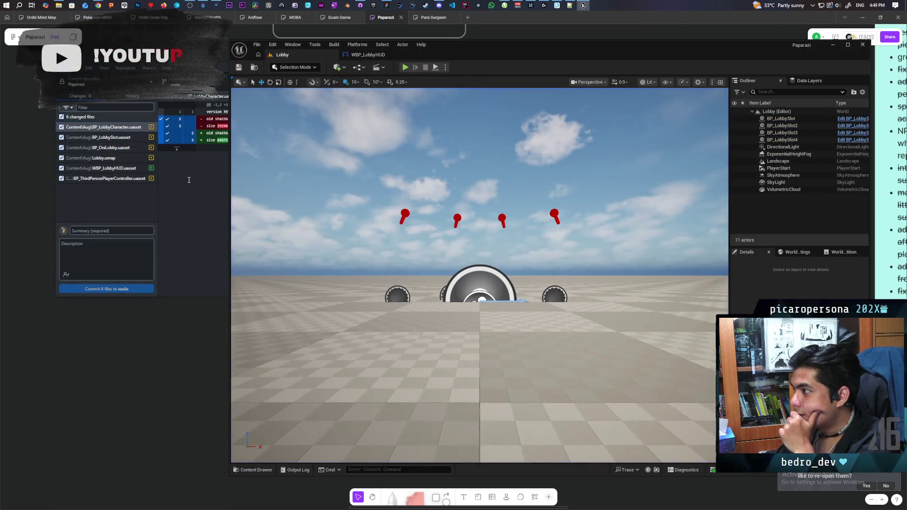
click(142, 228)
click(142, 228)
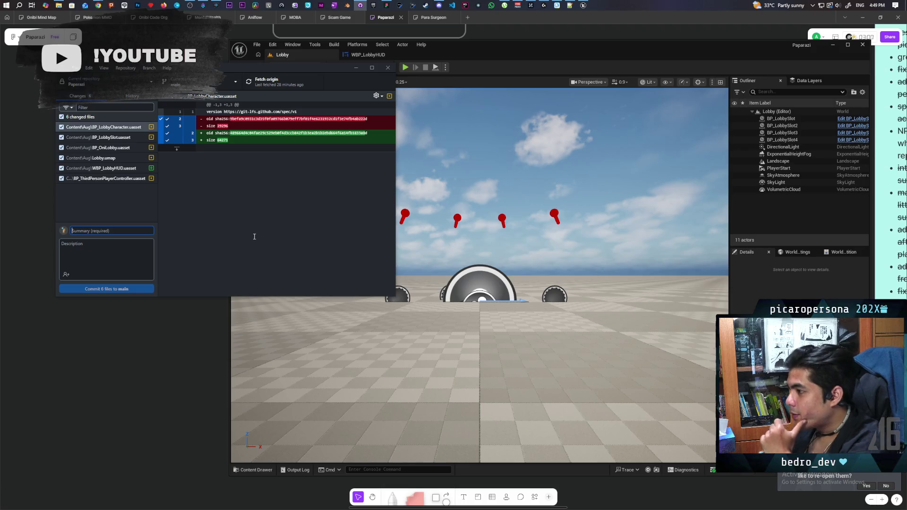
text(basic)
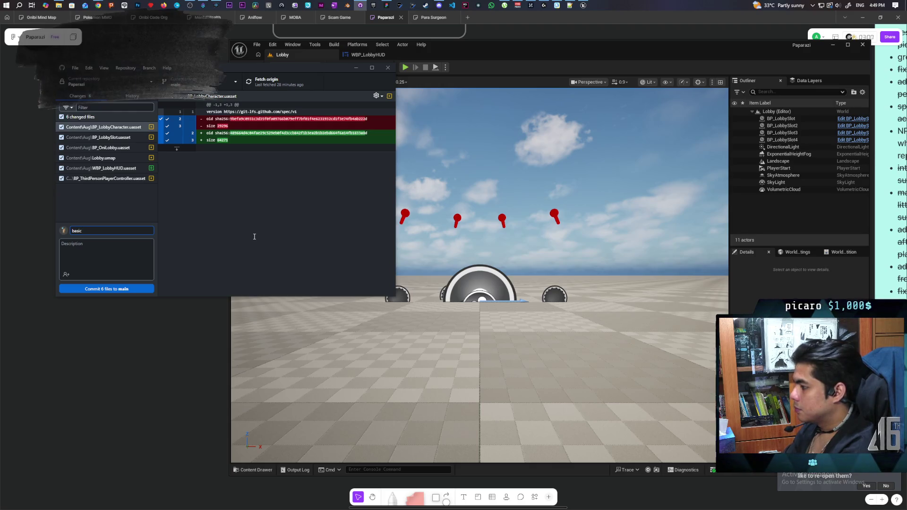
text( co)
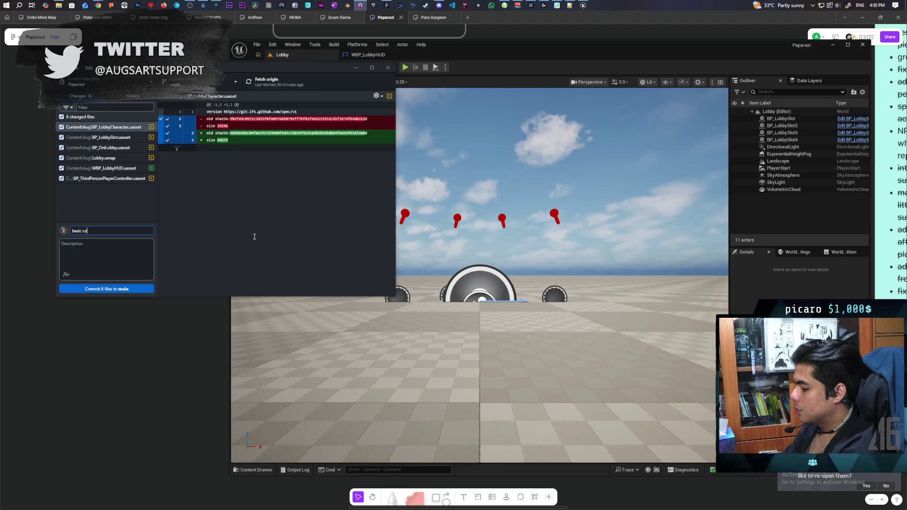
text(lor logi)
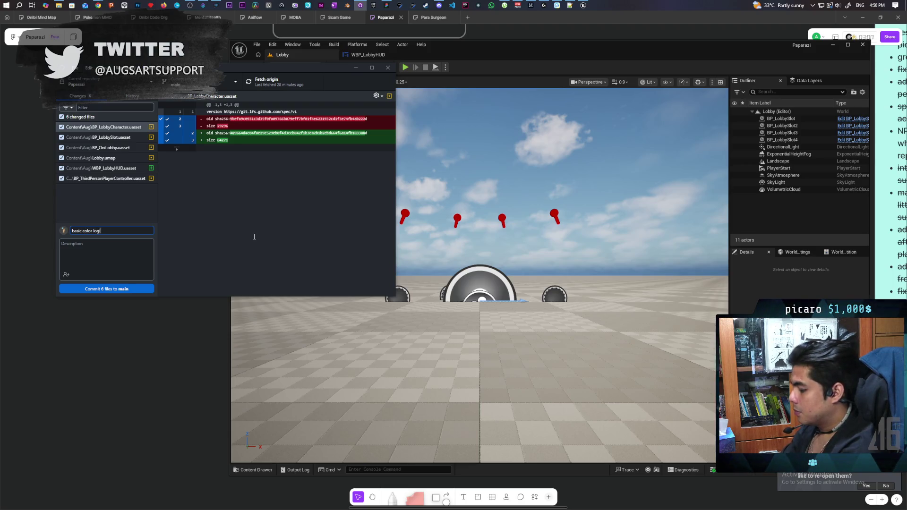
text(c in lobby)
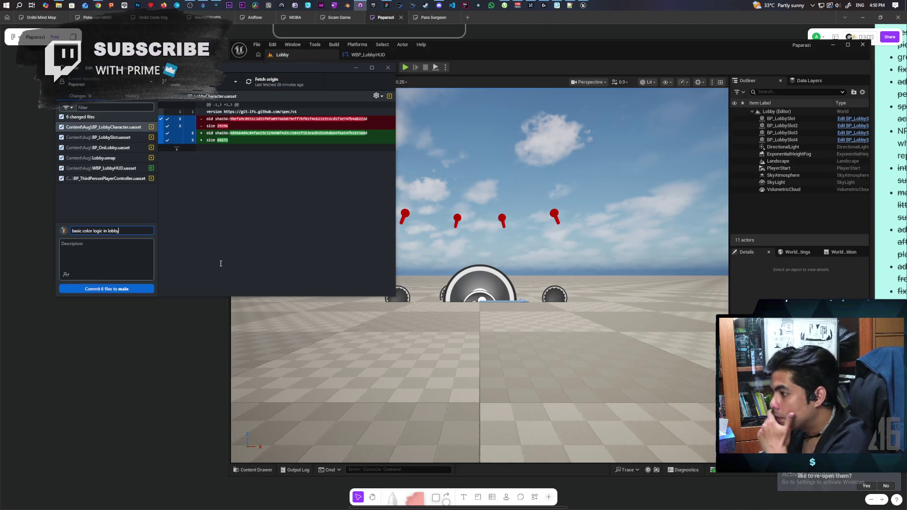
click(116, 289)
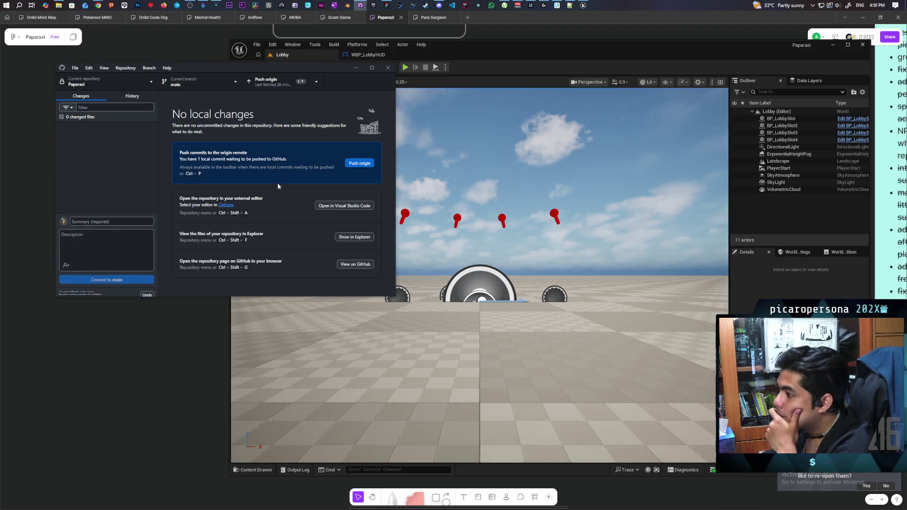
key(ctrl+p)
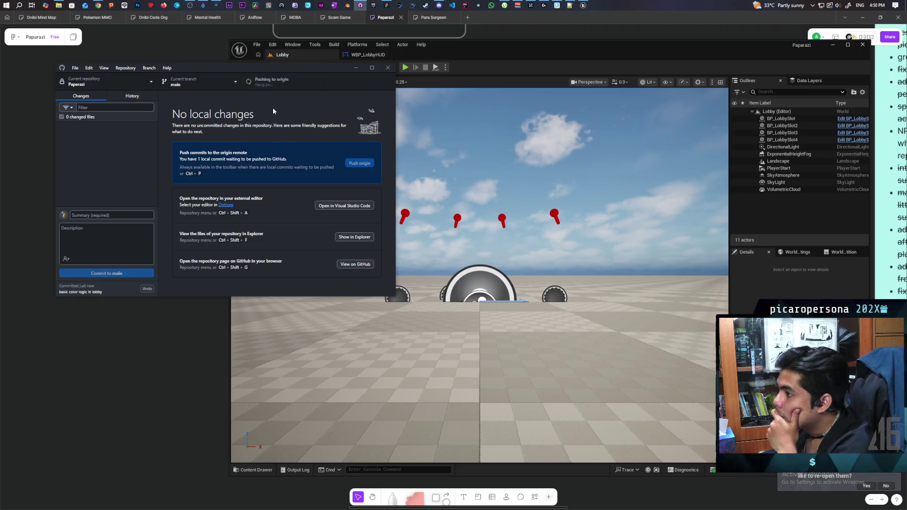
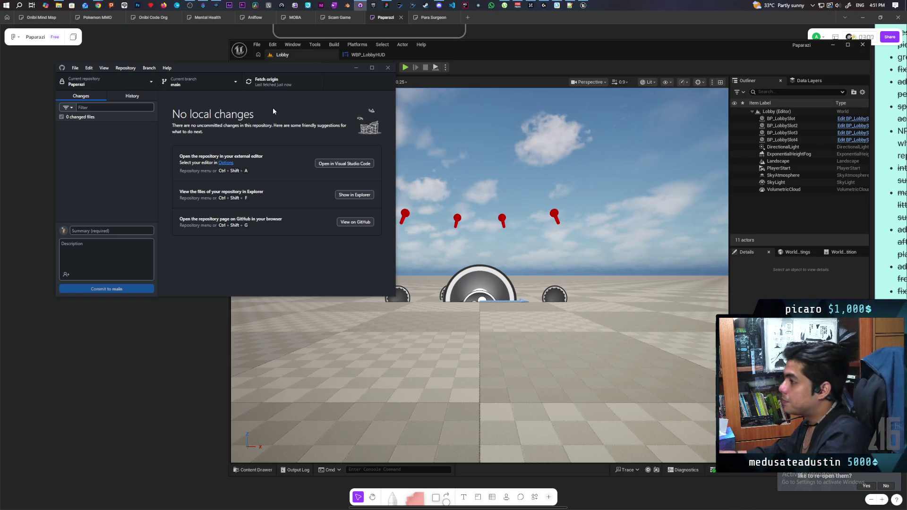
Bring the Unreal Editor in front of GitHub Desktop and frame the whole lobby layout in the viewport
click(490, 50)
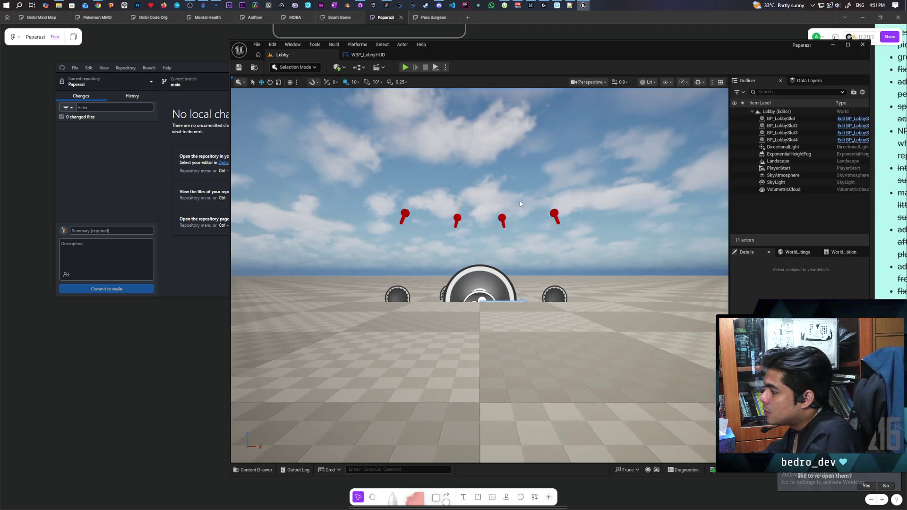
mouse_move(548, 239)
mouse_down()
mouse_move(525, 275)
mouse_move(488, 119)
mouse_up()
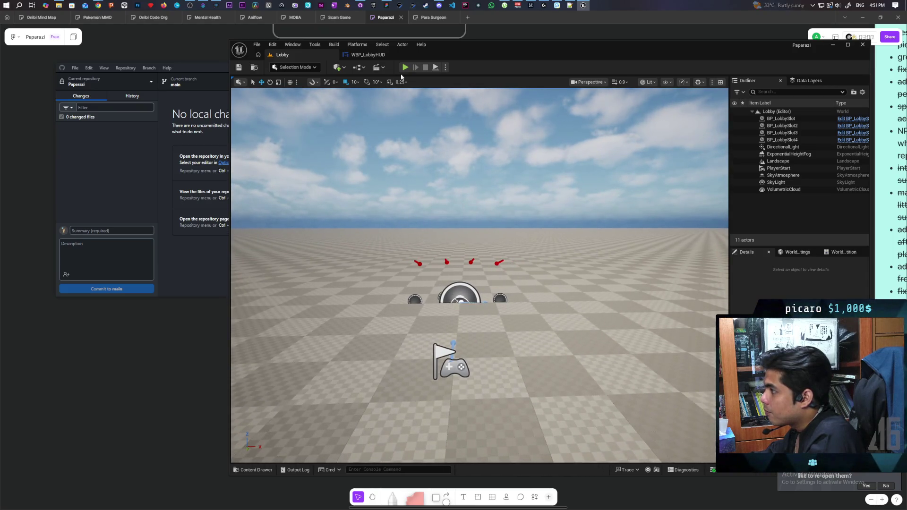
Play-test with three clients, changing character colours from Clients 1, 2 and 3 to check replication
click(406, 67)
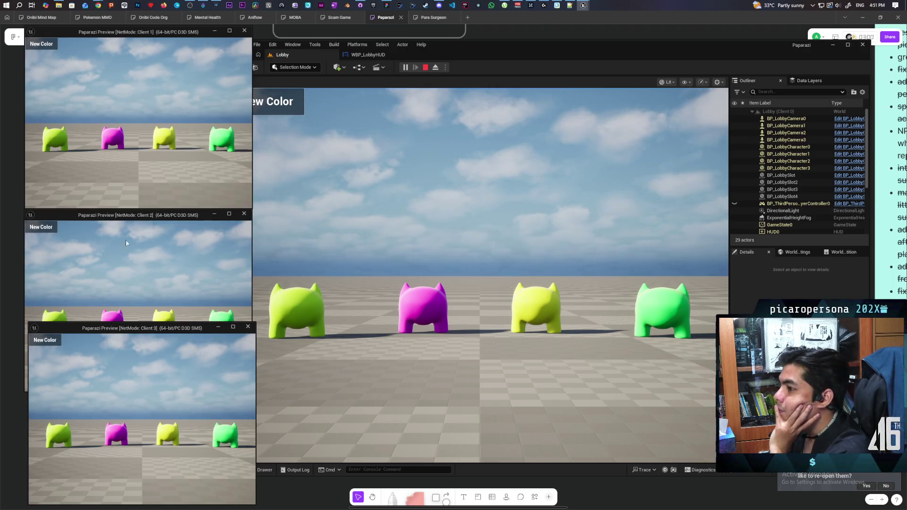
click(49, 230)
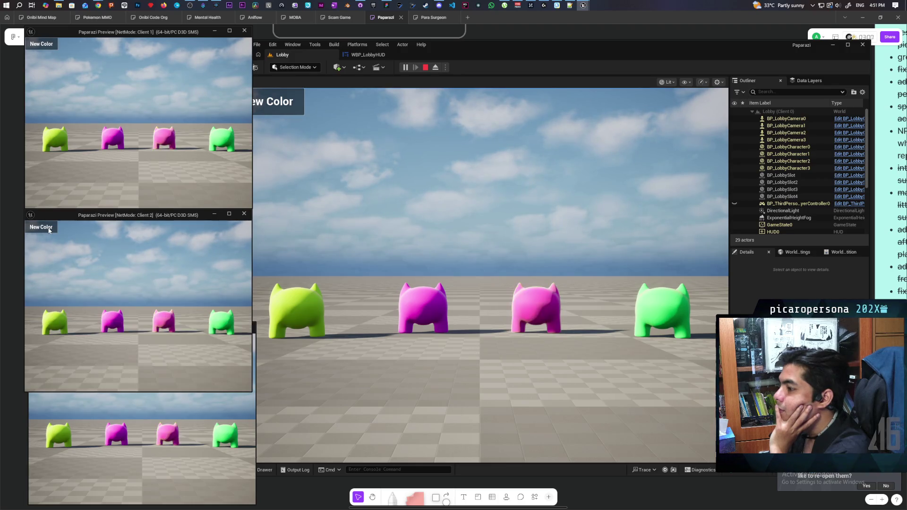
click(47, 45)
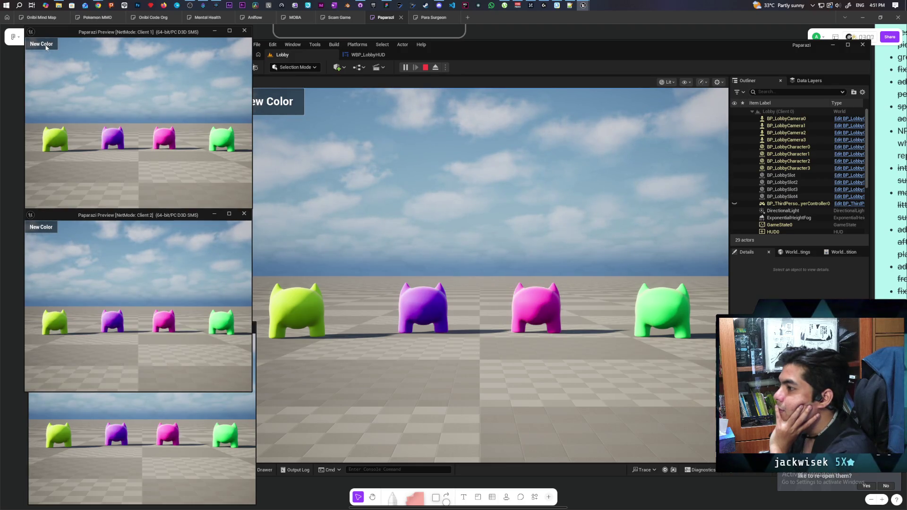
click(46, 45)
click(68, 401)
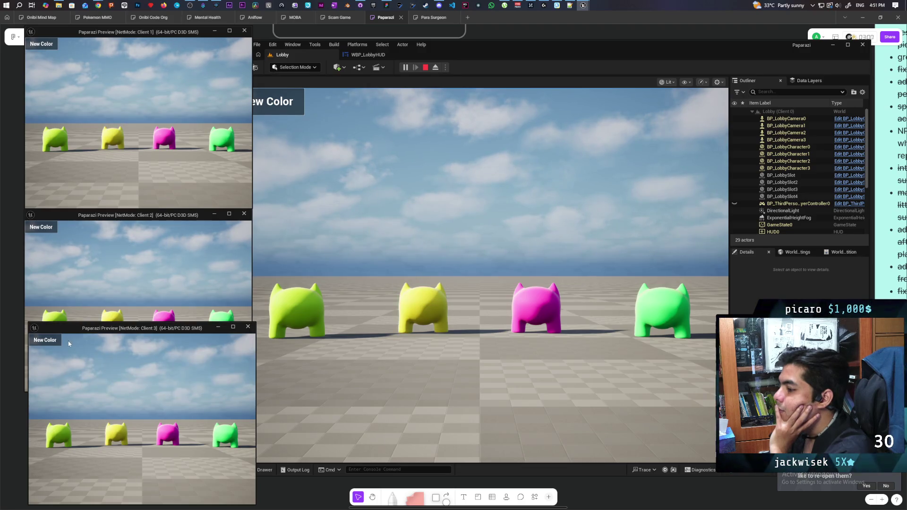
click(52, 341)
click(303, 97)
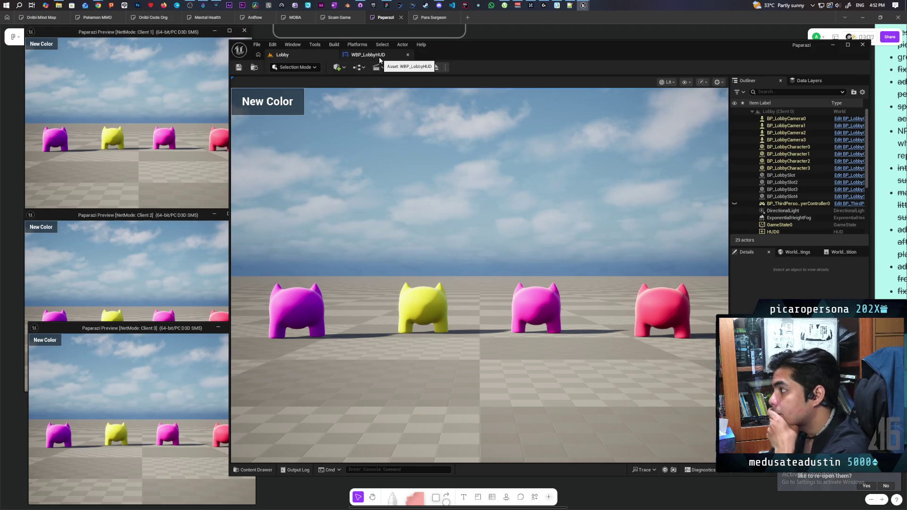
Stop the play test and open BP_LobbyCharacter from the Content Drawer's Aug folder
click(435, 68)
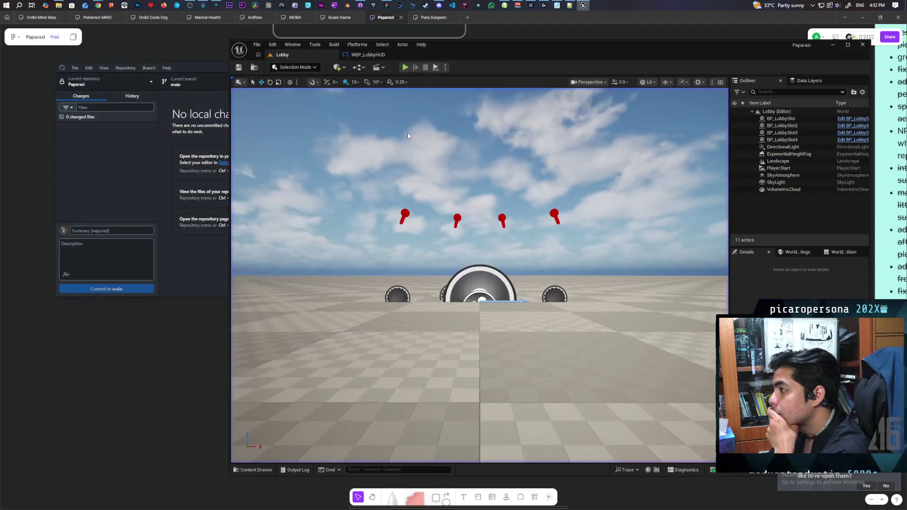
click(254, 470)
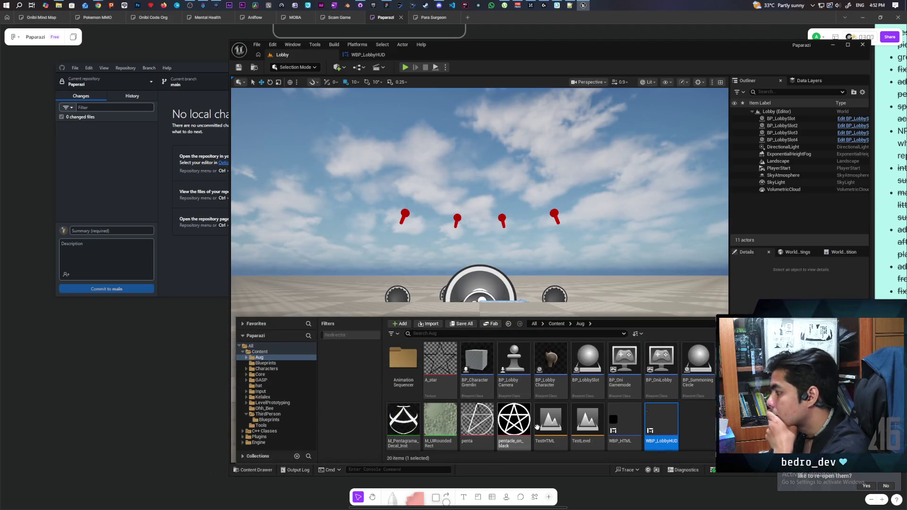
double_click(550, 369)
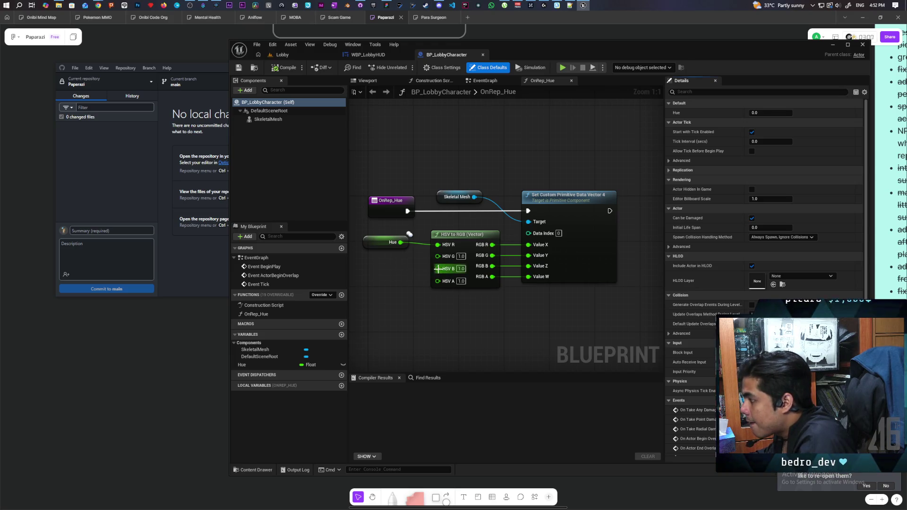
Disconnect Hue from HSV R and change the Hue variable's type to Vector
drag(437, 269, 380, 269)
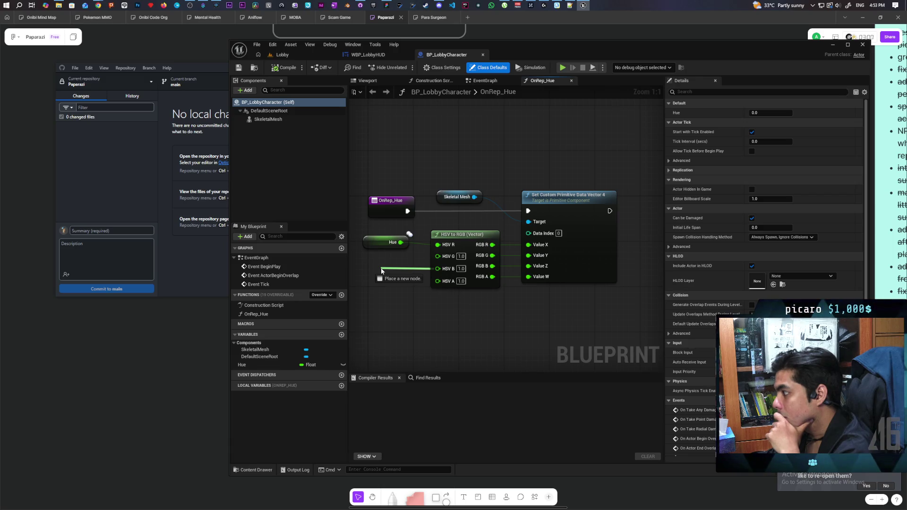
drag(382, 271, 382, 271)
key(Escape)
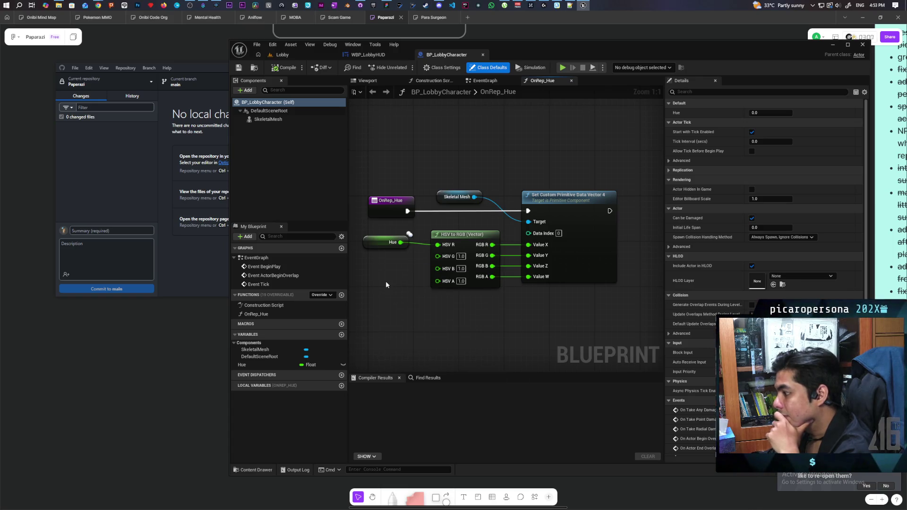
drag(386, 282, 426, 293)
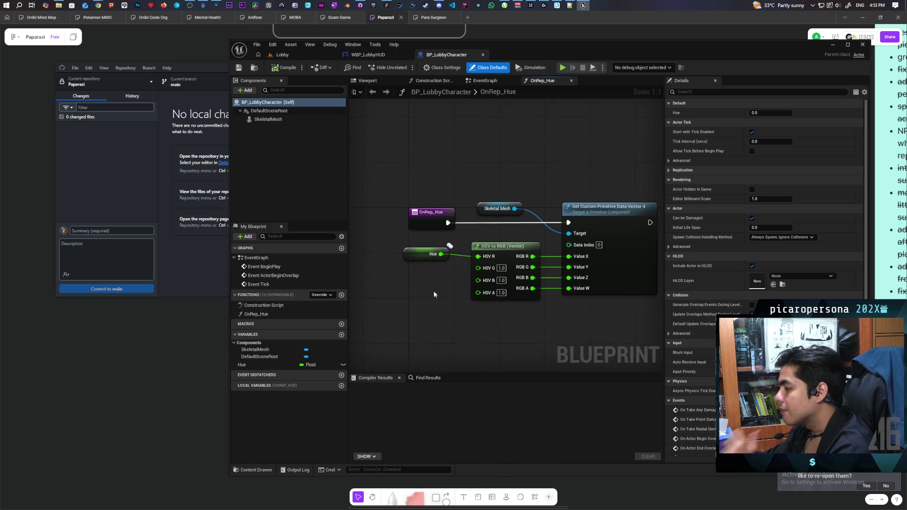
alt+click(458, 257)
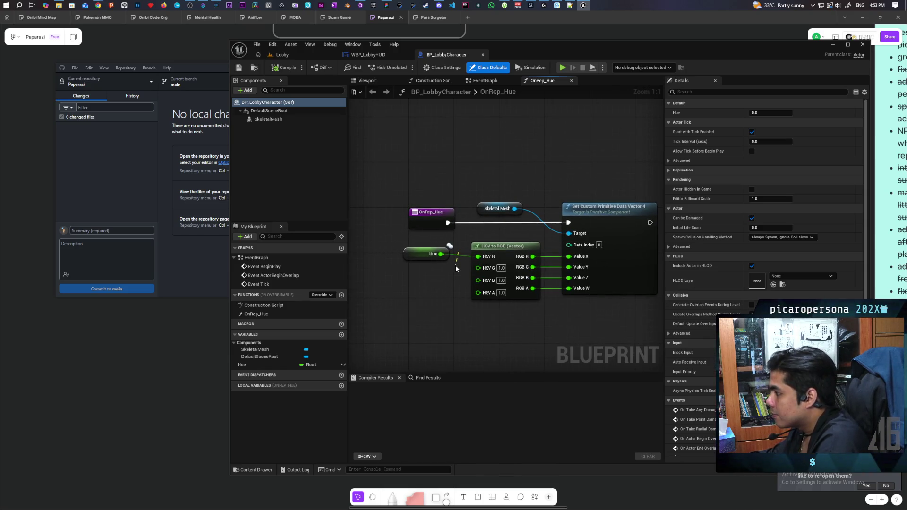
click(421, 259)
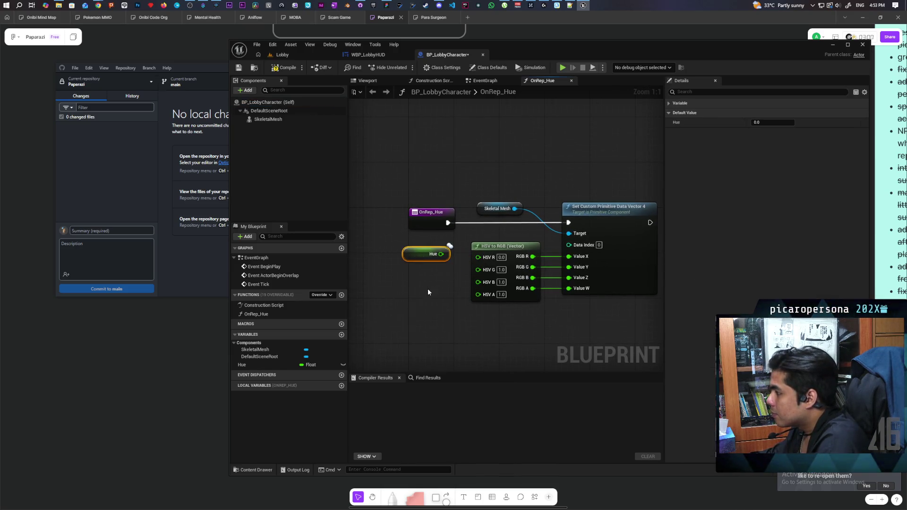
click(319, 365)
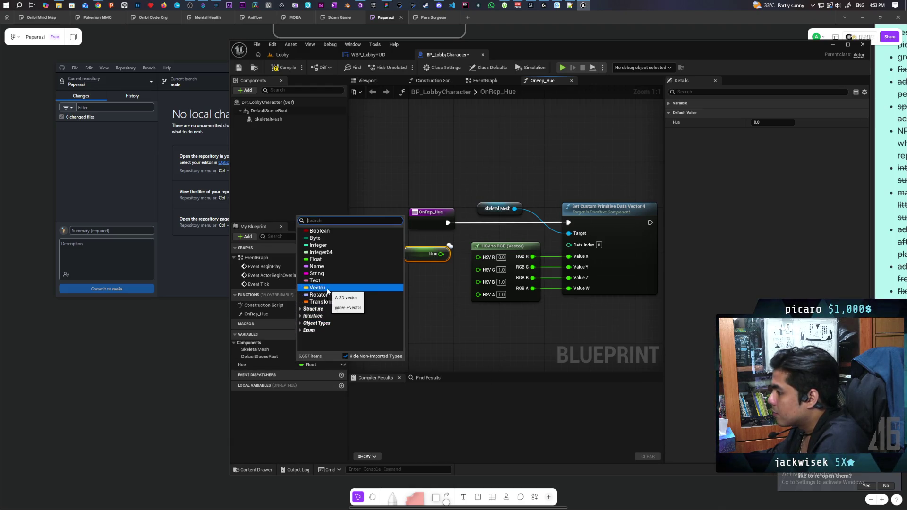
click(317, 288)
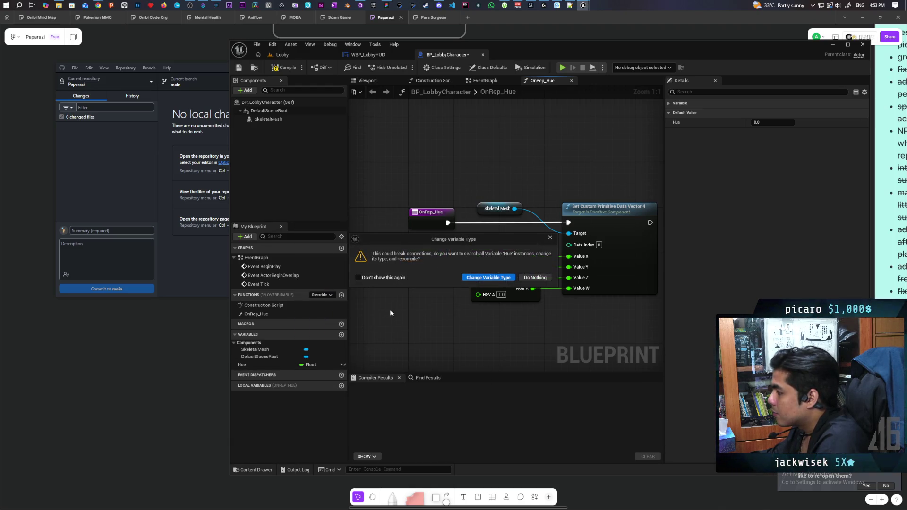
click(488, 278)
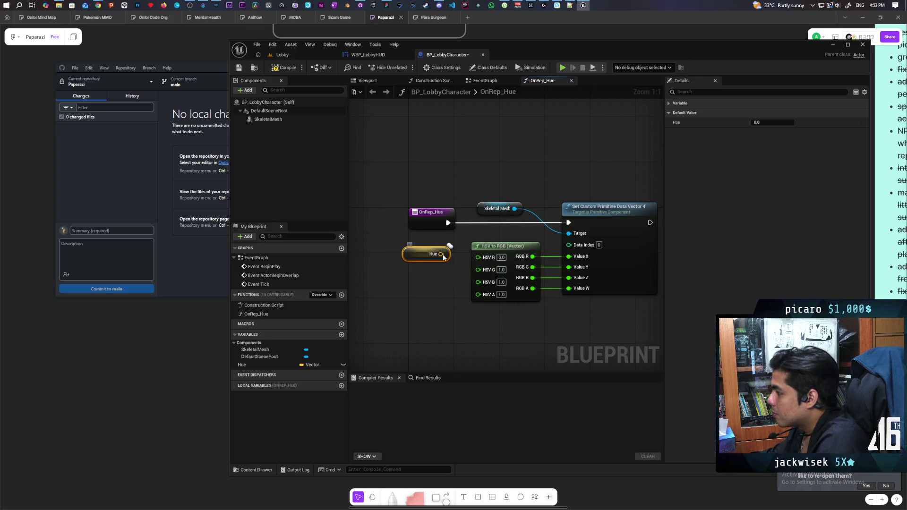
Split Hue's pin, wire Hue X to HSV R and Hue Z to HSV B, then compile
right_click(442, 255)
click(465, 294)
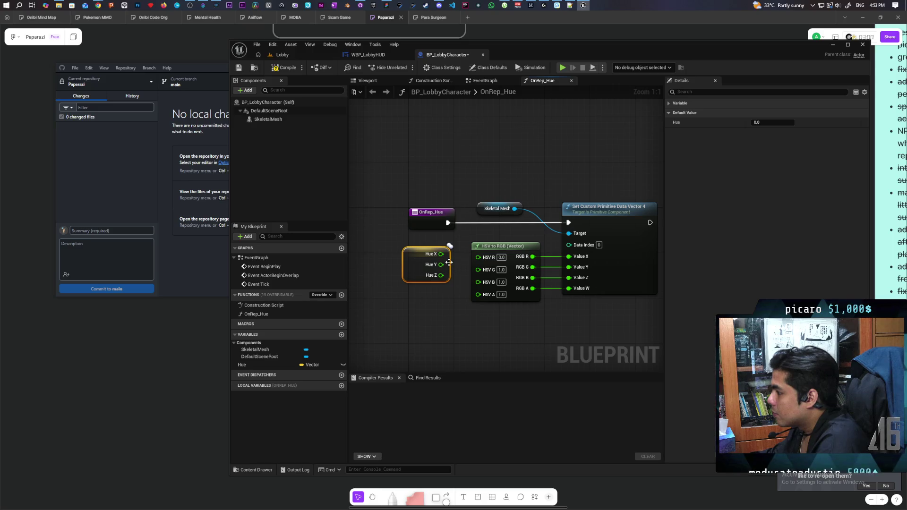
mouse_move(441, 254)
mouse_down()
mouse_move(468, 269)
mouse_move(491, 258)
mouse_up()
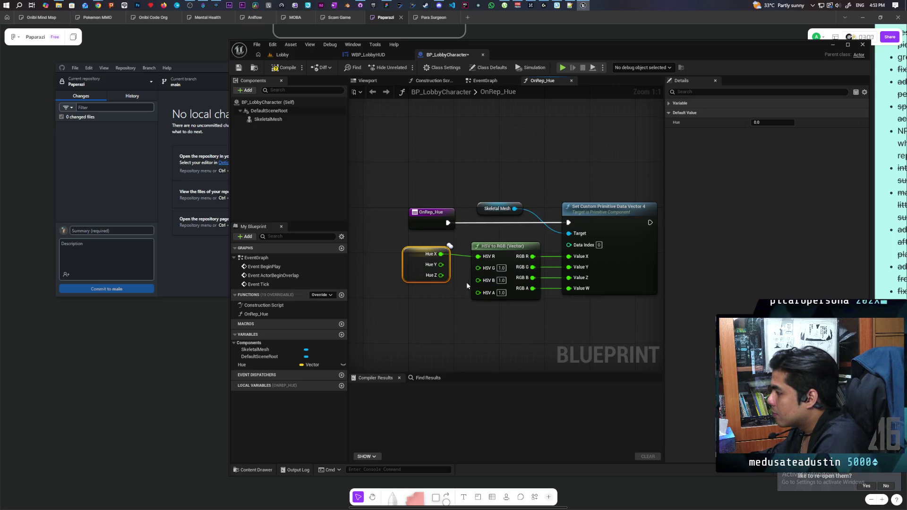
drag(441, 276, 502, 282)
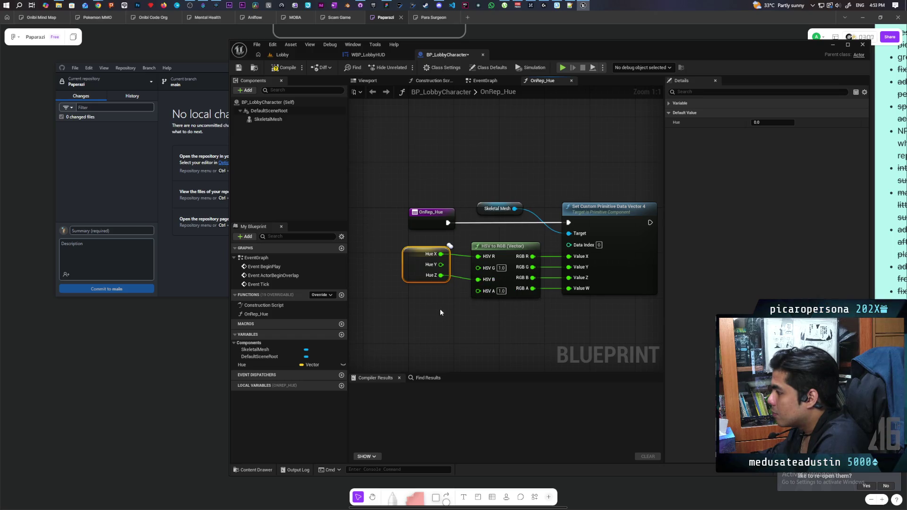
click(282, 67)
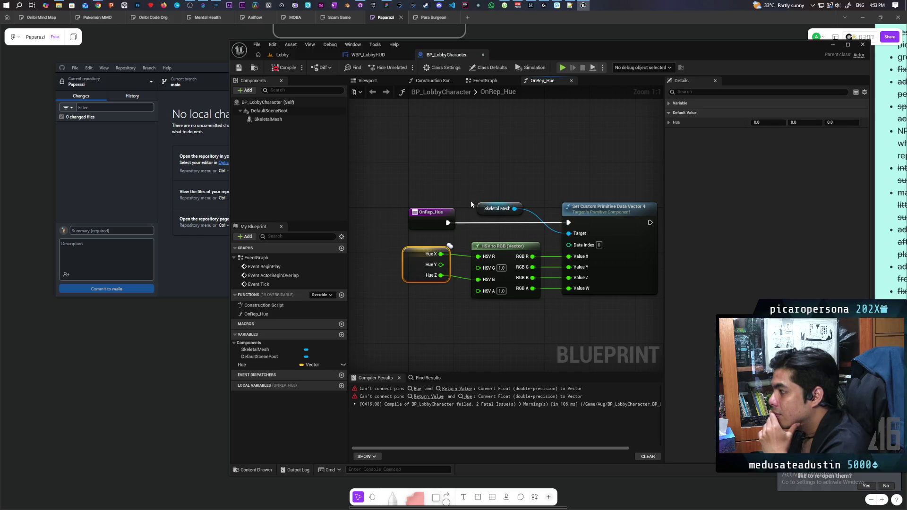
In the EventGraph, split the SET Hue pin and feed Hue X from Random Float in Range
click(485, 81)
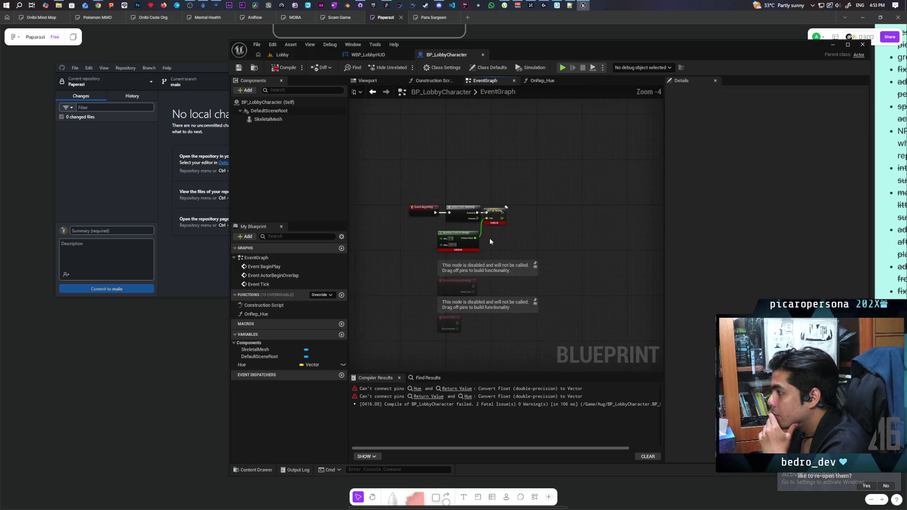
scroll(489, 237, up, 4)
mouse_move(472, 222)
mouse_down()
mouse_move(483, 235)
mouse_move(472, 218)
mouse_up()
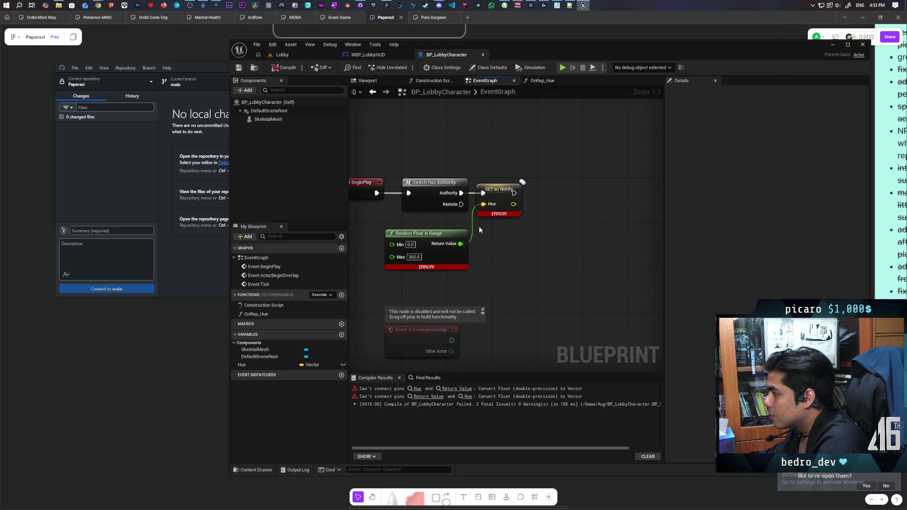
alt+click(472, 218)
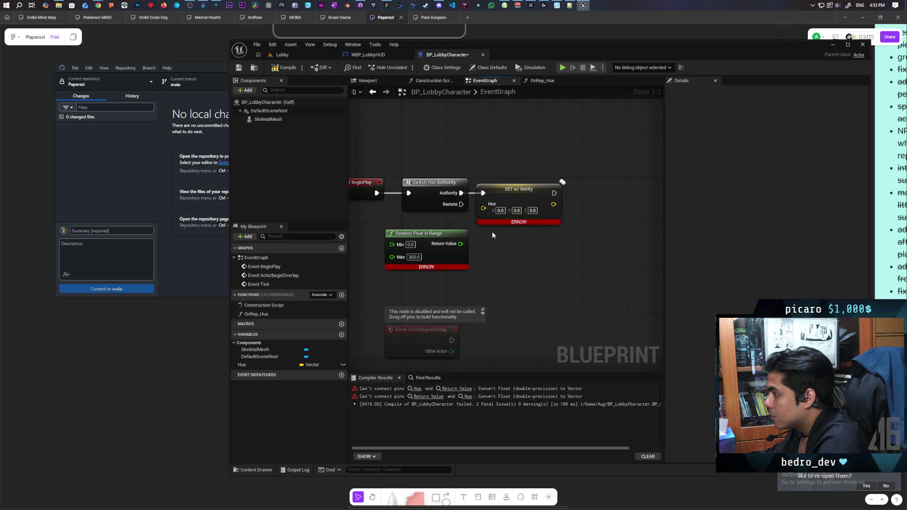
right_click(482, 208)
click(496, 234)
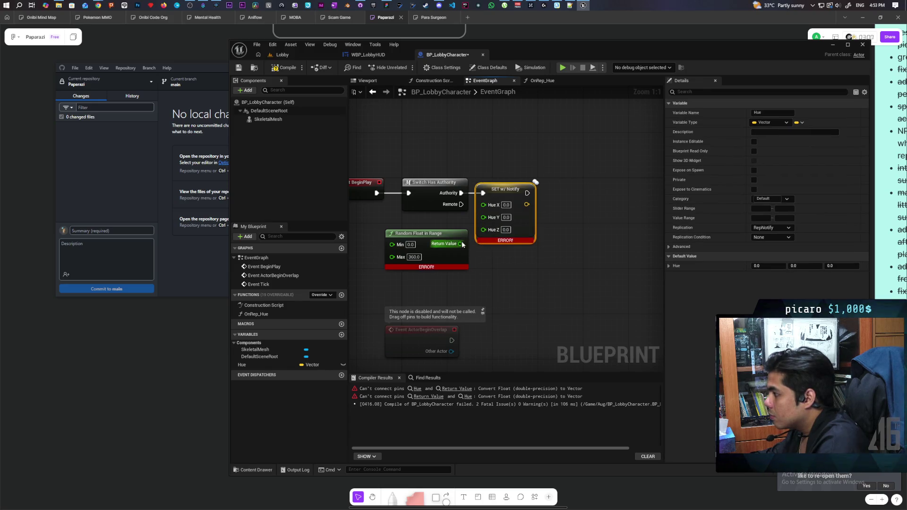
drag(459, 244, 482, 205)
drag(452, 236, 441, 225)
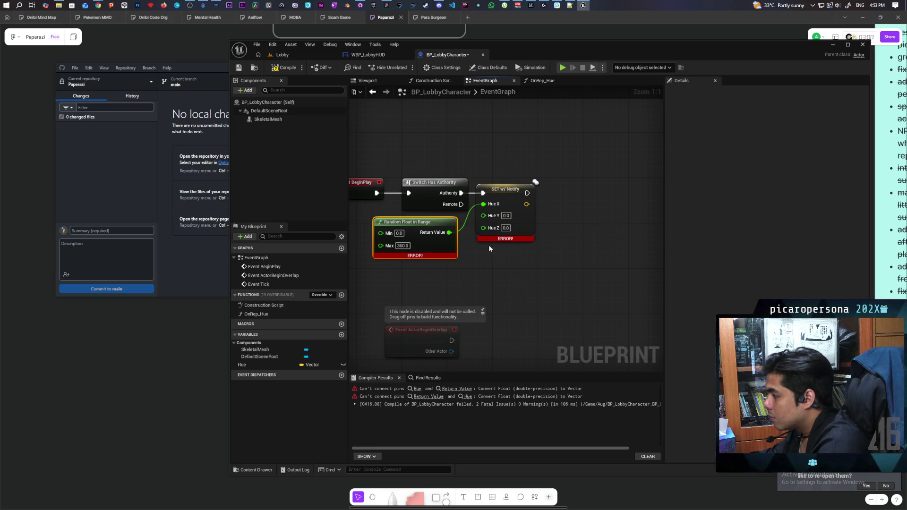
Add a Random Float node wired to Hue Z and recompile successfully
mouse_move(483, 227)
mouse_down()
mouse_move(475, 278)
mouse_move(458, 276)
mouse_up()
text(random)
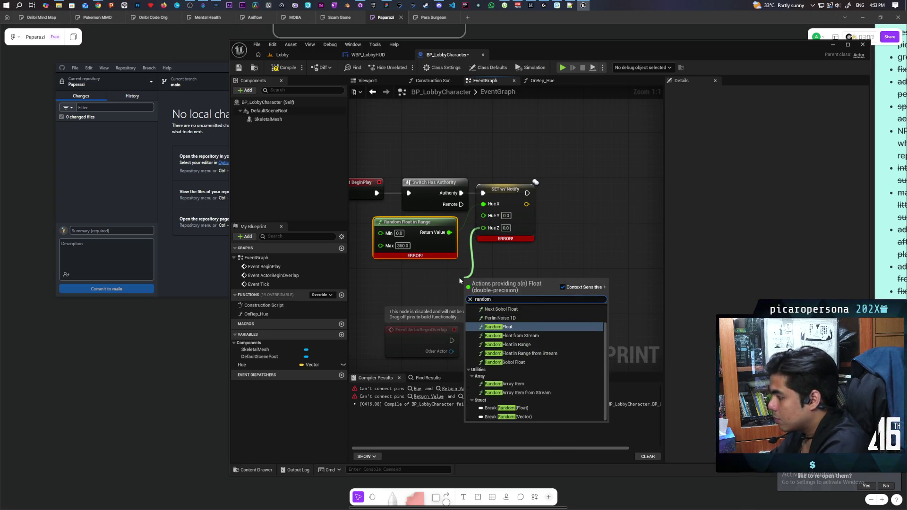
key(Return)
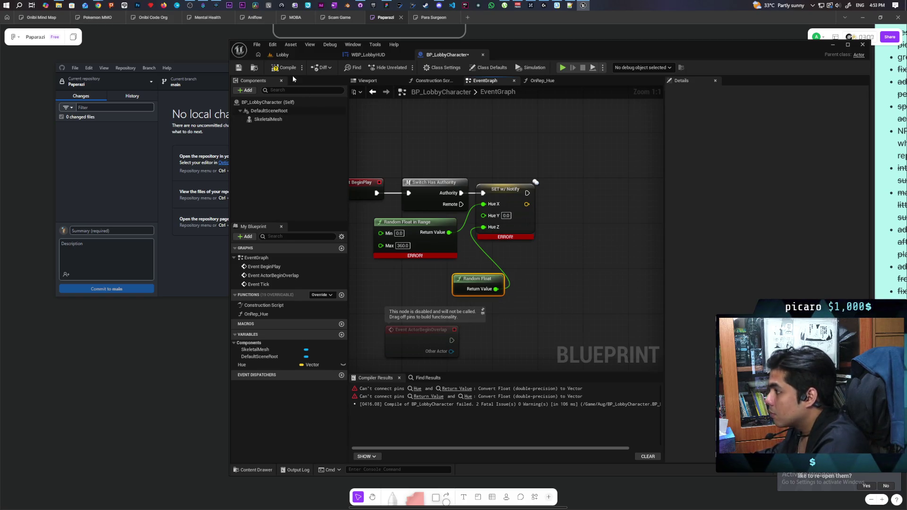
click(285, 67)
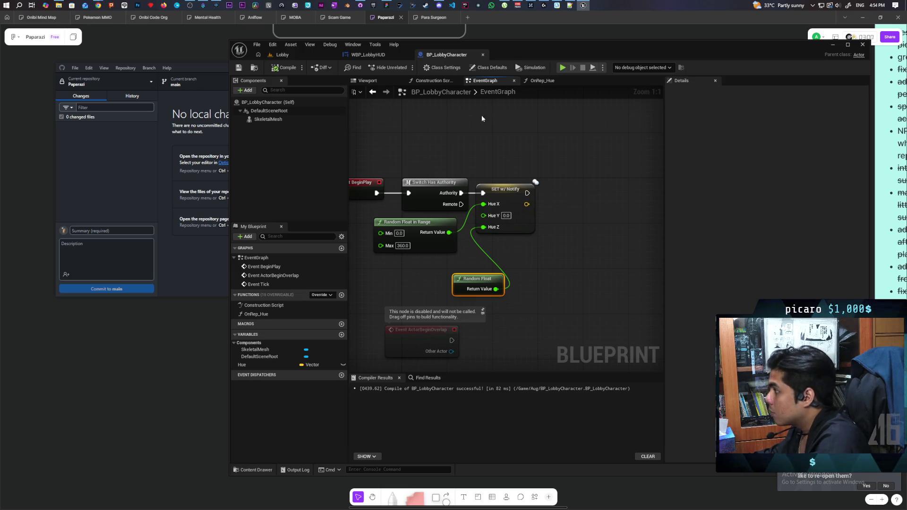
click(283, 55)
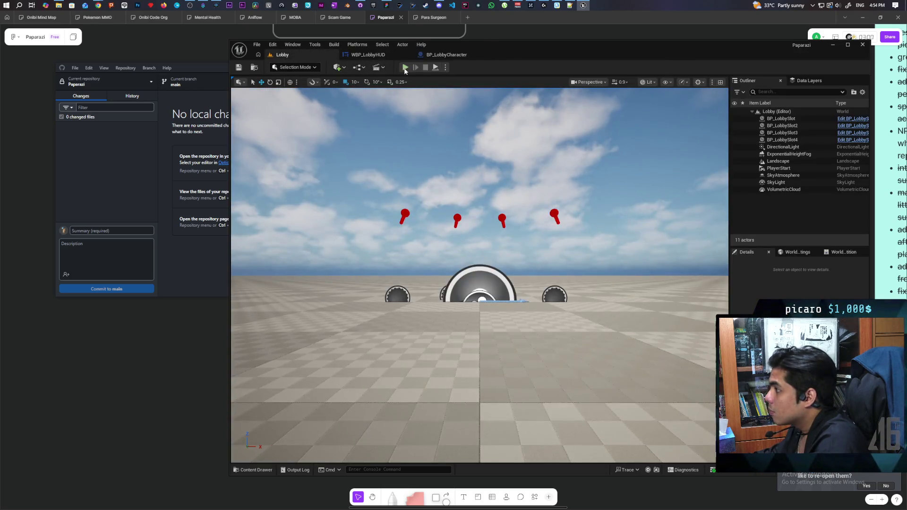
key(alt+p)
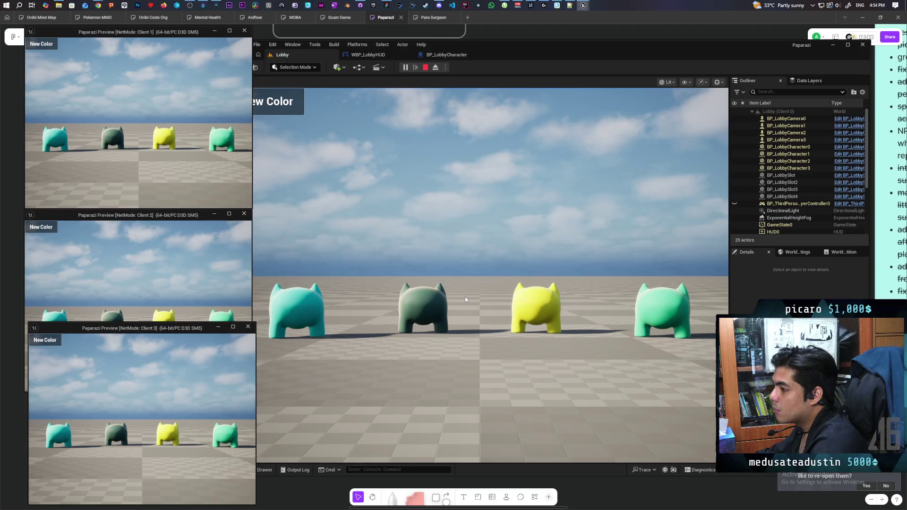
key(Escape)
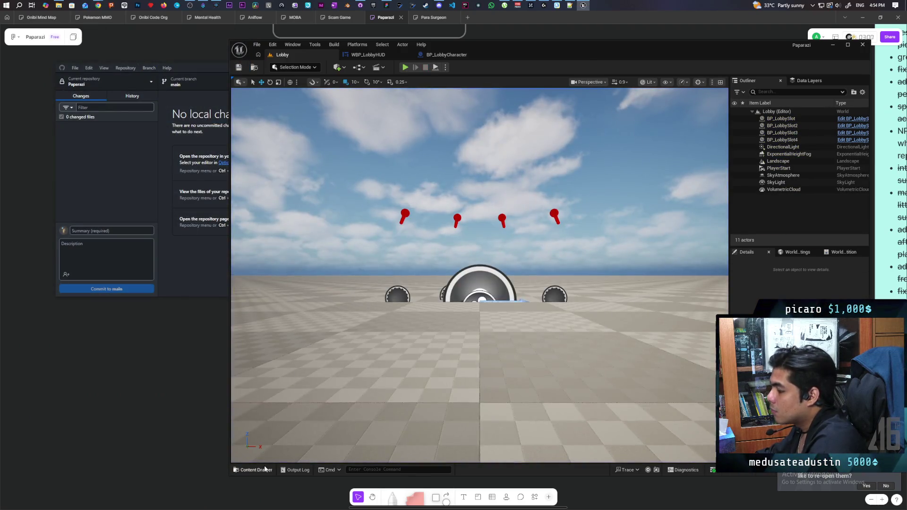
Open the BP_OniLobby blueprint from the Content Drawer
click(265, 469)
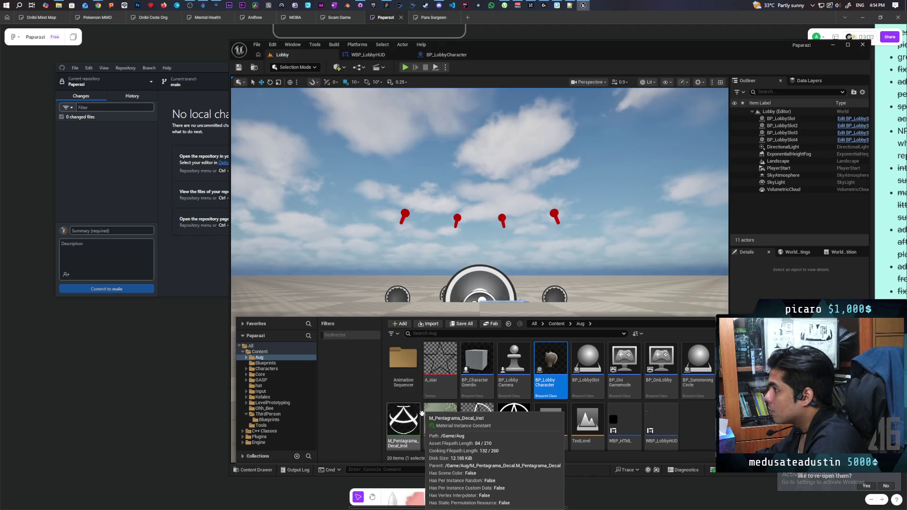
scroll(696, 418, down, 1)
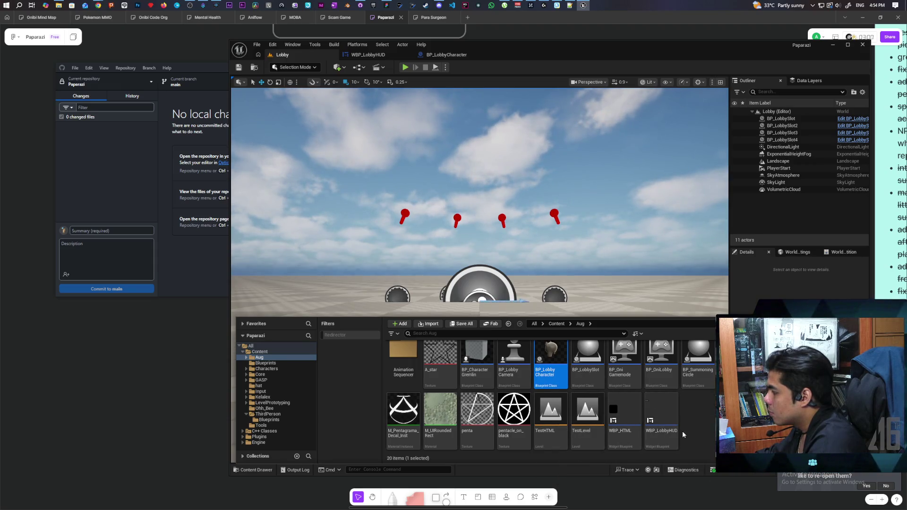
double_click(661, 362)
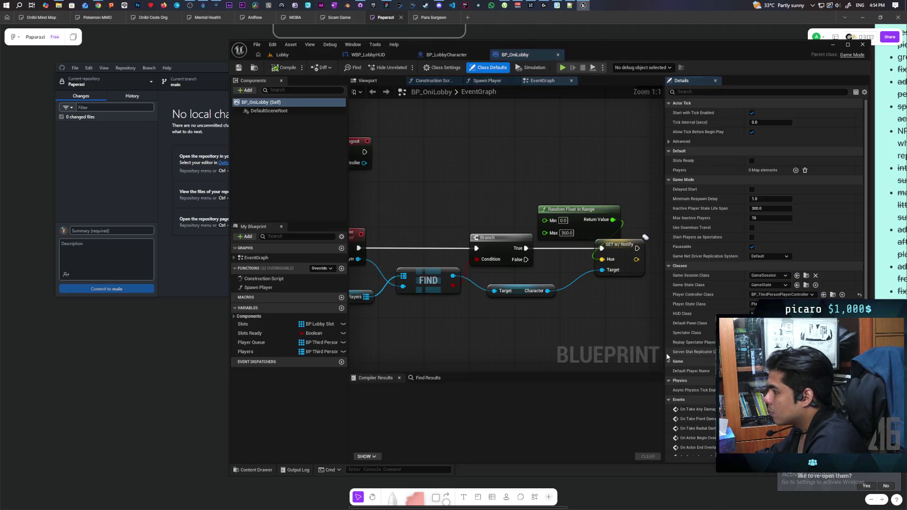
Split the SET Hue pin, feed Hue X from Random Float in Range and Hue Z from Random Float, and compile
drag(519, 222, 507, 188)
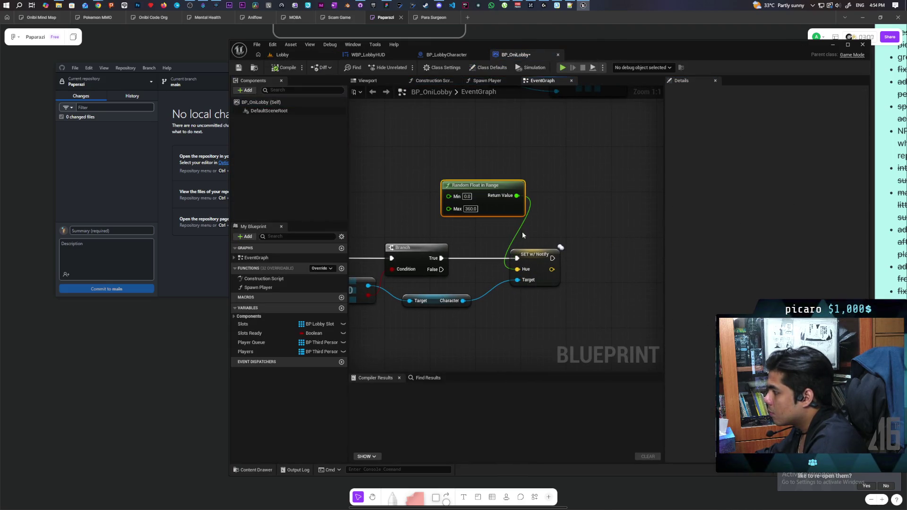
alt+click(517, 270)
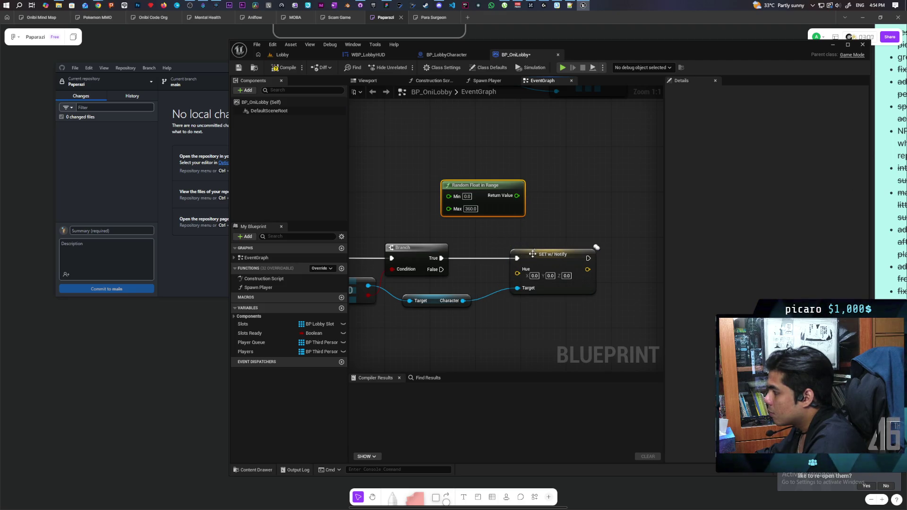
right_click(518, 276)
click(532, 307)
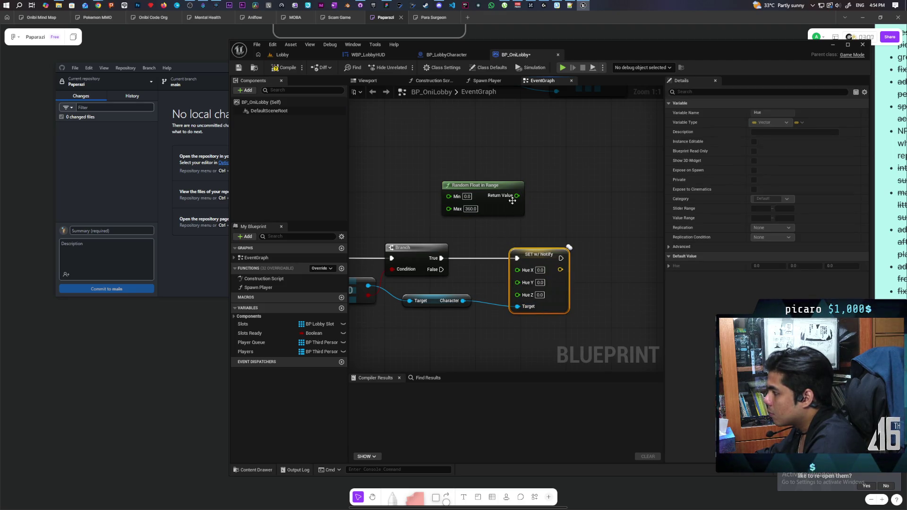
drag(517, 195, 518, 273)
key(ctrl+v)
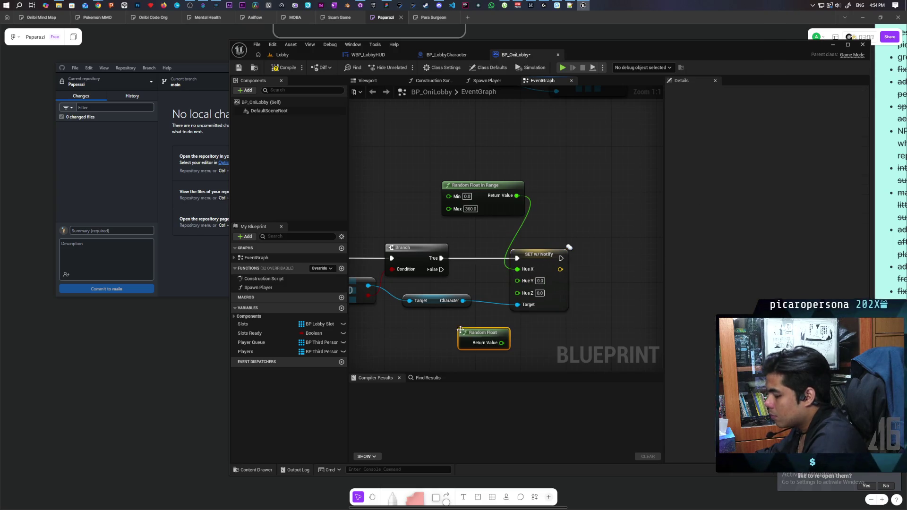
drag(502, 343, 518, 293)
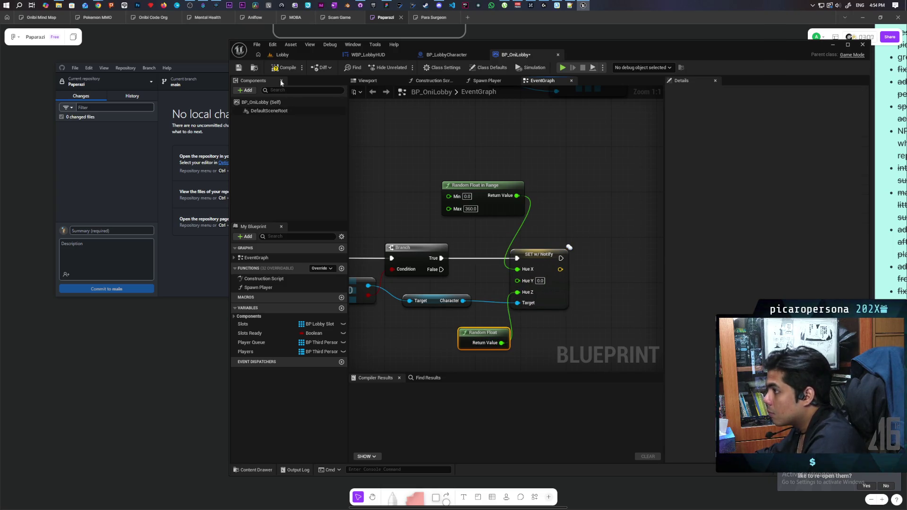
click(283, 68)
click(282, 55)
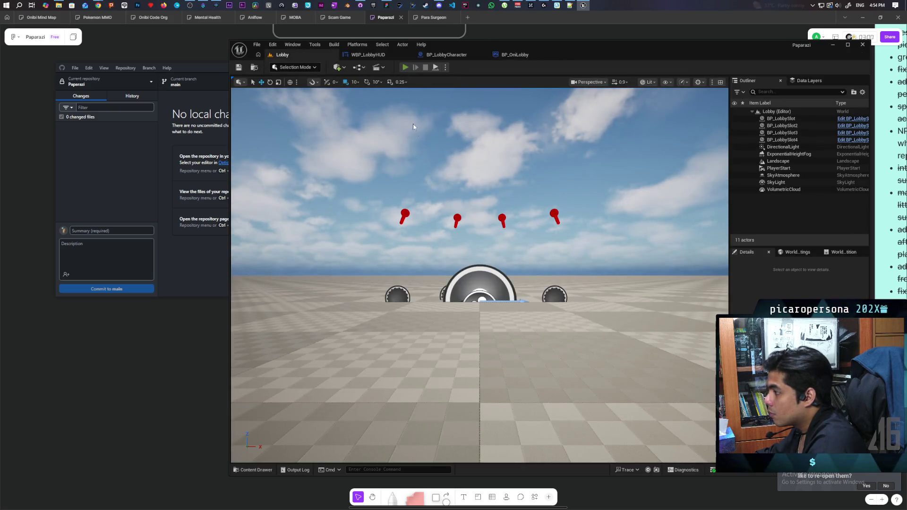
key(alt+p)
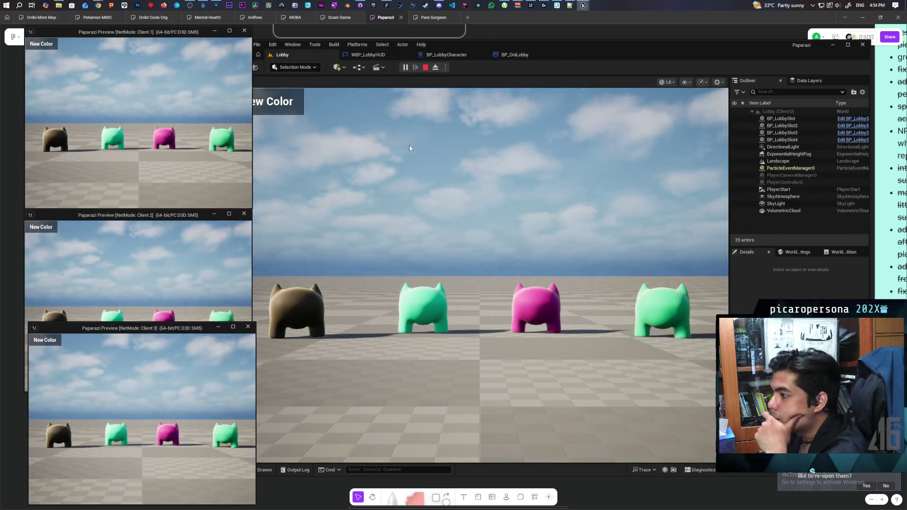
click(274, 106)
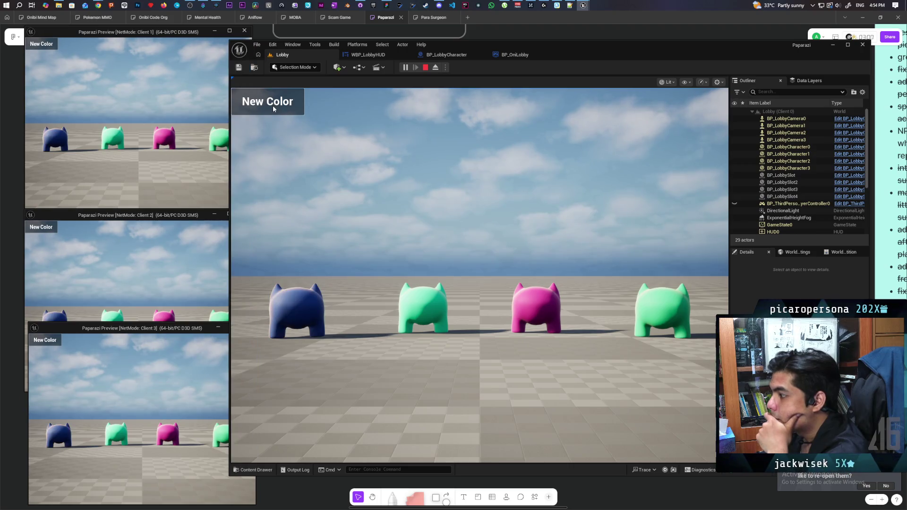
click(114, 112)
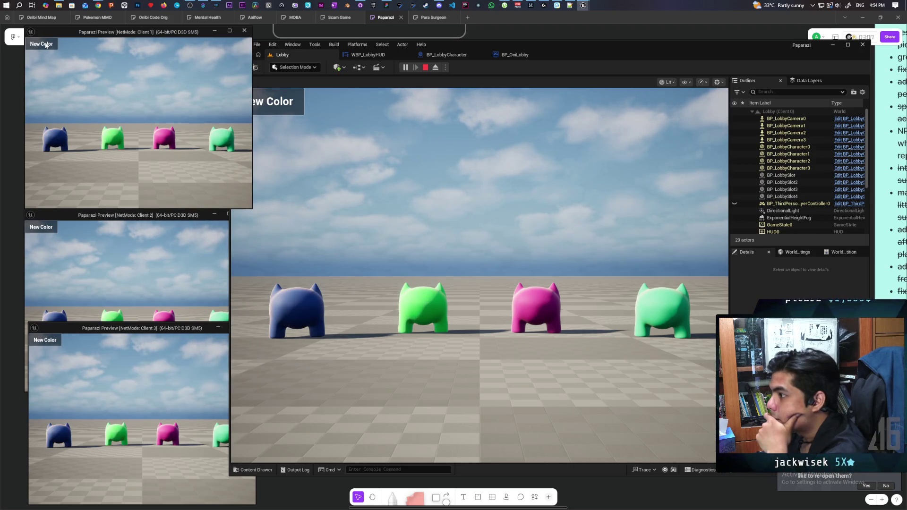
click(284, 102)
click(55, 344)
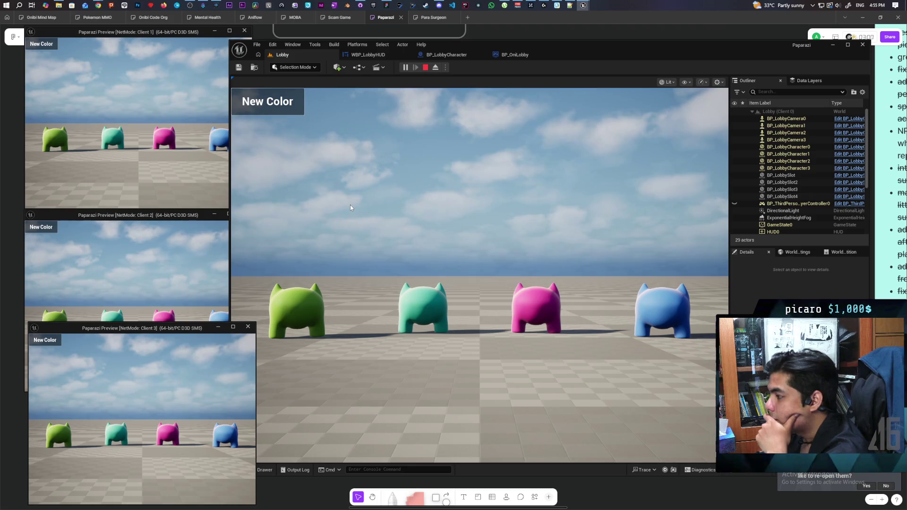
click(298, 167)
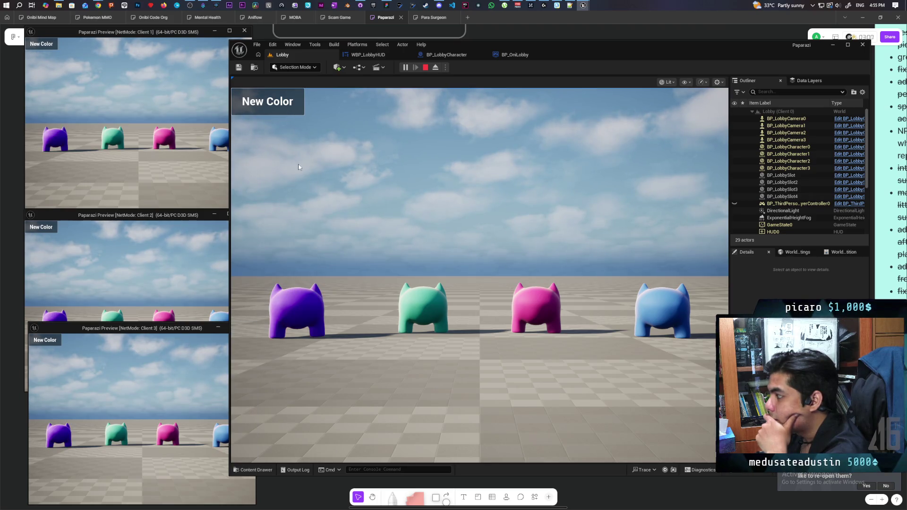
click(43, 230)
click(42, 45)
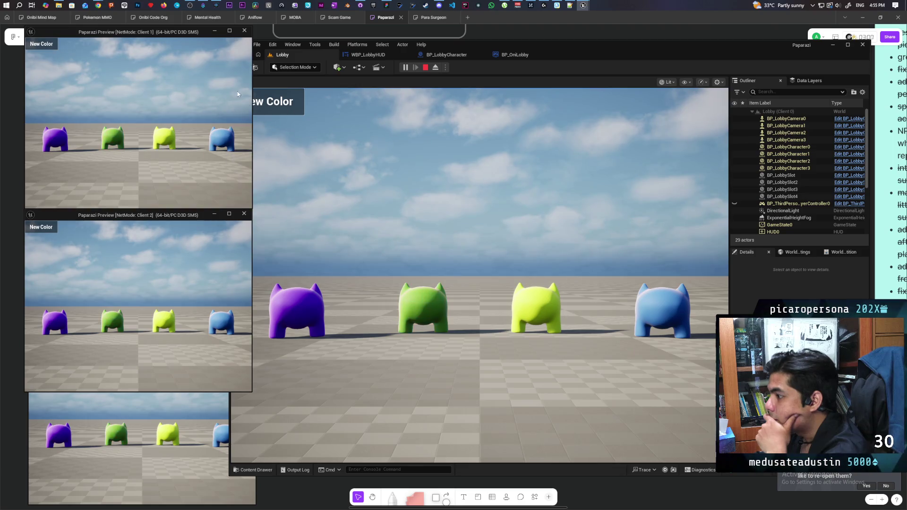
click(292, 103)
click(53, 230)
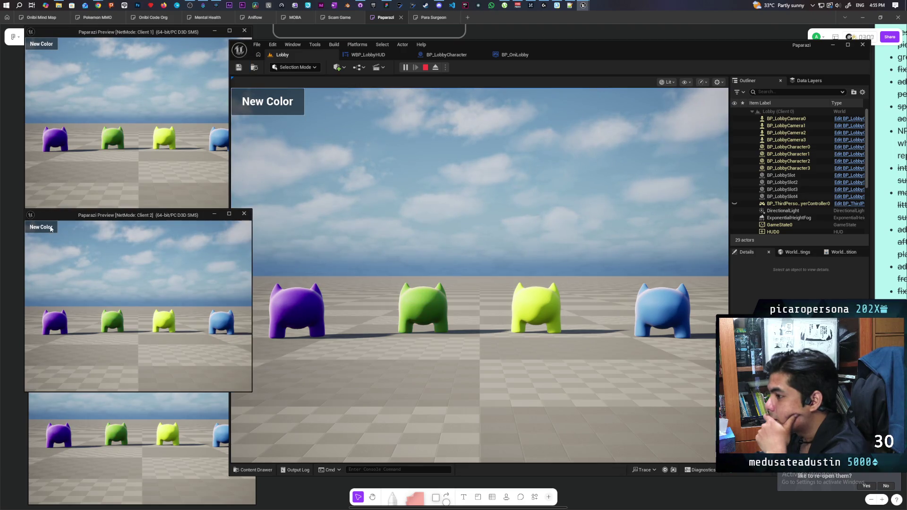
click(49, 231)
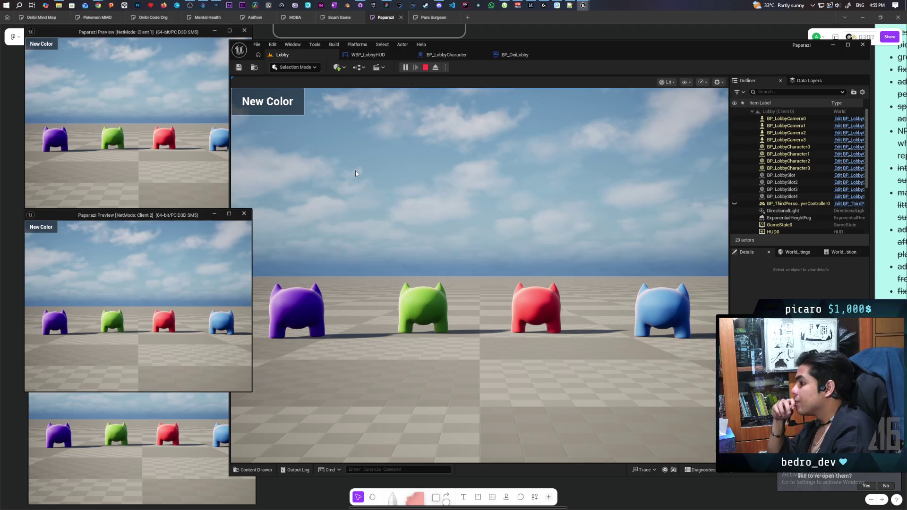
key(Escape)
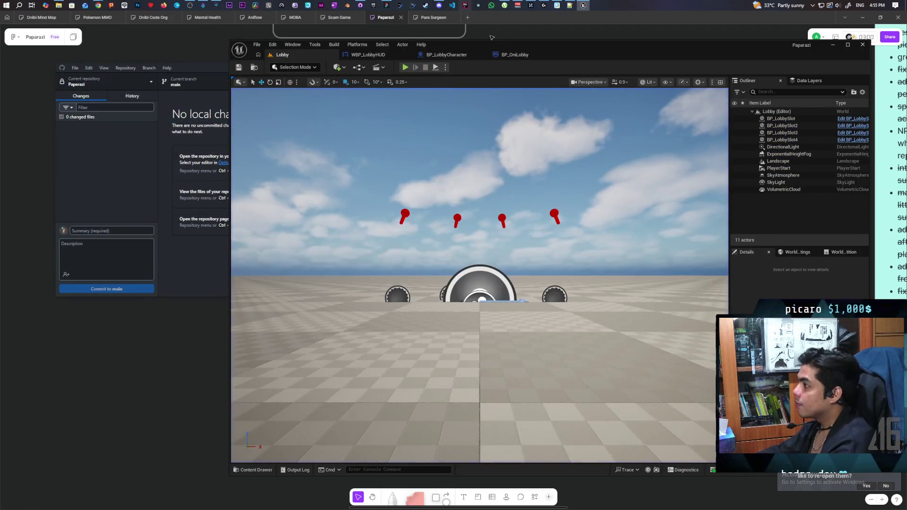
click(453, 55)
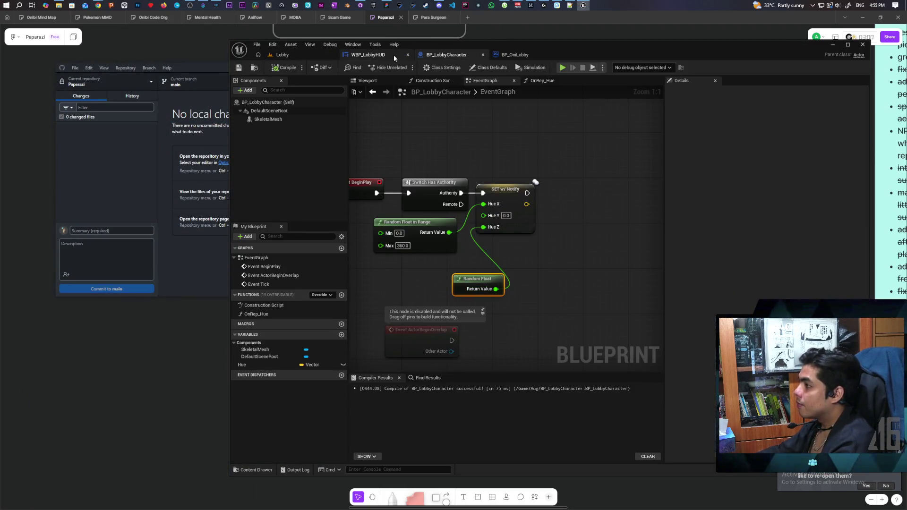
In BP_LobbyCharacter's OnRep_Hue graph, set HSV G saturation to 0.5 and compile
click(388, 55)
click(444, 56)
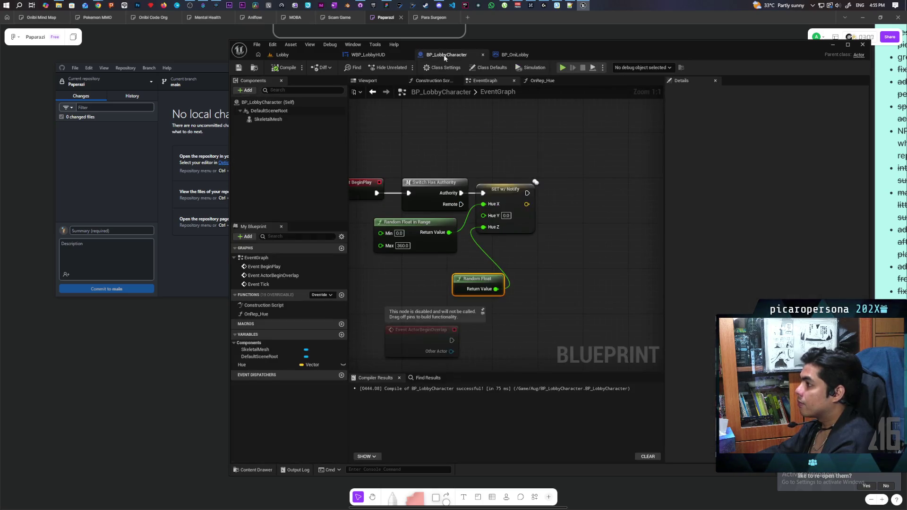
click(542, 80)
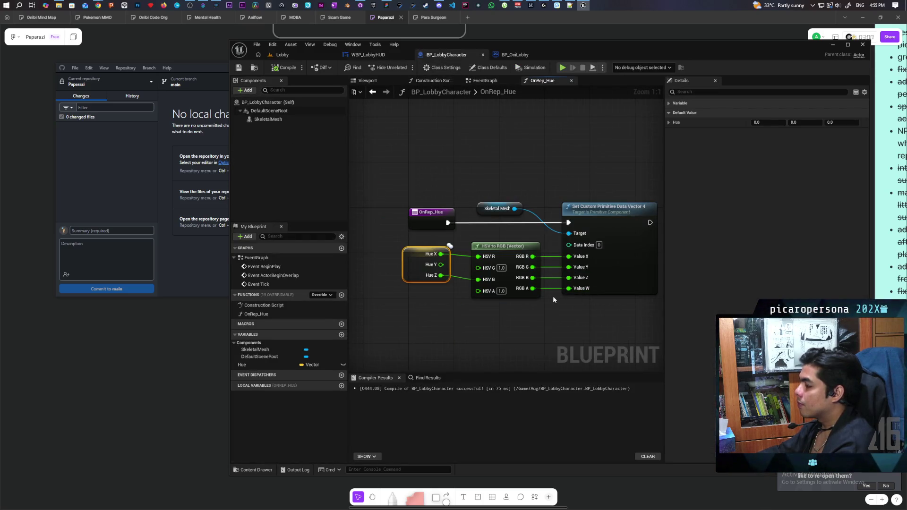
click(501, 268)
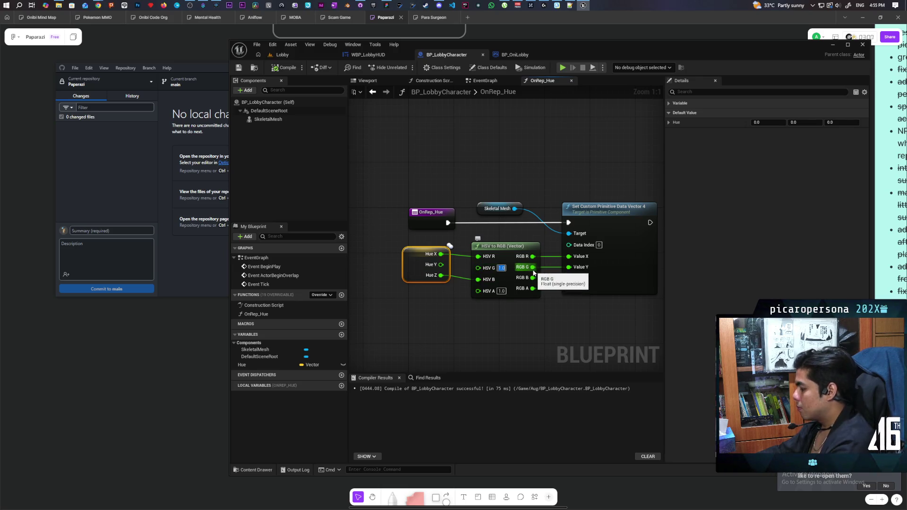
text(0.5)
click(533, 340)
click(286, 68)
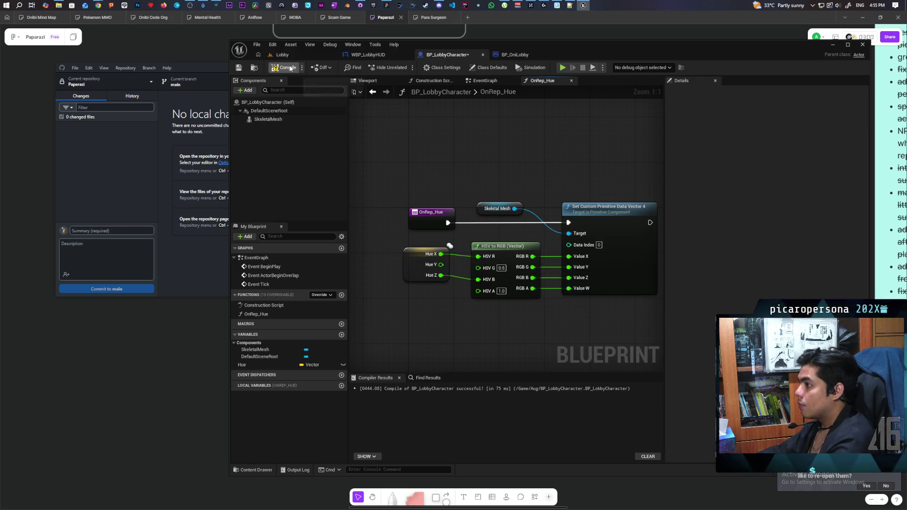
text(0)
Save and play-test the saturation, then raise HSV G to 0.9 and recompile
click(502, 268)
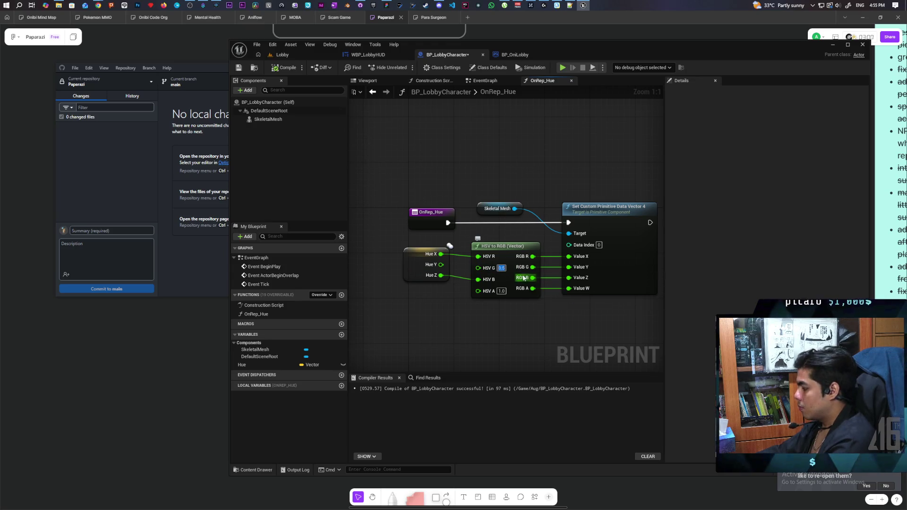
click(282, 54)
key(ctrl+s)
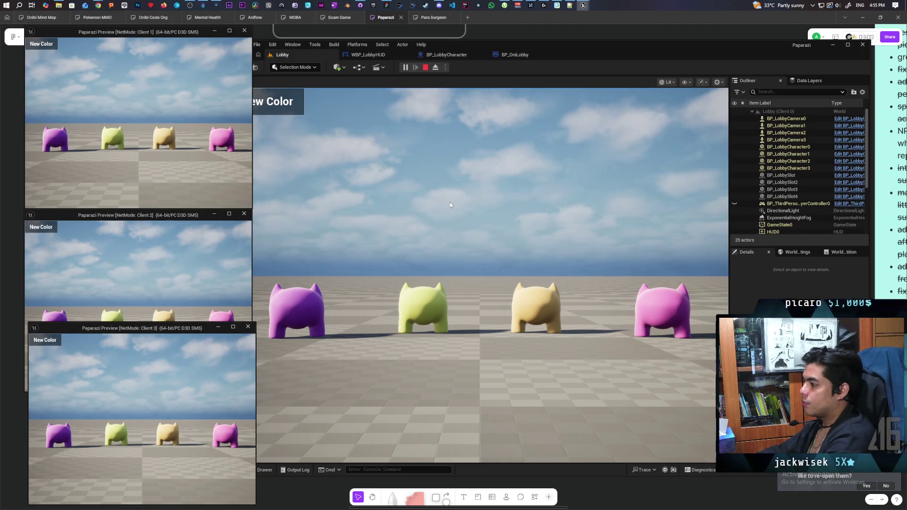
key(Escape)
click(432, 53)
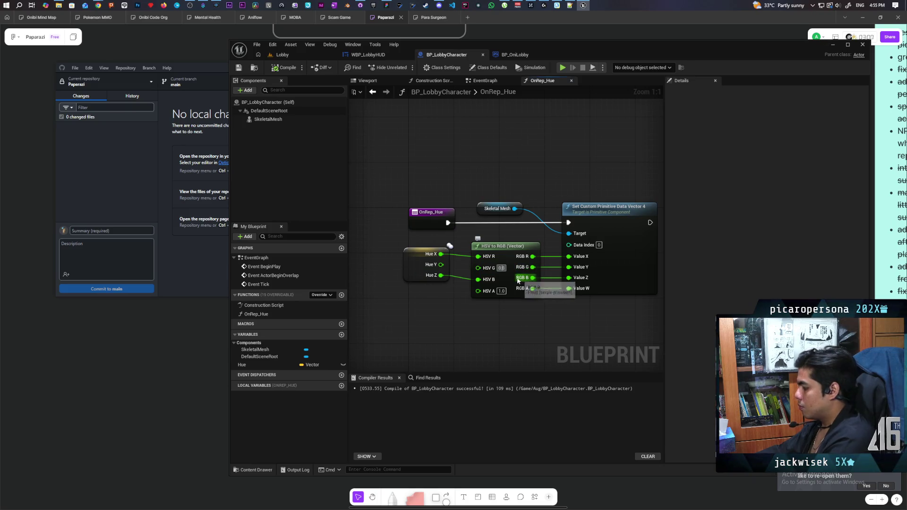
click(510, 323)
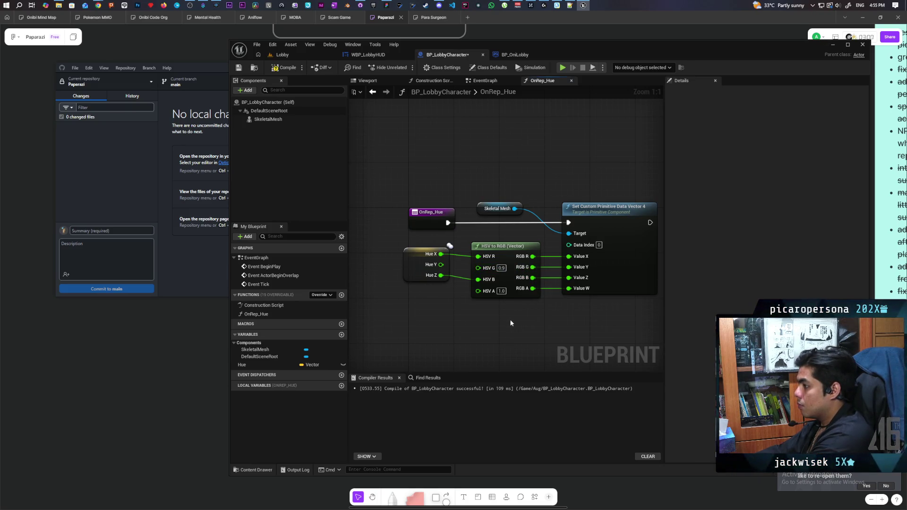
click(289, 67)
Start a multiplayer play test and recolour the first three lobby characters, turning the third green
click(283, 54)
click(405, 68)
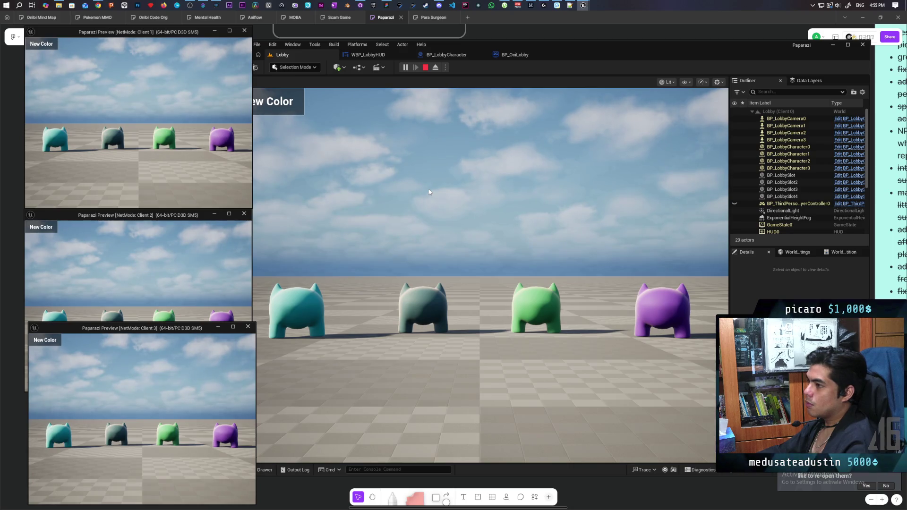
click(288, 106)
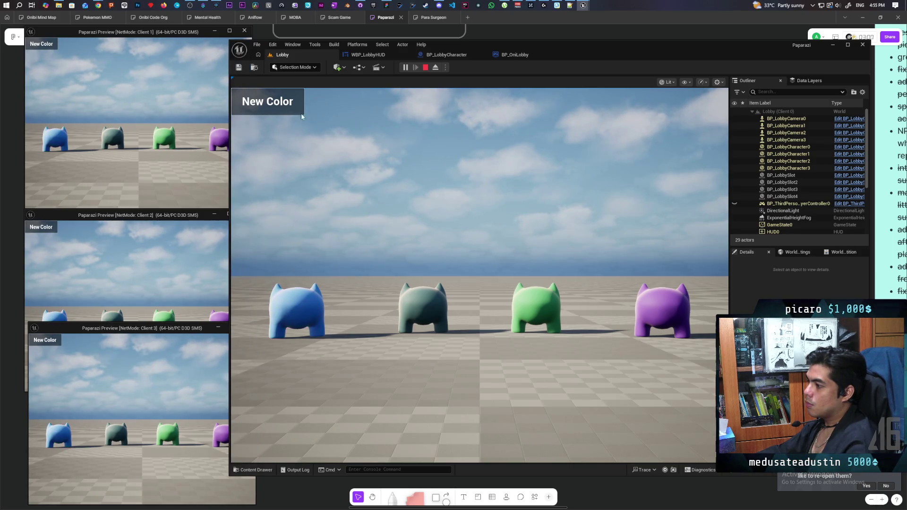
click(47, 47)
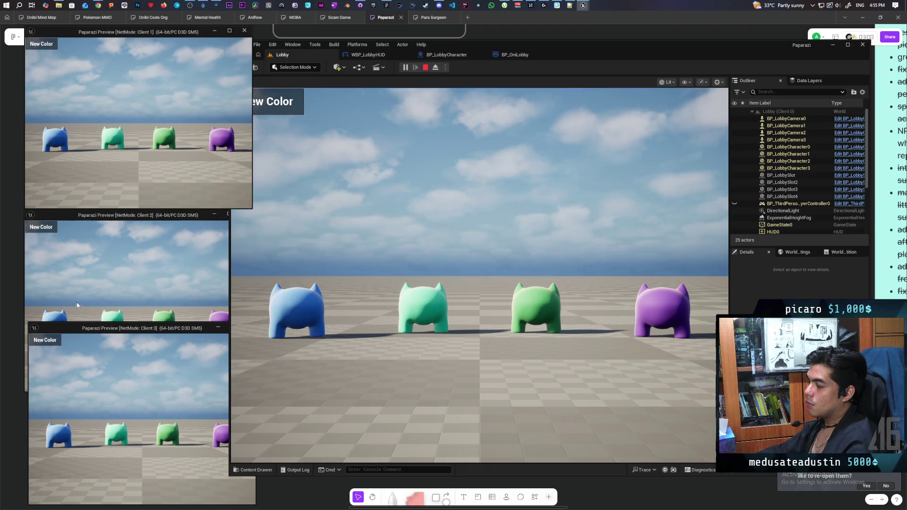
click(42, 230)
click(42, 231)
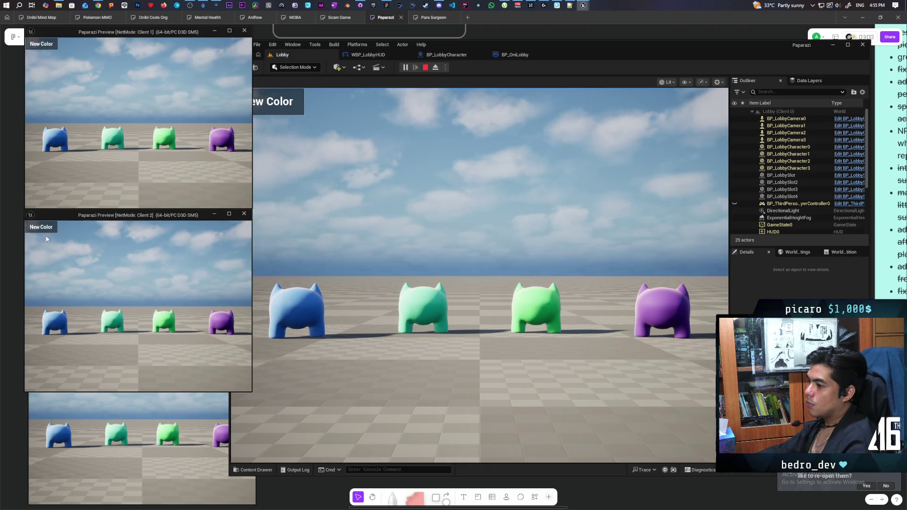
click(59, 407)
Cycle the fourth lobby character's colour from Client 3 until it turns red
click(46, 342)
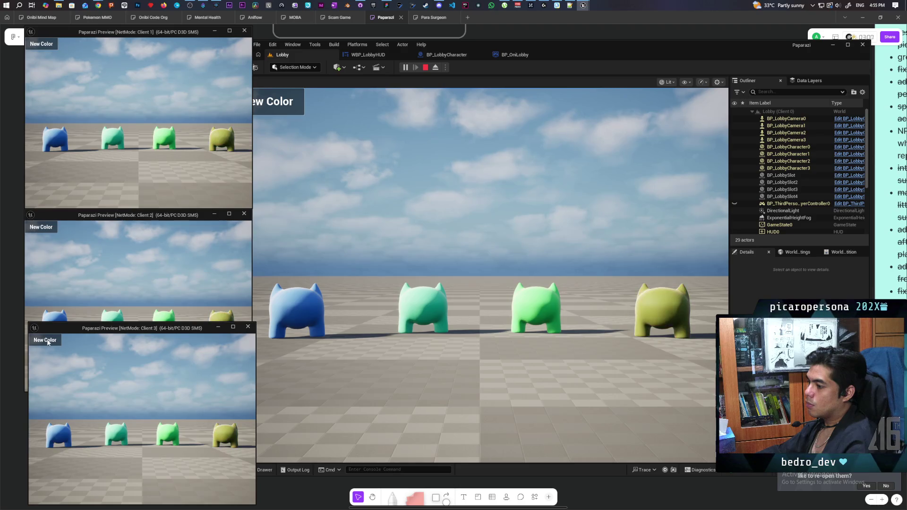
click(47, 342)
click(47, 343)
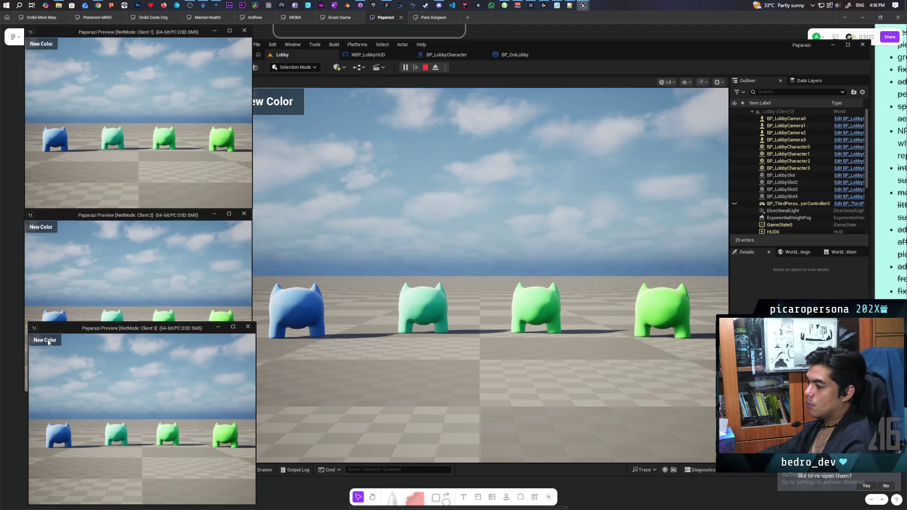
click(48, 343)
click(48, 343)
click(48, 343)
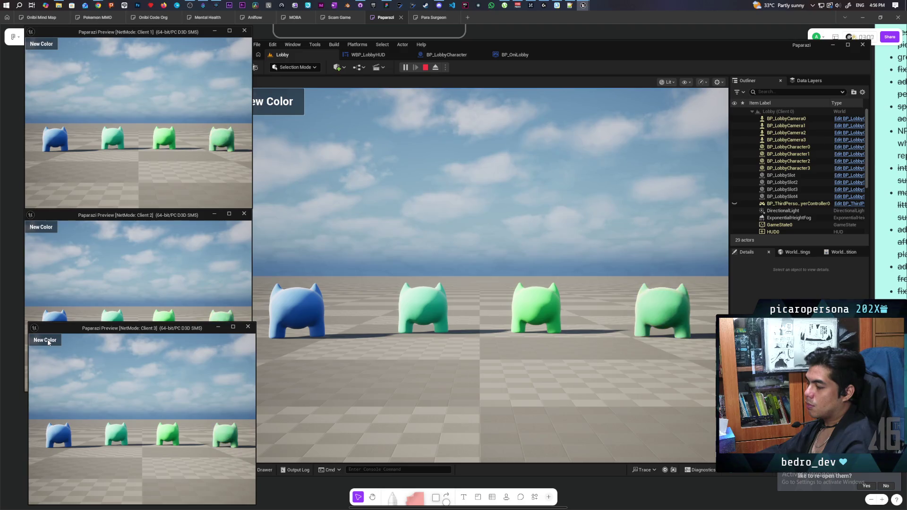
click(47, 343)
click(47, 342)
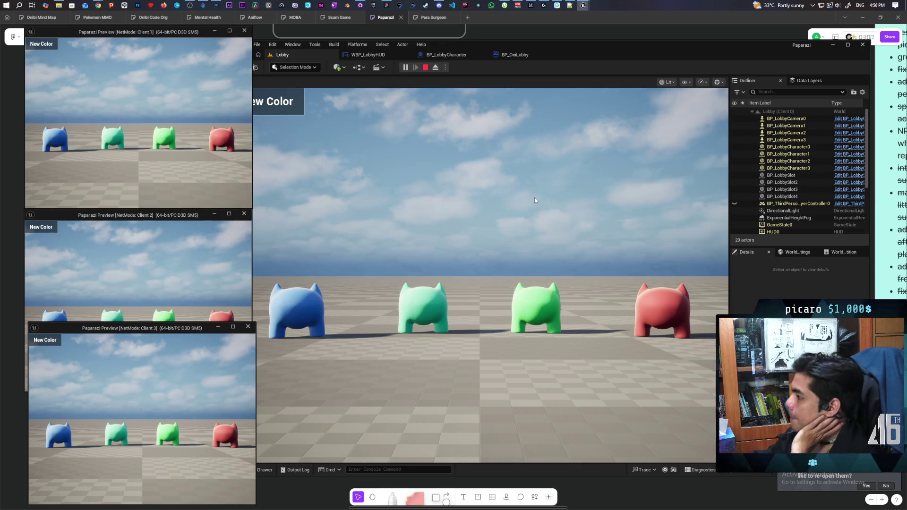
Stop the play session and commit the two changed lobby assets to main as 'minor color adjustments'
click(425, 67)
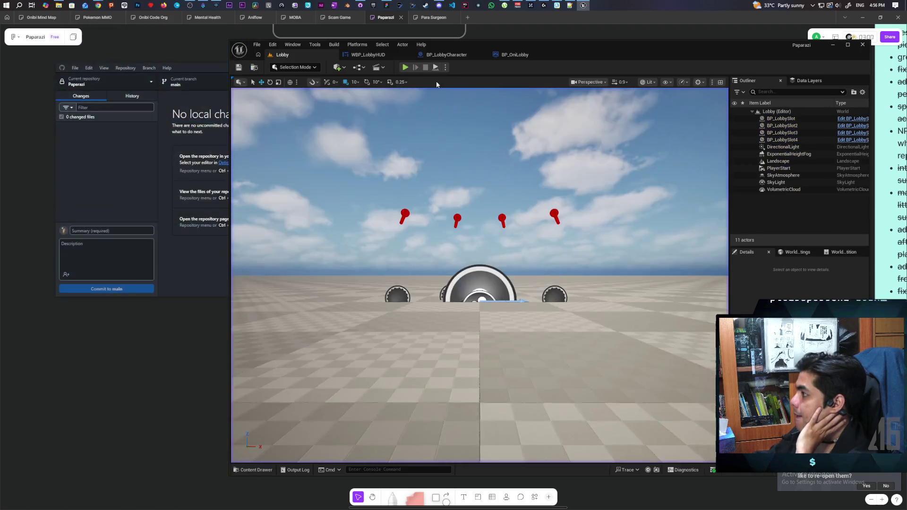
click(122, 192)
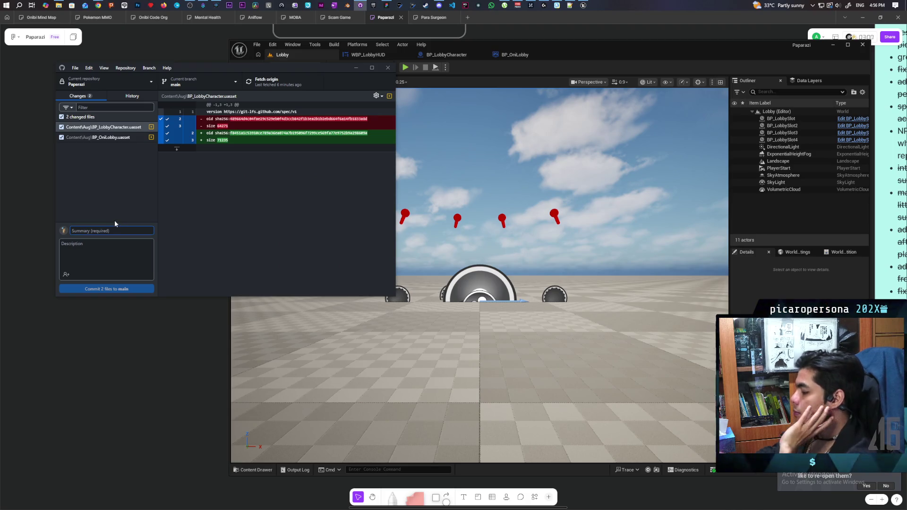
text(imno)
key(BackSpace)
key(BackSpace)
key(BackSpace)
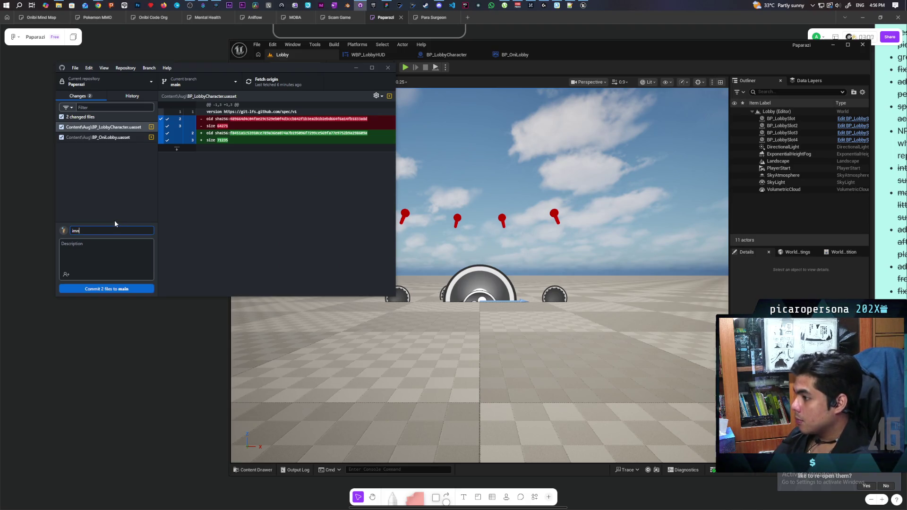
text(minor color adjustments)
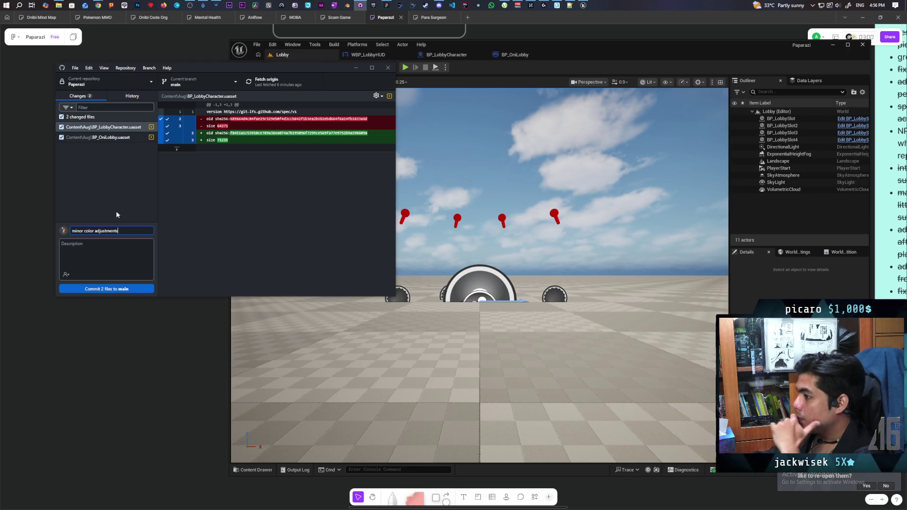
click(118, 287)
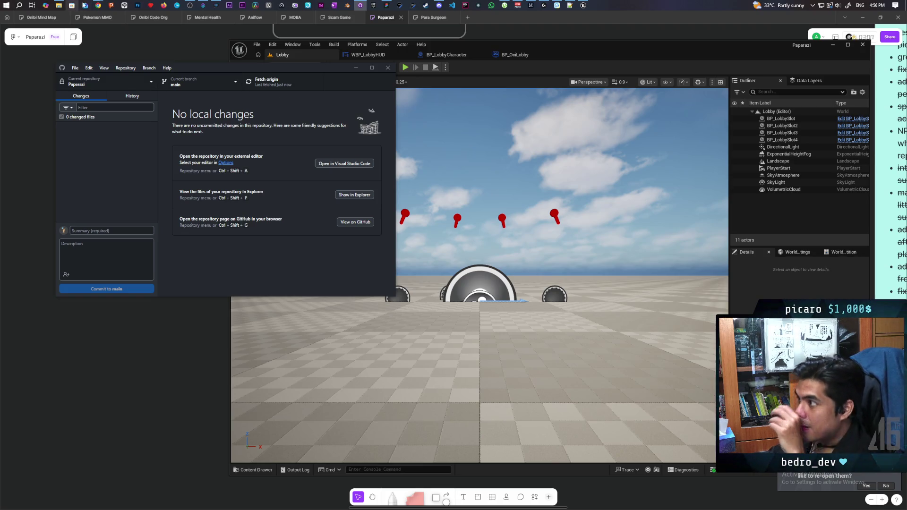
click(99, 8)
Play the YouTube Steam Lobby Part 3/4 tutorial, skip it ahead, and scroll down to its description
click(169, 40)
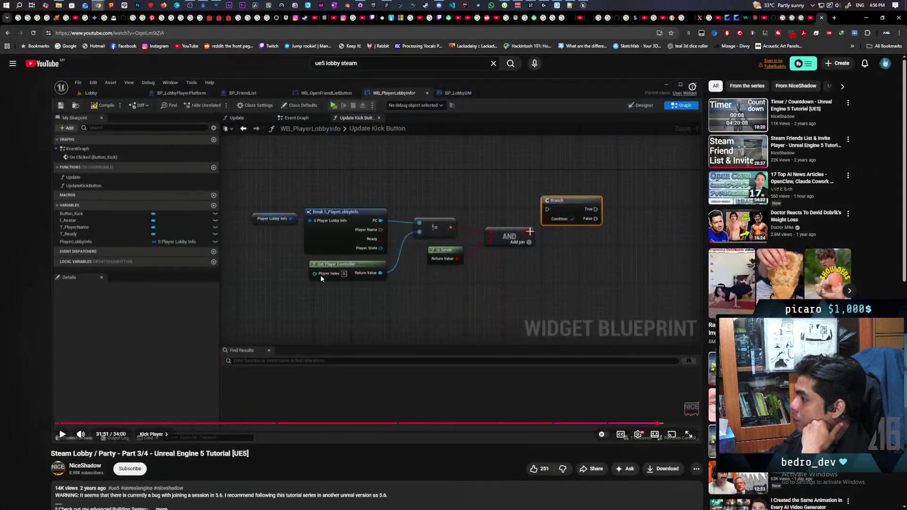
click(500, 350)
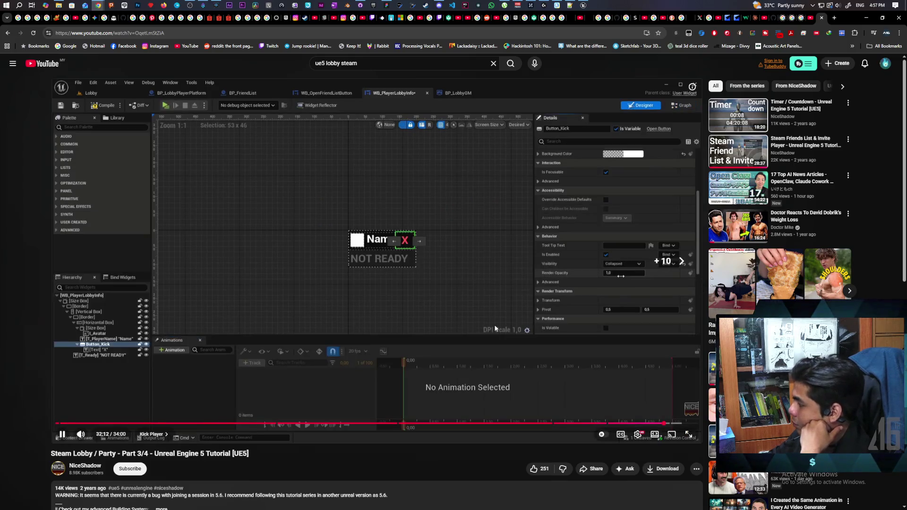
key(Right)
key(Right)
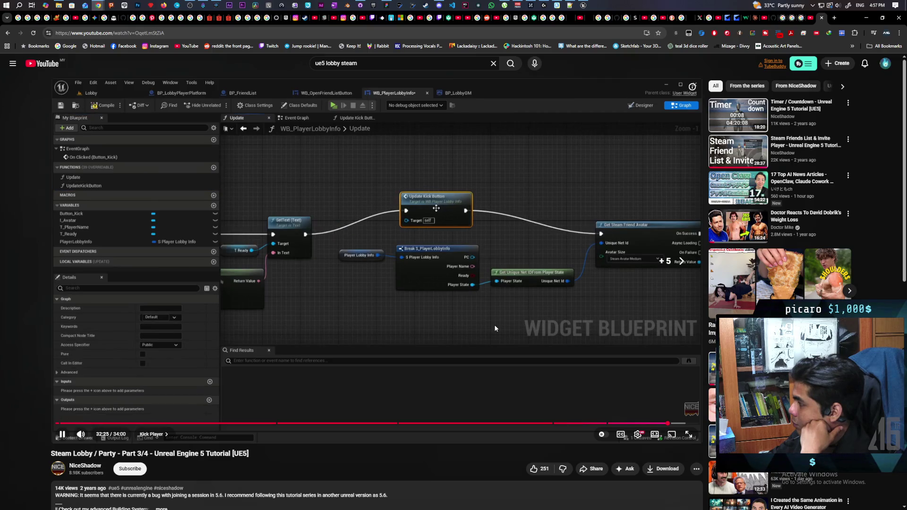
key(Right)
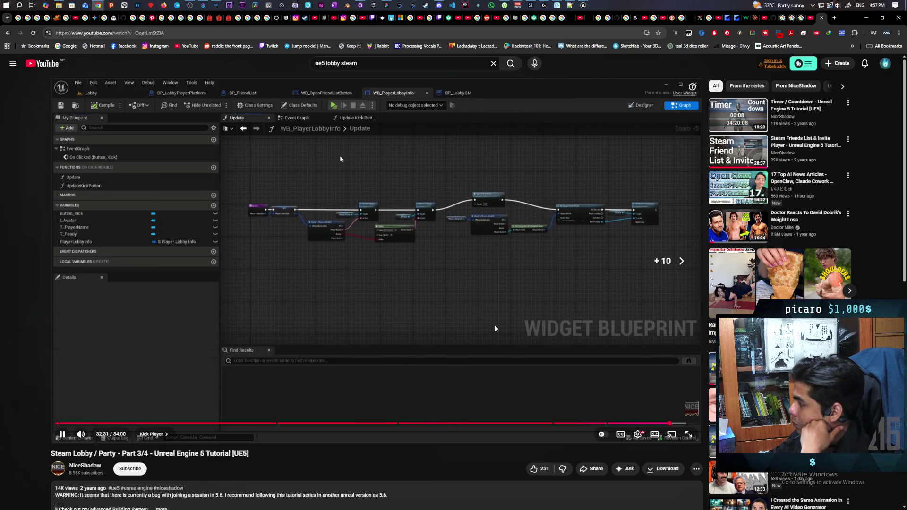
key(Right)
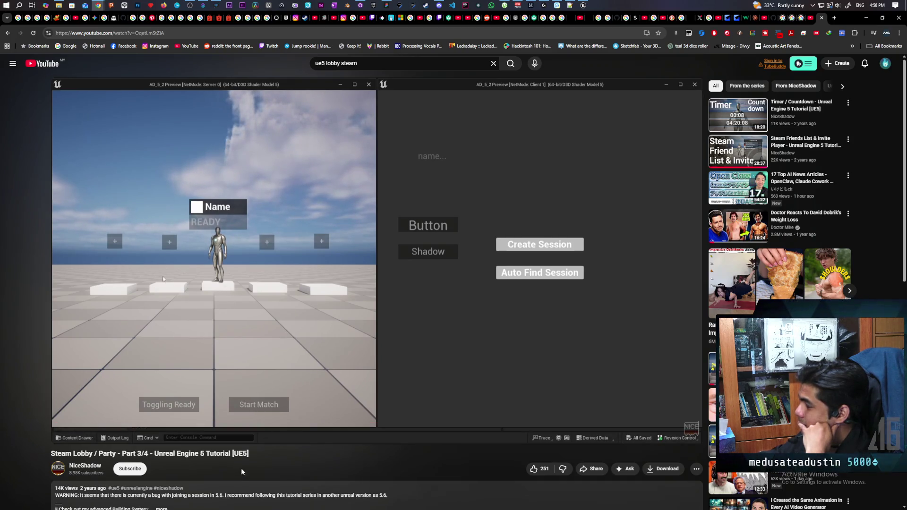
scroll(241, 467, down, 2)
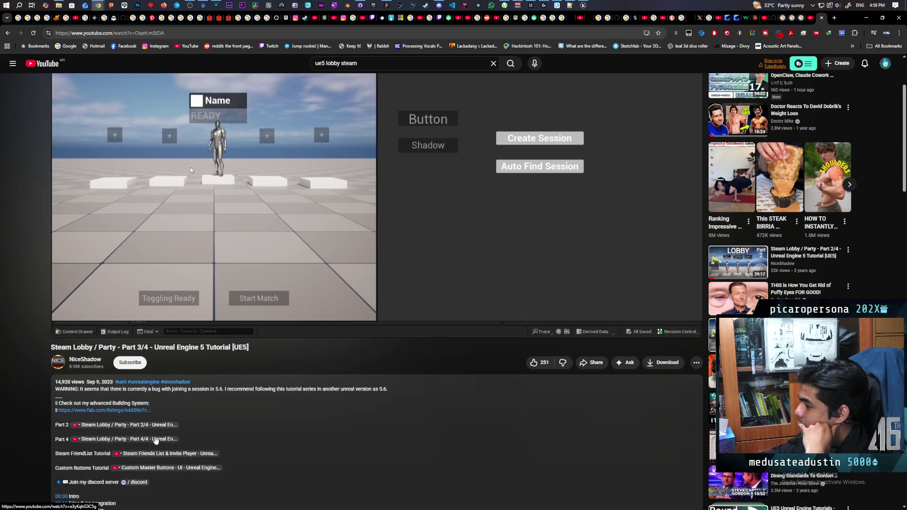
Open the Part 4/4 Steam Lobby tutorial from the description and pause it around 0:22
click(179, 442)
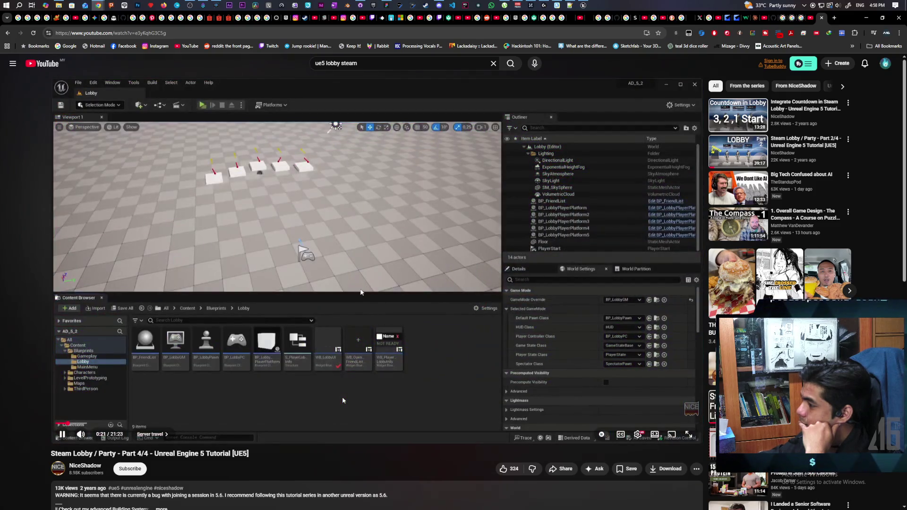
click(342, 400)
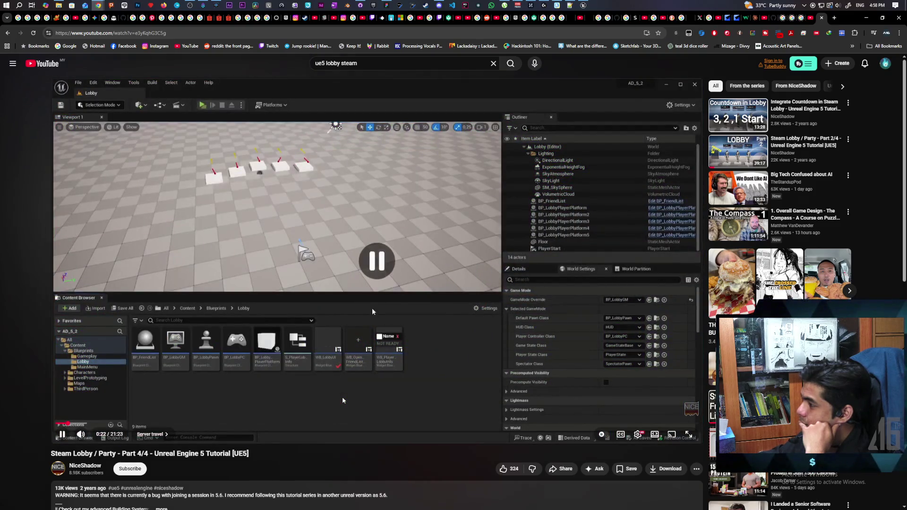
Close the Onibi Steamworks tab and Google 'ready and start button in lobby' in a new tab
mouse_move(97, 5)
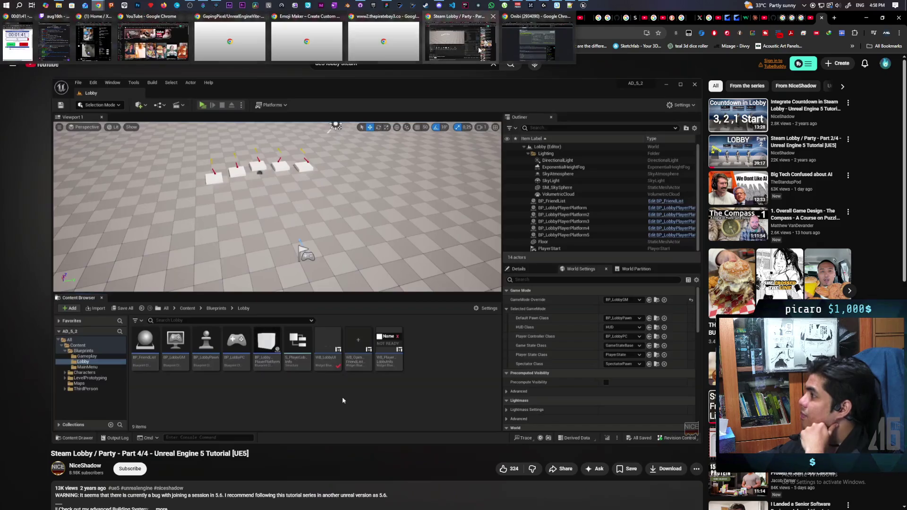
click(520, 51)
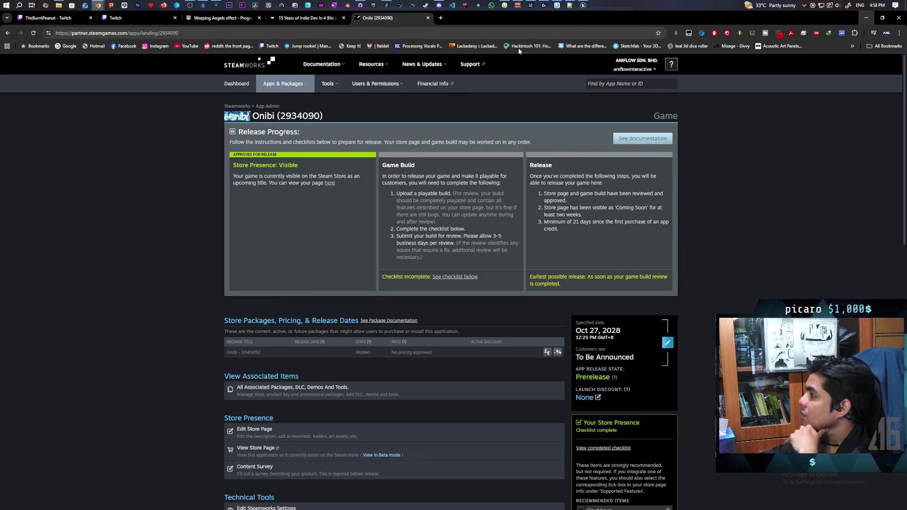
middle_click(402, 17)
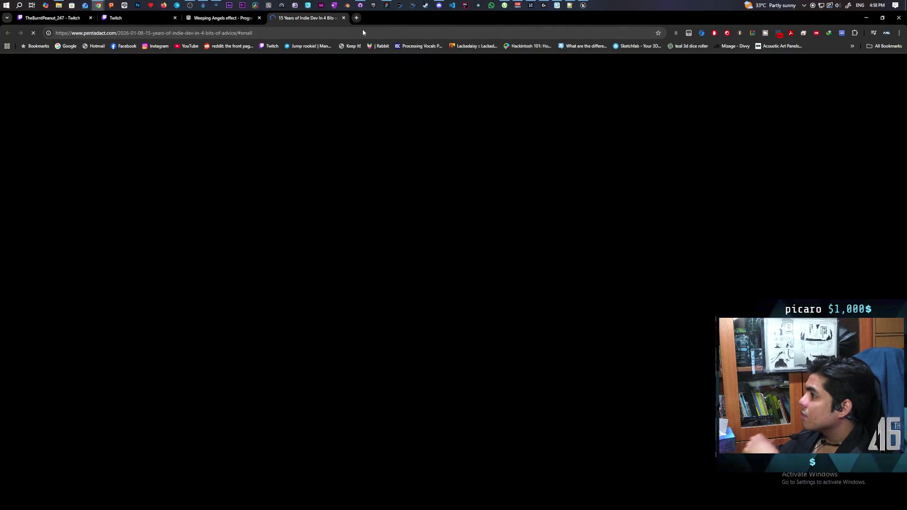
key(ctrl+t)
text(ready)
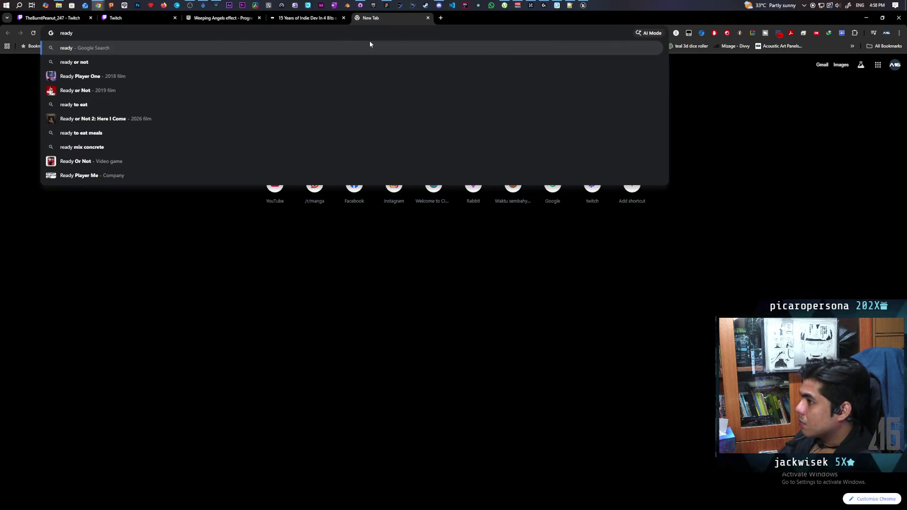
text( and start )
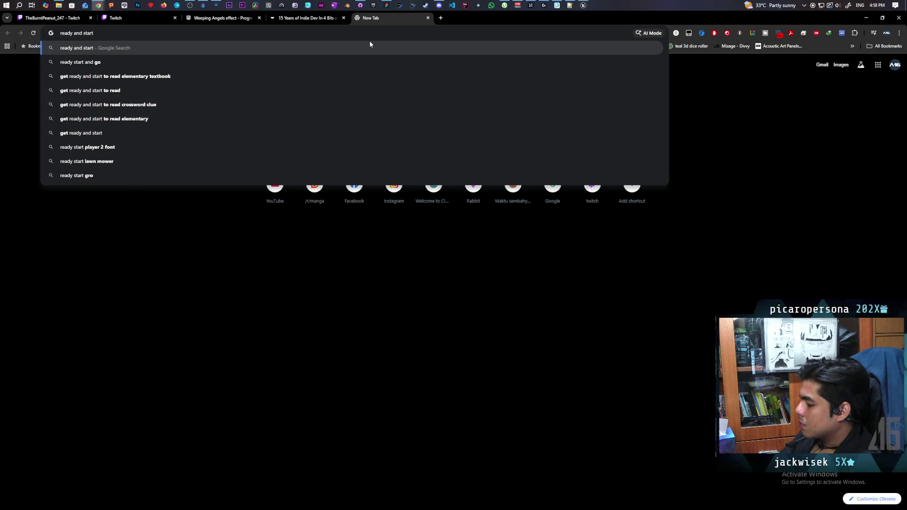
text(button i)
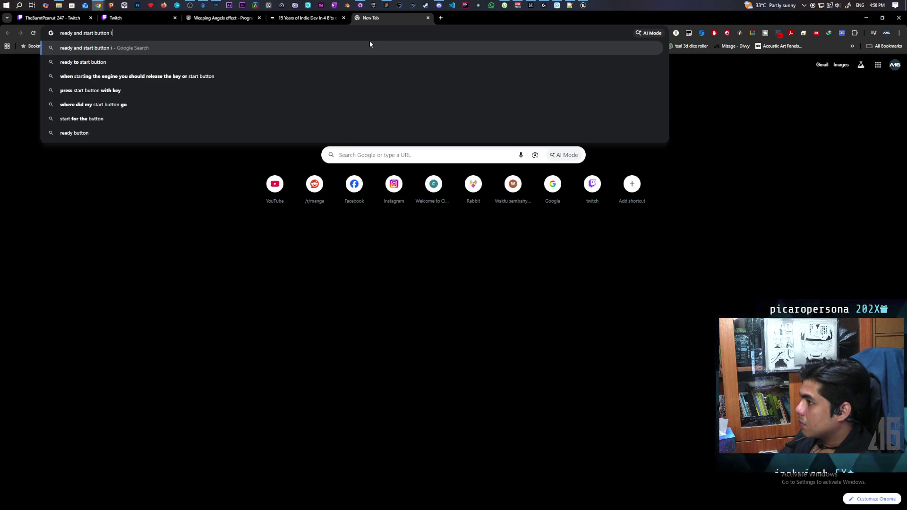
text(n lobby)
key(Return)
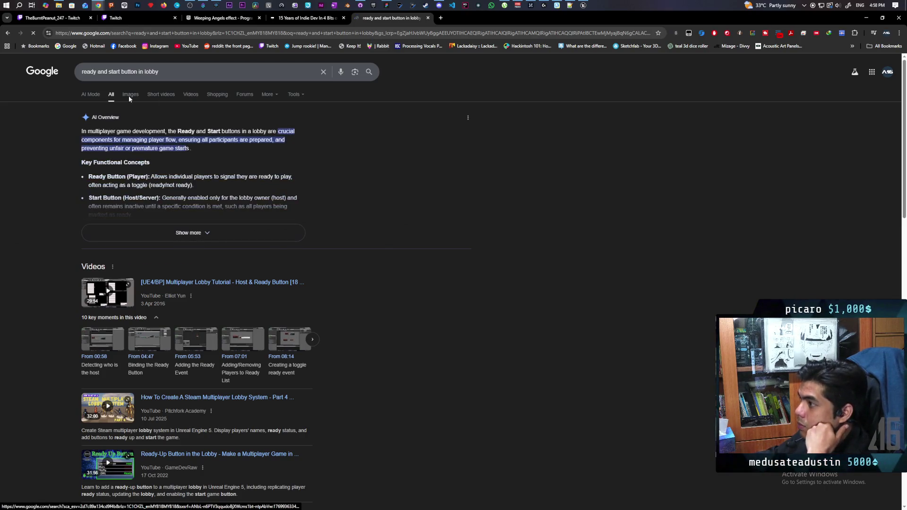
Switch to image results and preview the wikiHow, Reddit Can't Ready-Up and Fortnite lobby screenshots
click(133, 95)
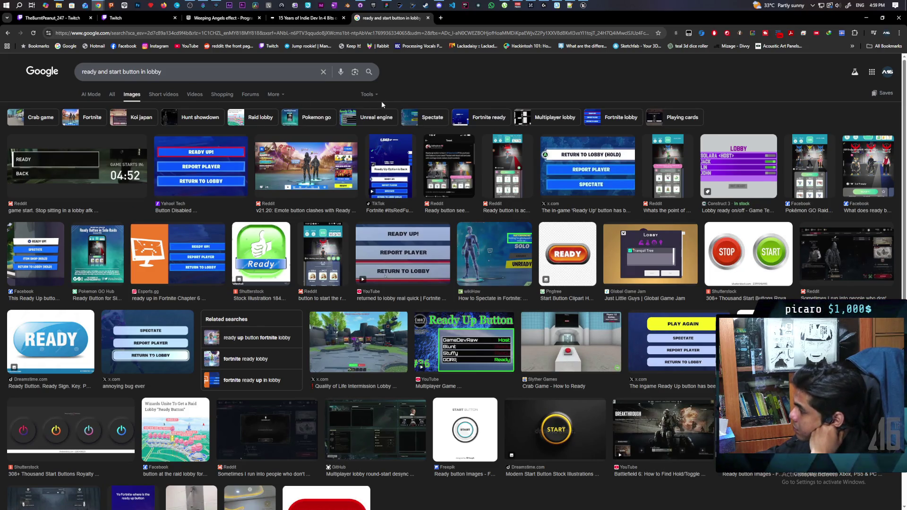
click(515, 275)
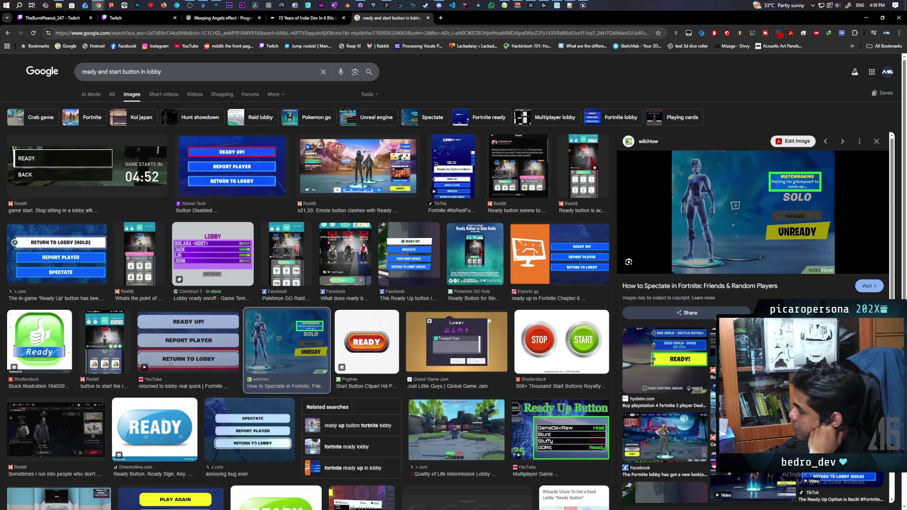
click(756, 350)
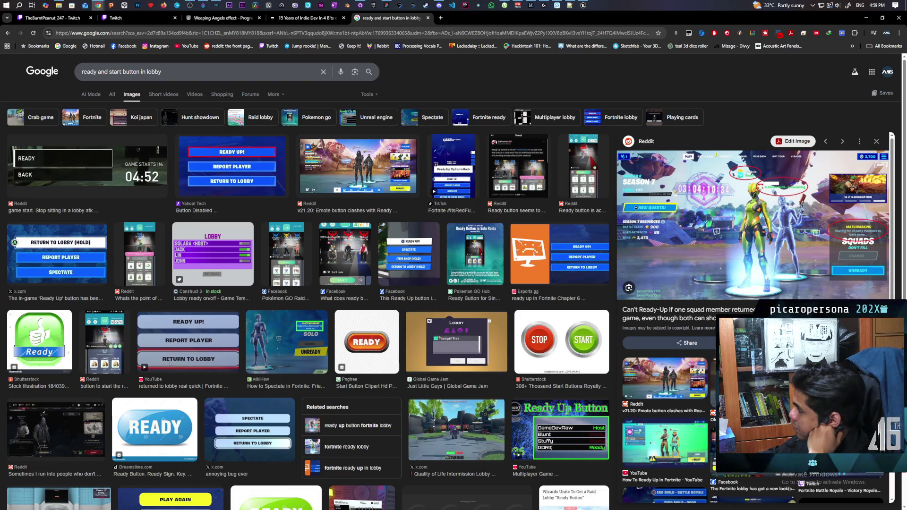
click(670, 381)
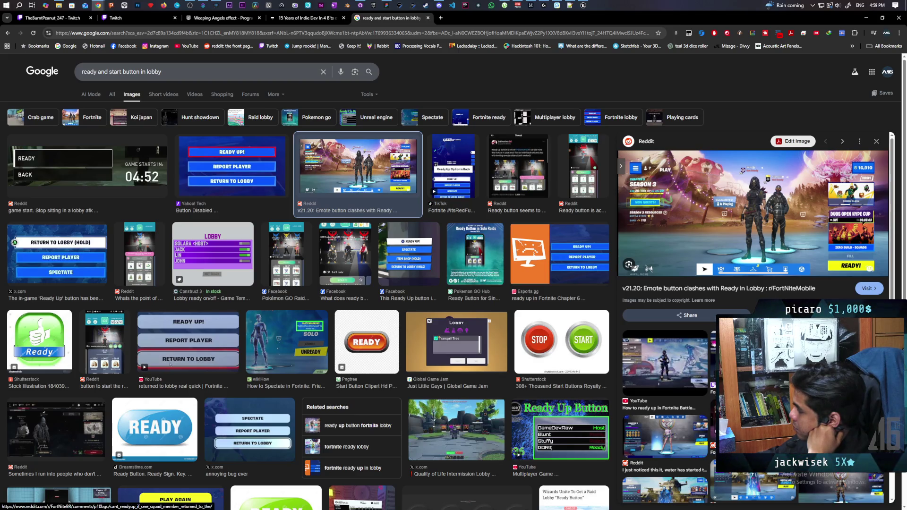
click(665, 489)
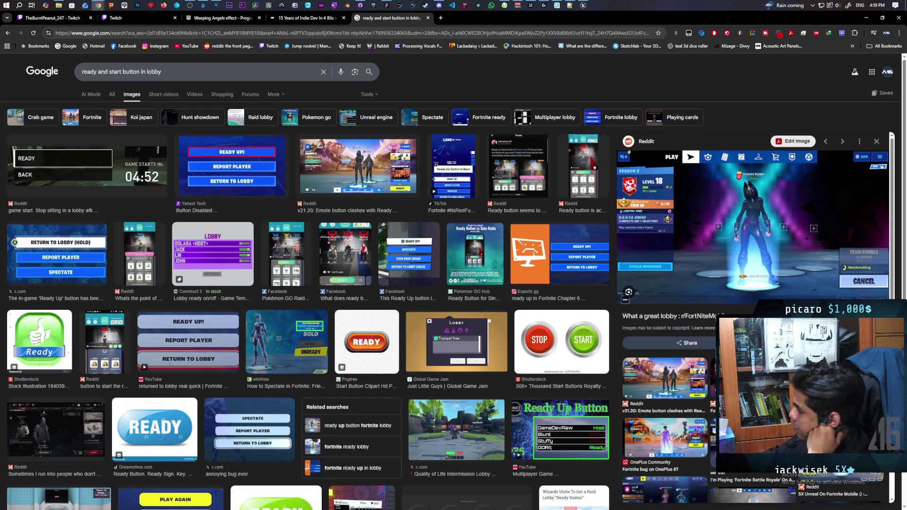
key(Right)
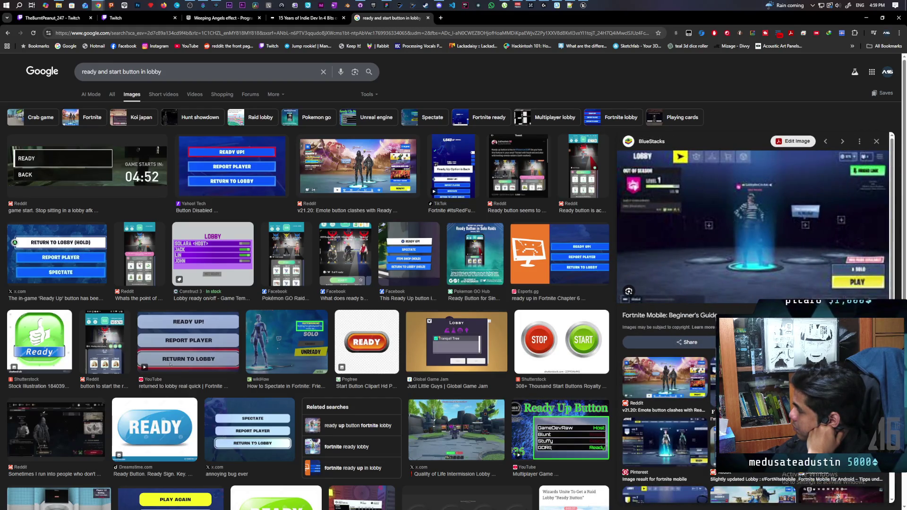
Preview the v21.20 Emote, 'Epic what have you done' and 'What a great lobby' images further down
click(684, 388)
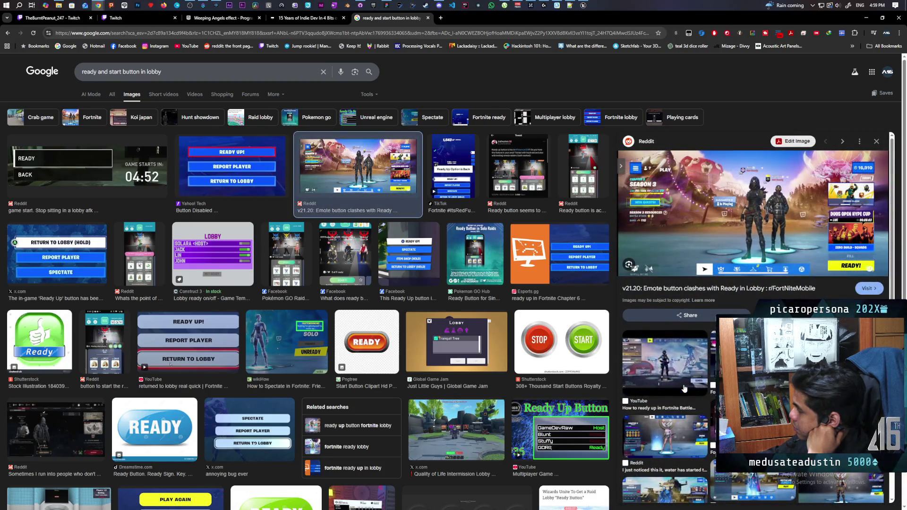
scroll(683, 392, down, 5)
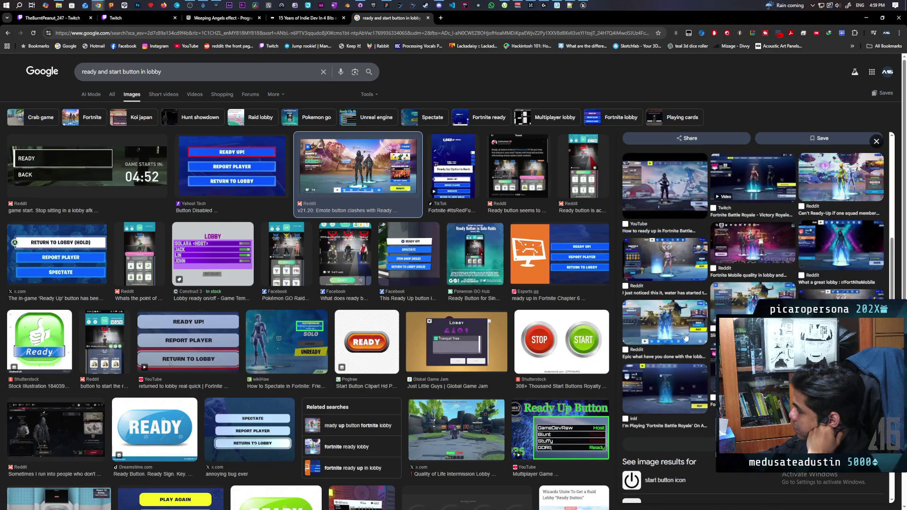
click(685, 337)
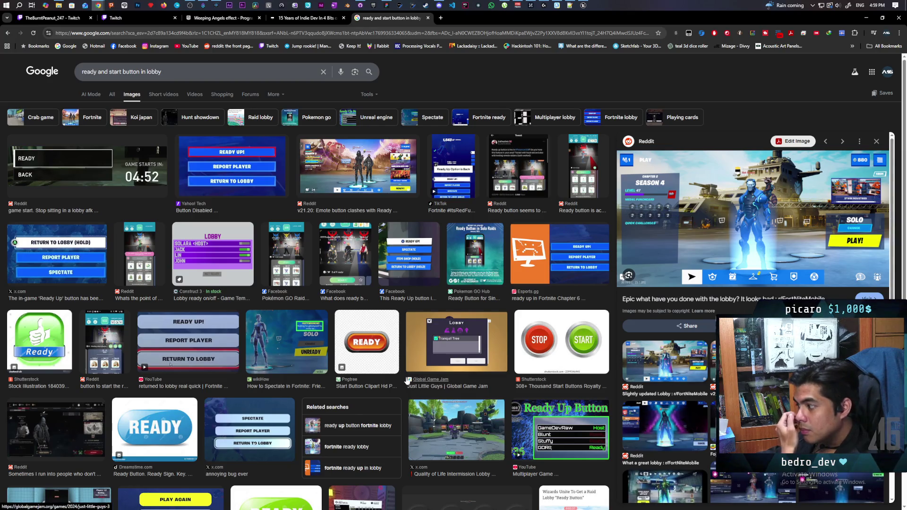
scroll(440, 385, down, 3)
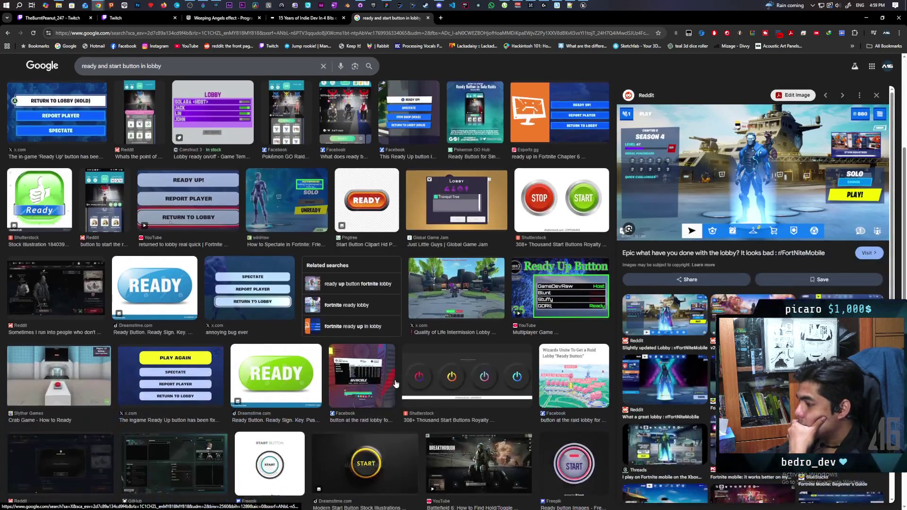
scroll(396, 383, down, 3)
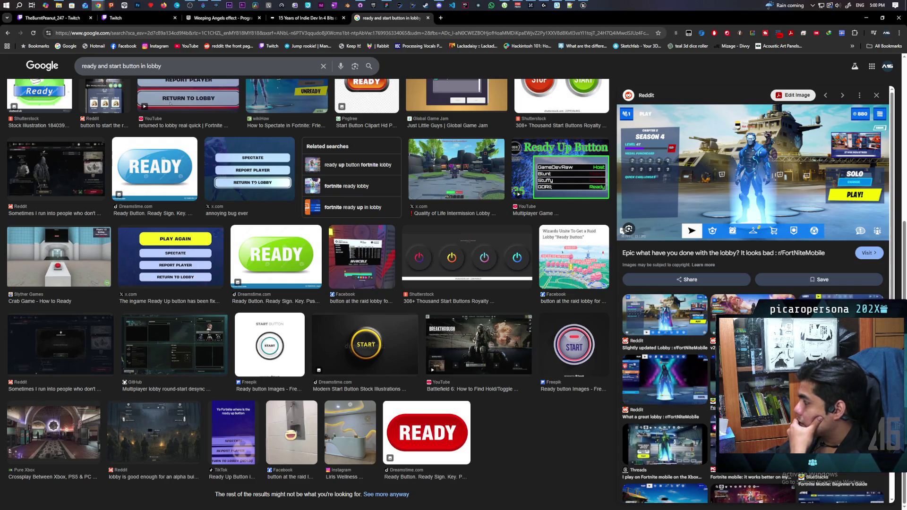
click(673, 395)
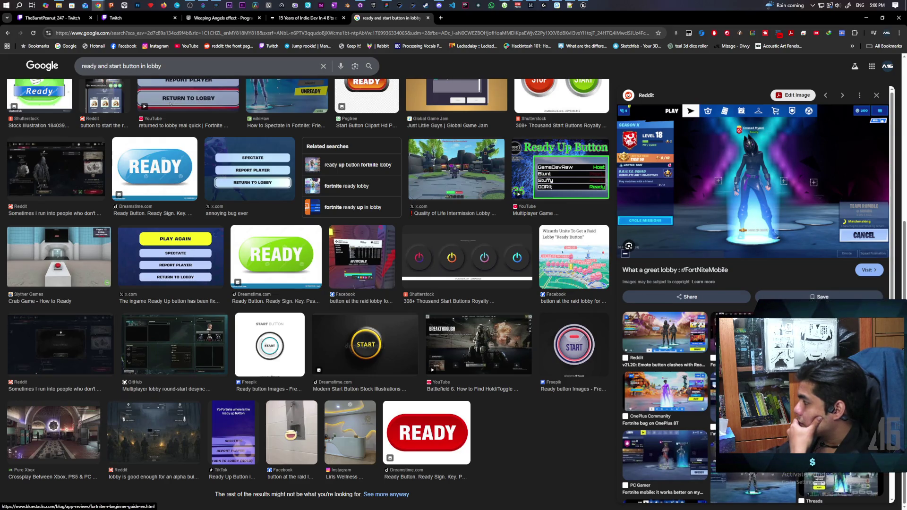
key(Right)
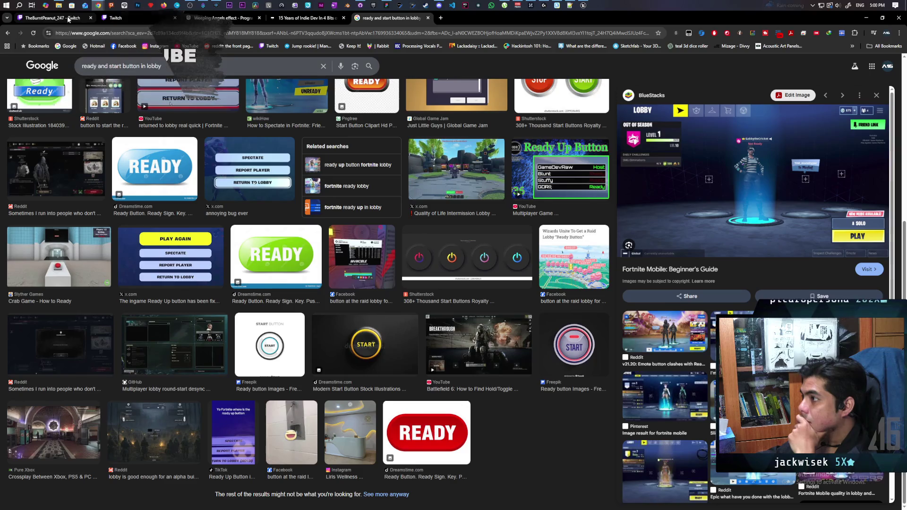
Bring back the Part 4/4 tutorial, play it and skip ahead to about 2:46 in BP_LobbyPC
mouse_move(99, 4)
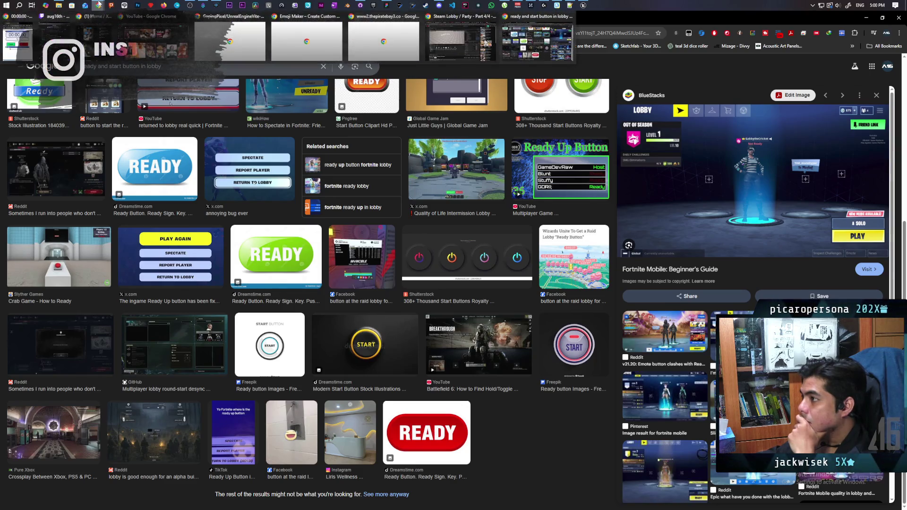
click(461, 41)
click(343, 400)
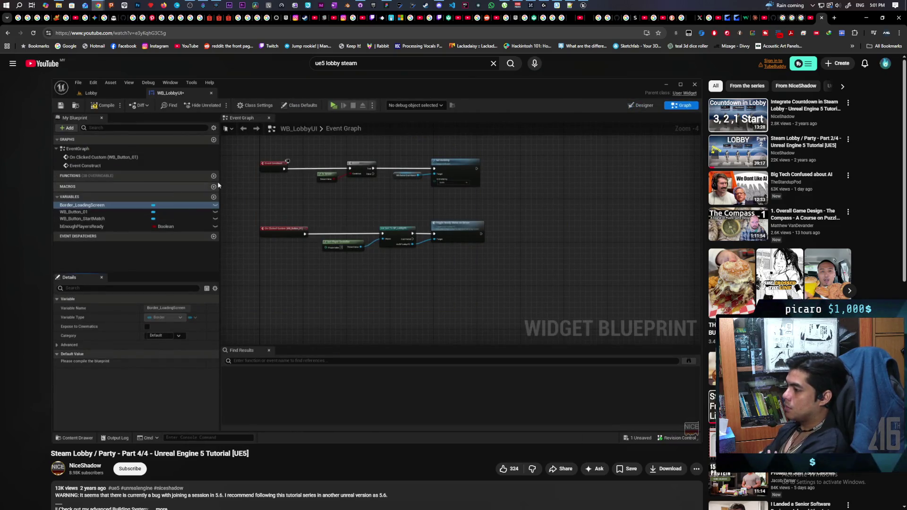
mouse_move(392, 185)
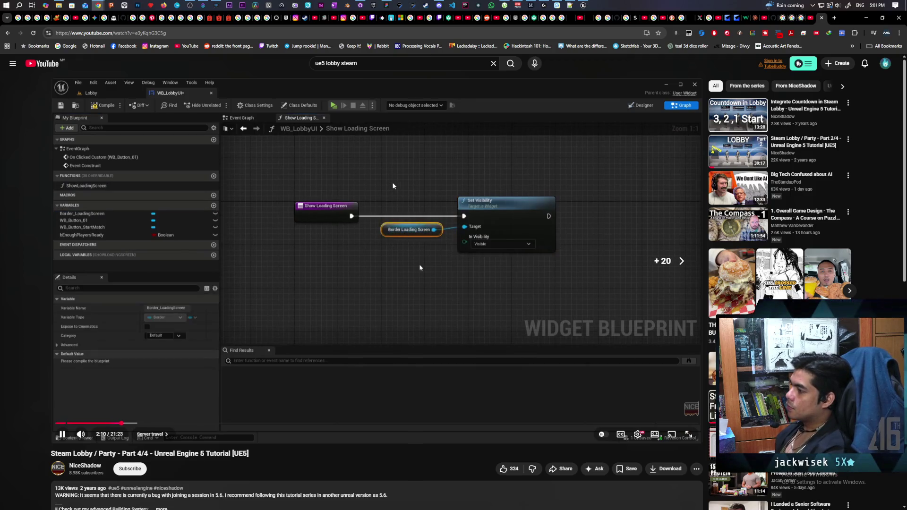
key(l)
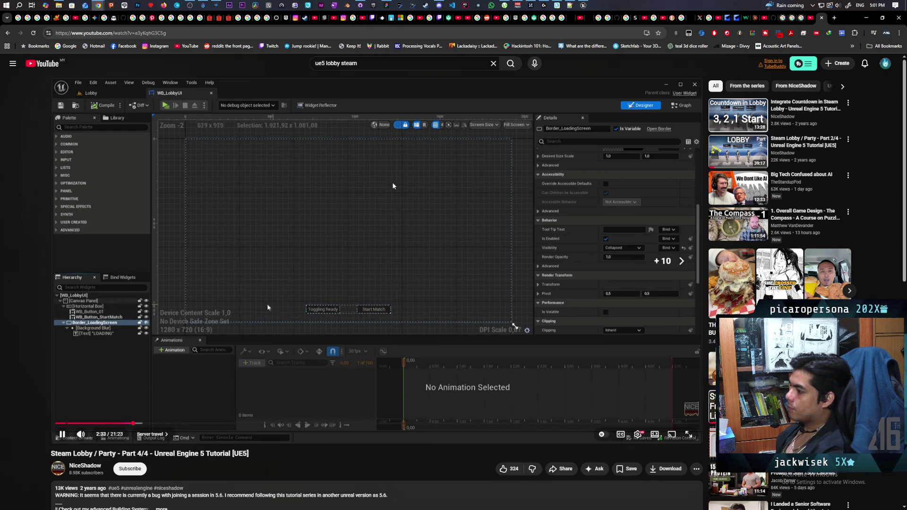
key(l)
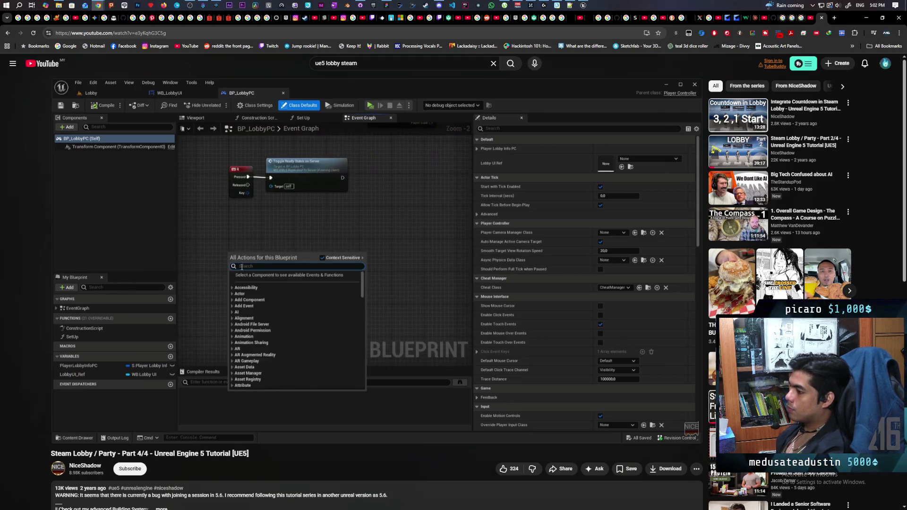
Skip the tutorial forward to about 4:33, past BP_LobbyGM's new Start function
key(l)
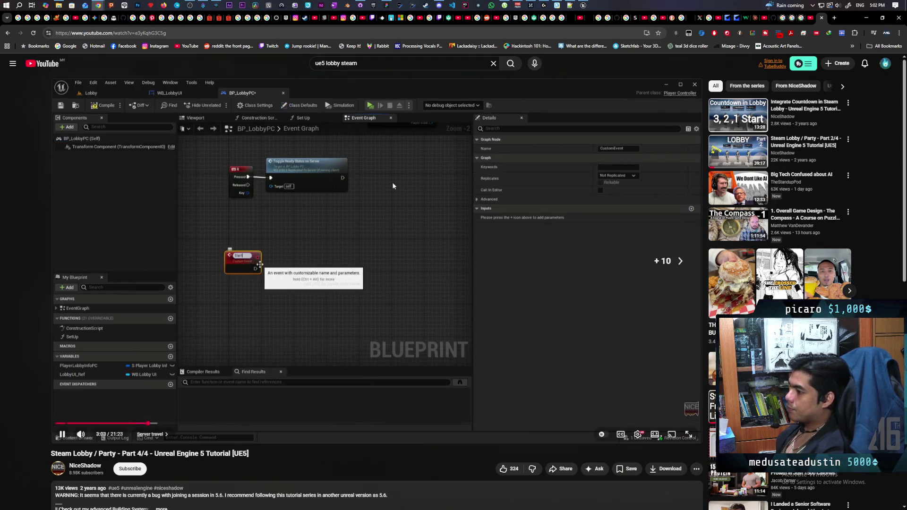
key(l)
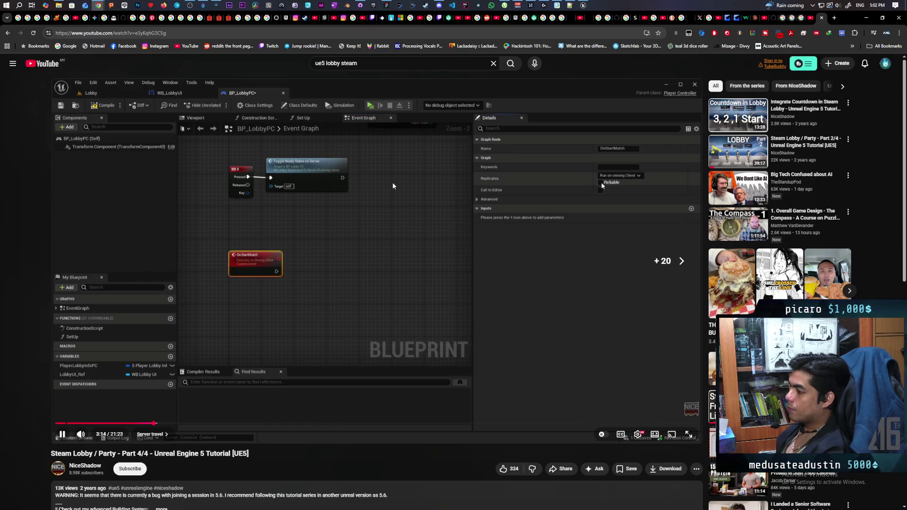
key(l)
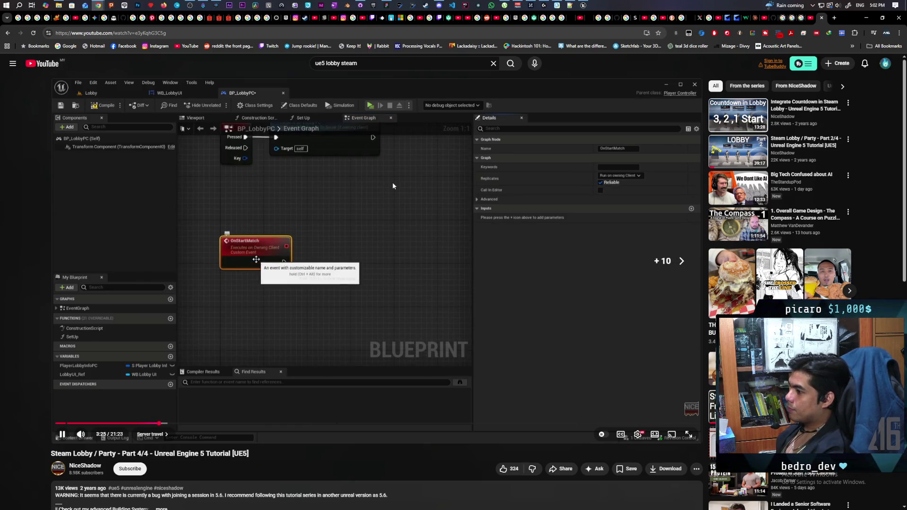
key(l)
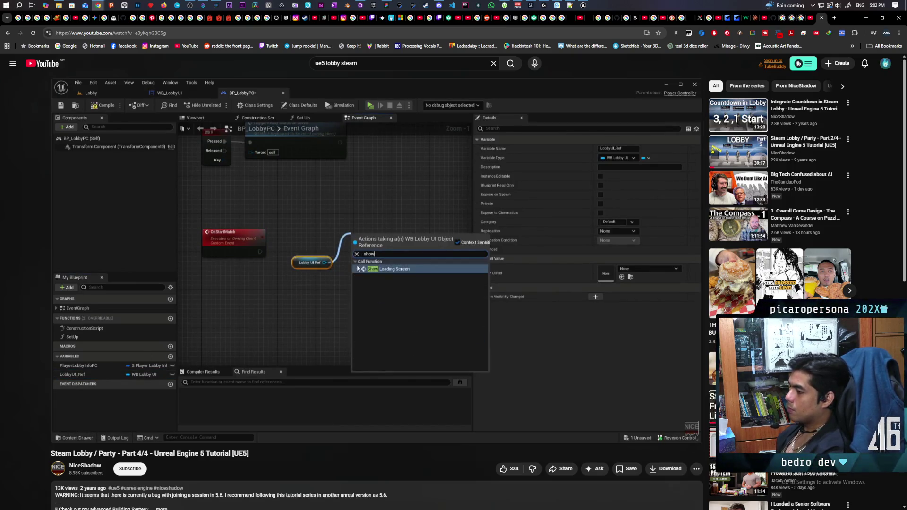
key(l)
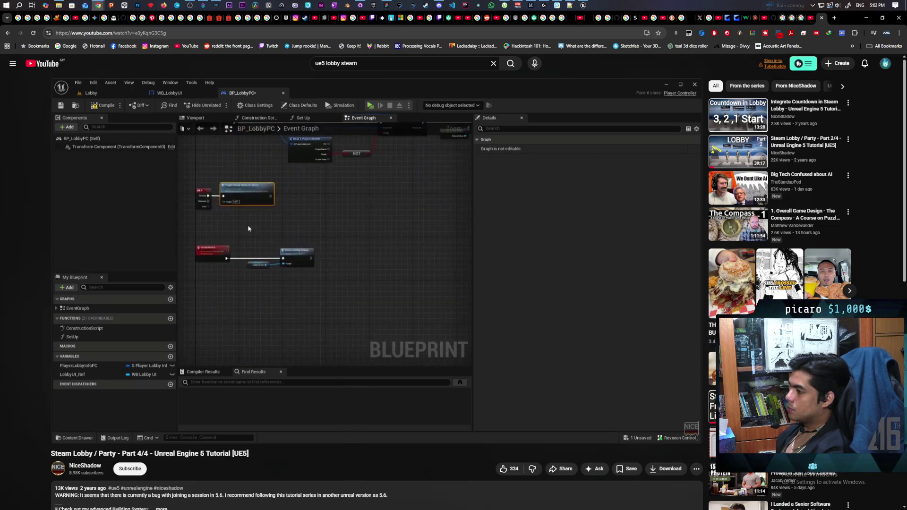
key(Right)
key(Right)
key(Right)
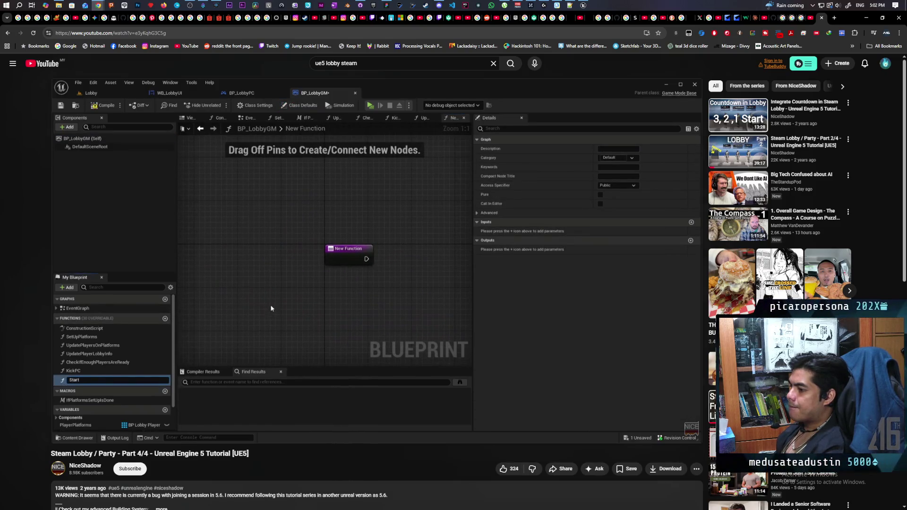
Skip the tutorial further ahead and pause it on BP_LobbyGM's Start Match graph
key(l)
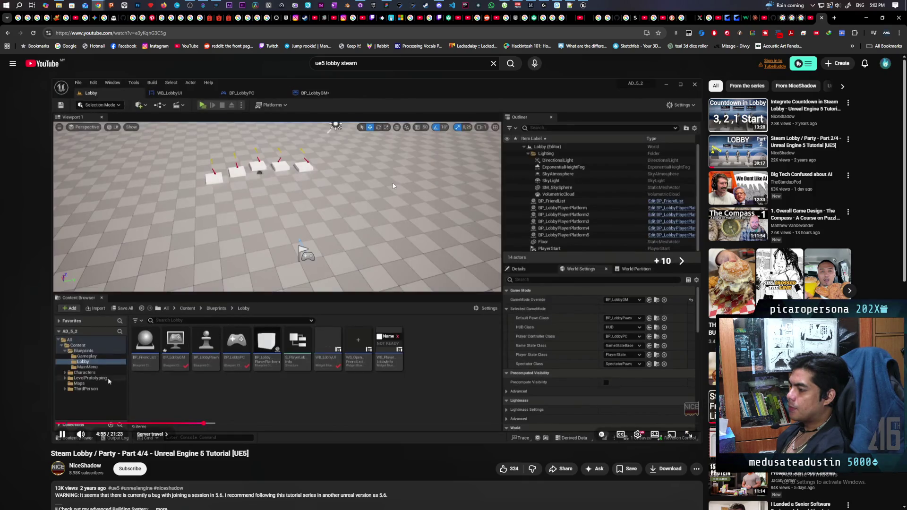
key(l)
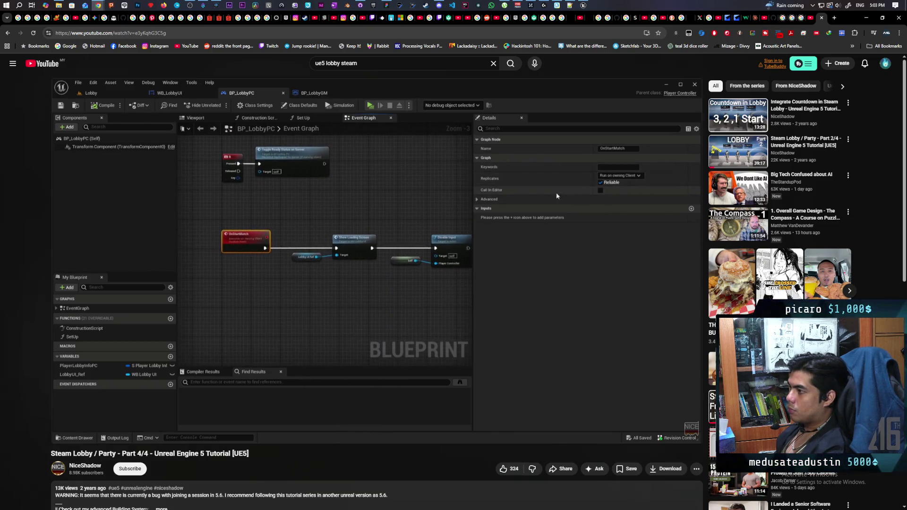
click(334, 188)
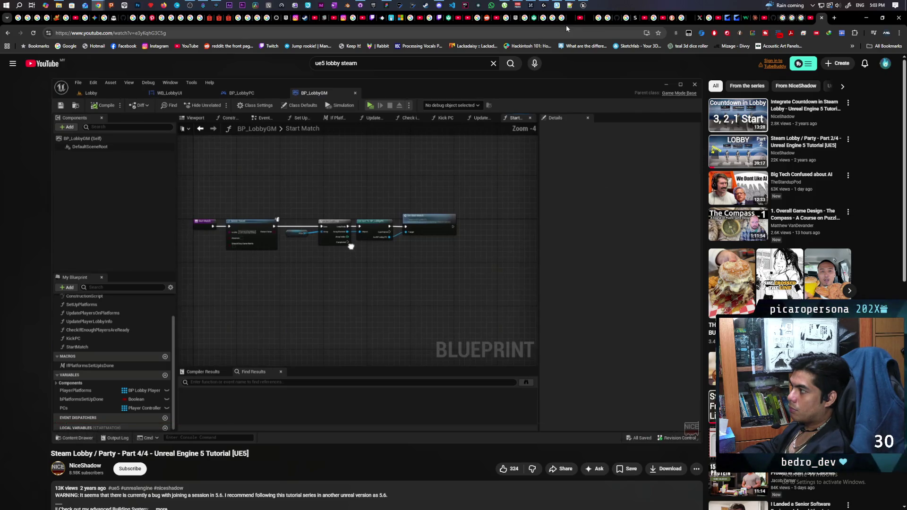
Bring Unreal Editor forward and open the WBP_LobbyHUD event graph
click(584, 4)
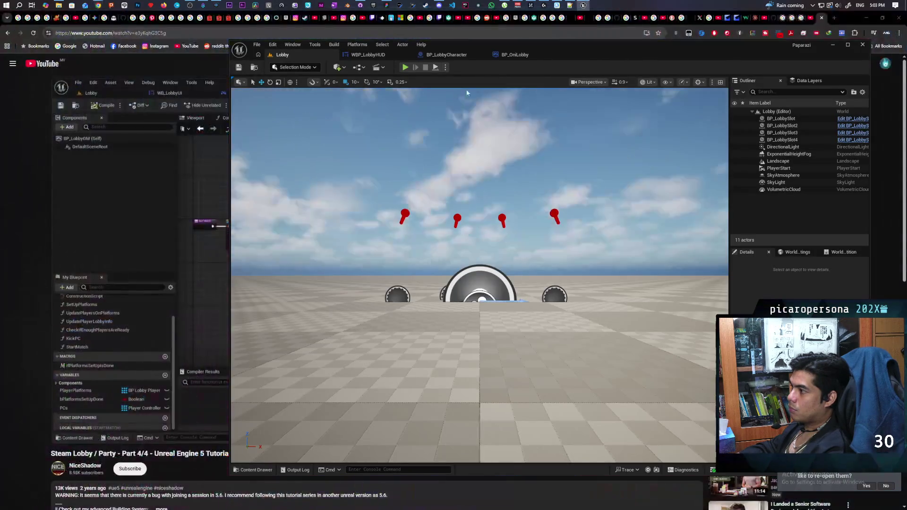
click(375, 56)
scroll(444, 214, down, 3)
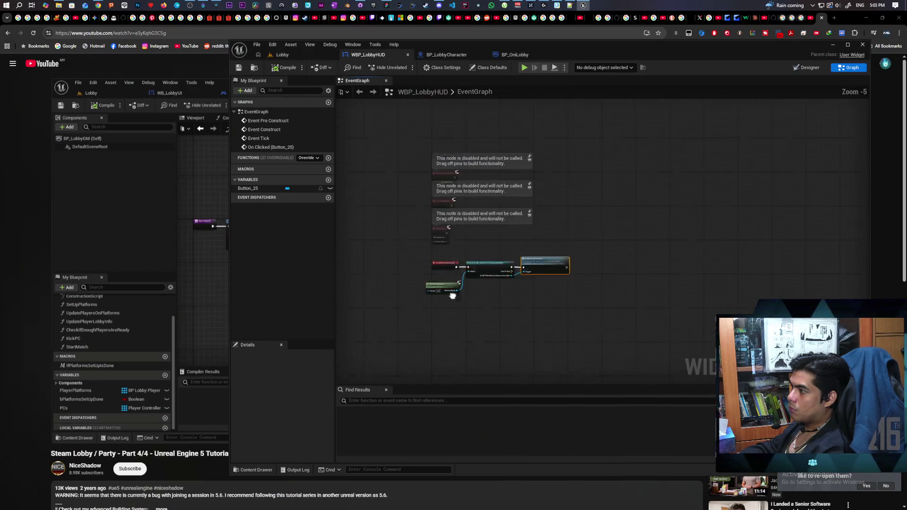
scroll(447, 246, up, 2)
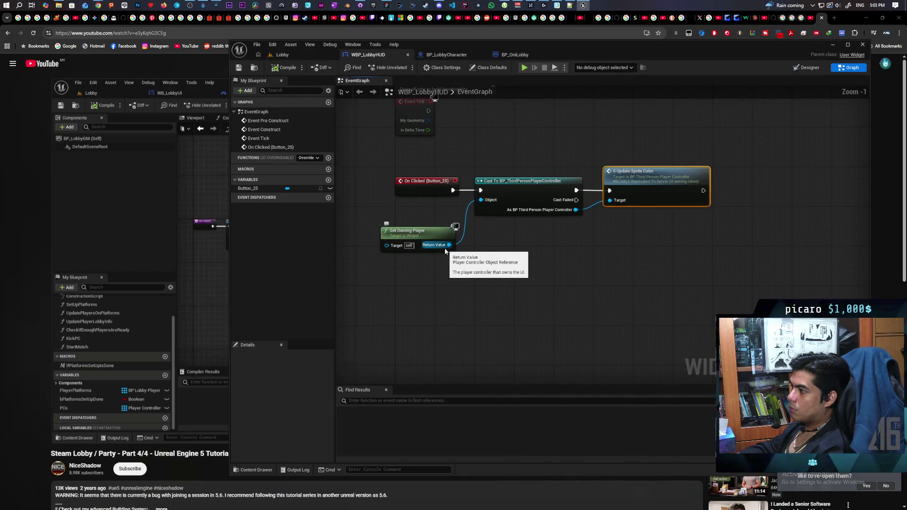
In BP_OniLobby's event graph, move the Update Color nodes further down to make room
click(515, 55)
scroll(434, 204, down, 5)
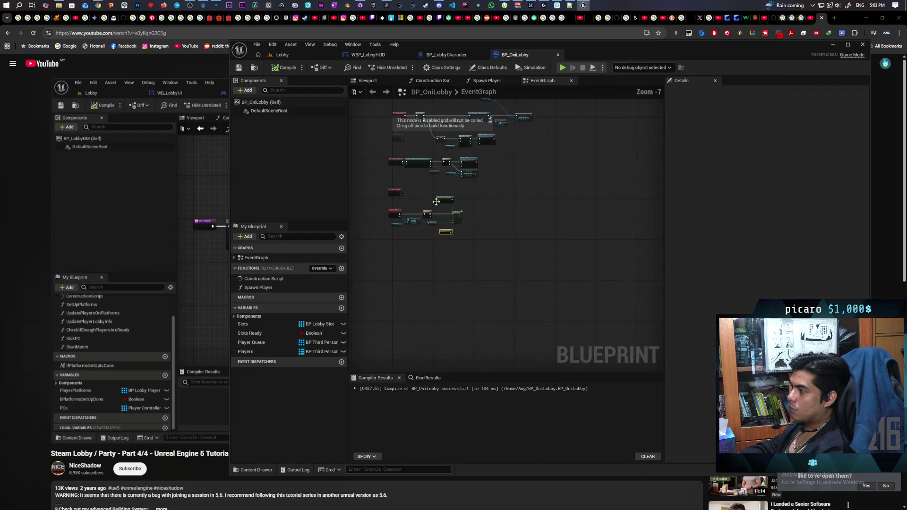
scroll(457, 186, up, 4)
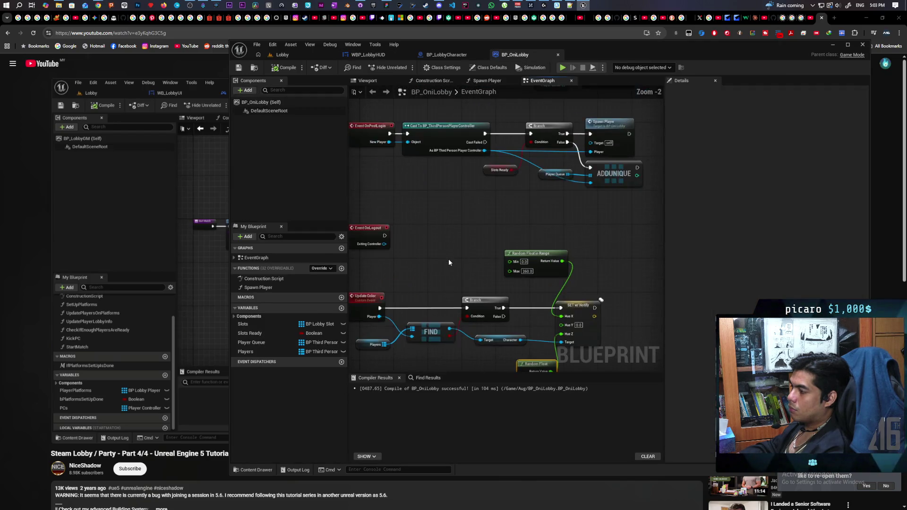
drag(465, 228, 466, 201)
drag(440, 155, 634, 249)
drag(635, 184, 628, 321)
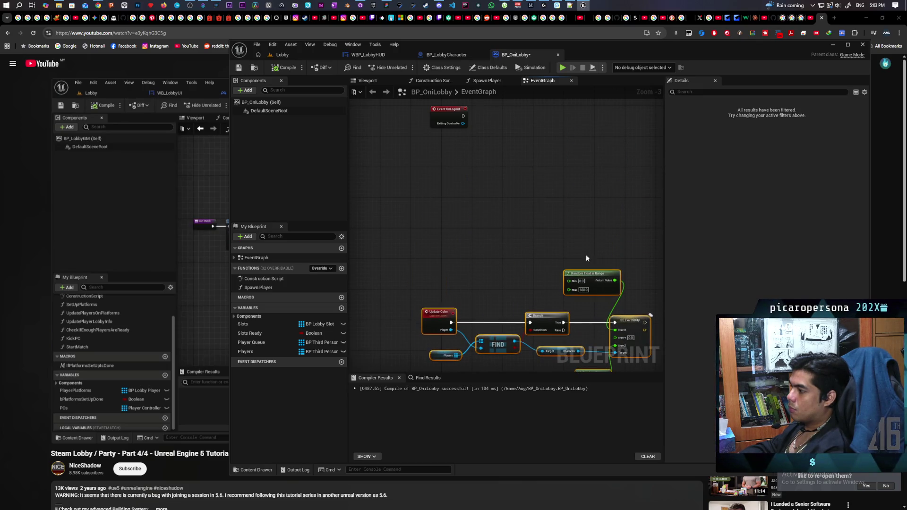
drag(544, 198, 512, 292)
Add a Server Travel node below Event OnLogout, then check the Lobby level and return
right_click(447, 270)
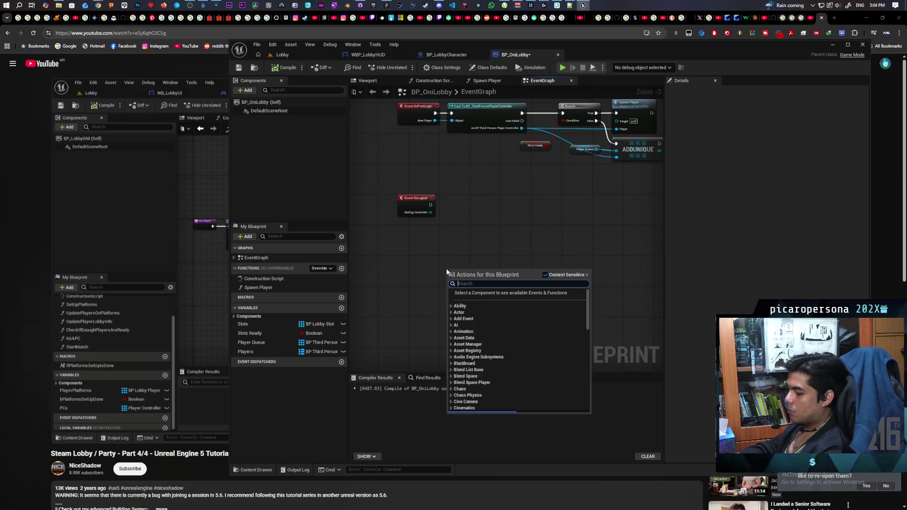
text(server travel)
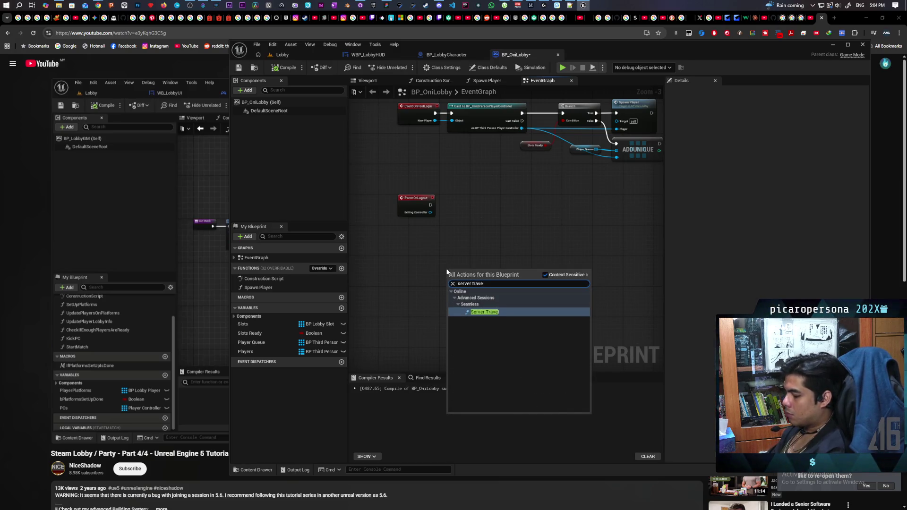
key(Return)
scroll(487, 269, up, 3)
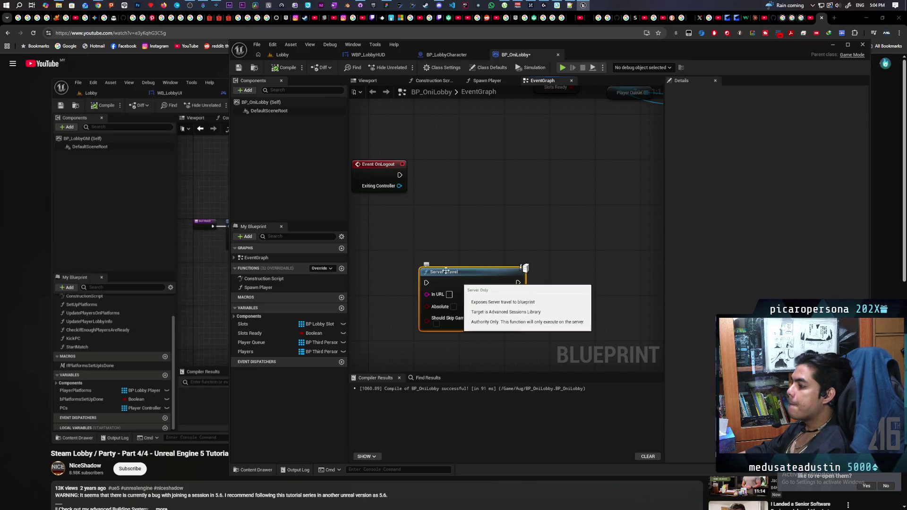
click(284, 55)
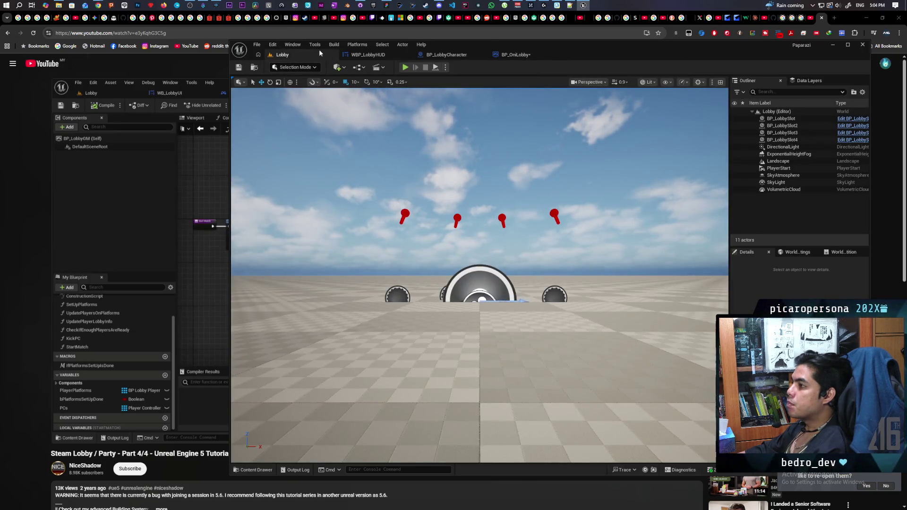
click(516, 55)
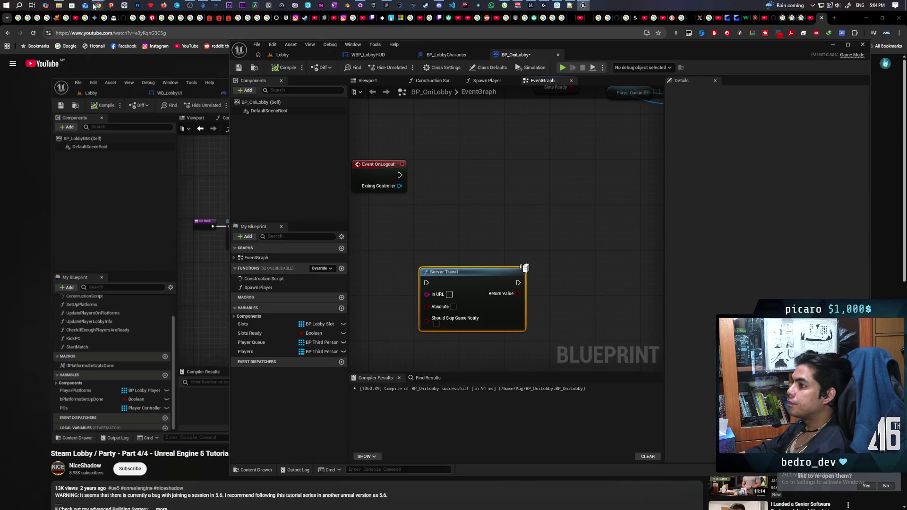
Bring the Steam Lobby tutorial back, resume it and skip ahead
mouse_move(96, 6)
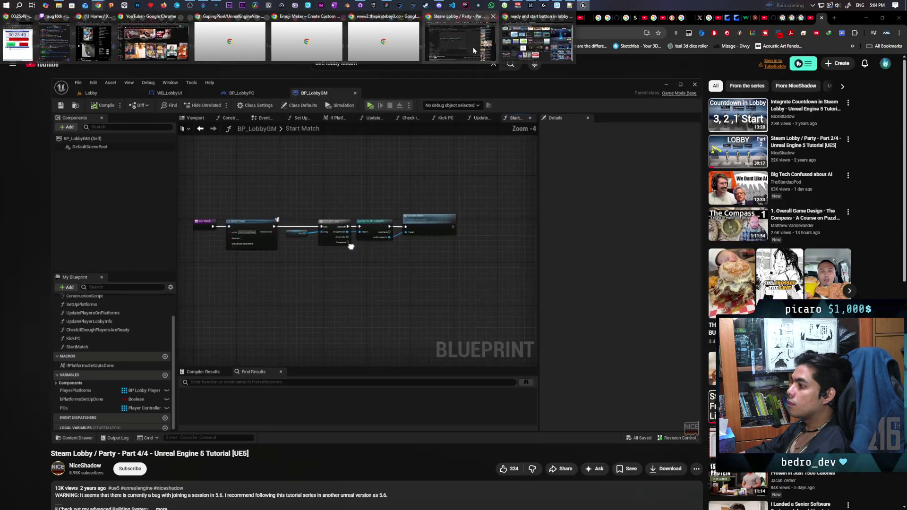
click(472, 47)
click(342, 225)
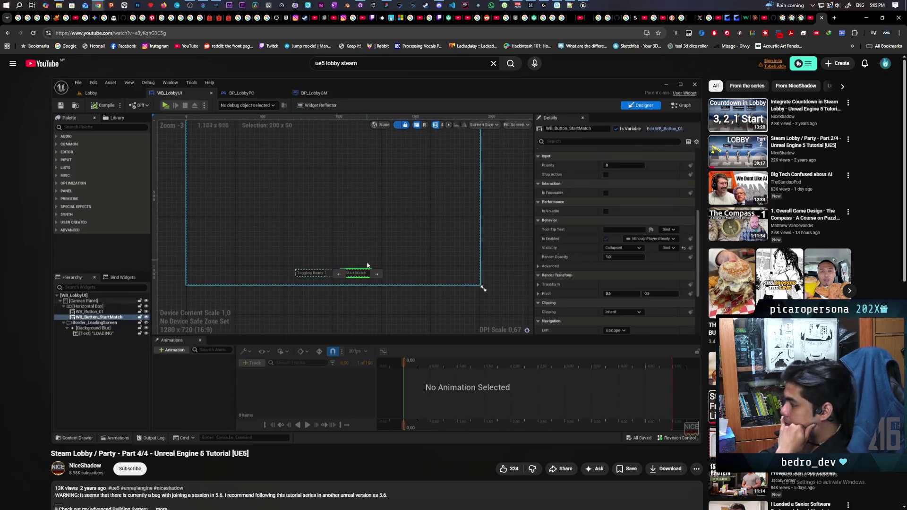
mouse_move(283, 305)
key(Right)
key(Right)
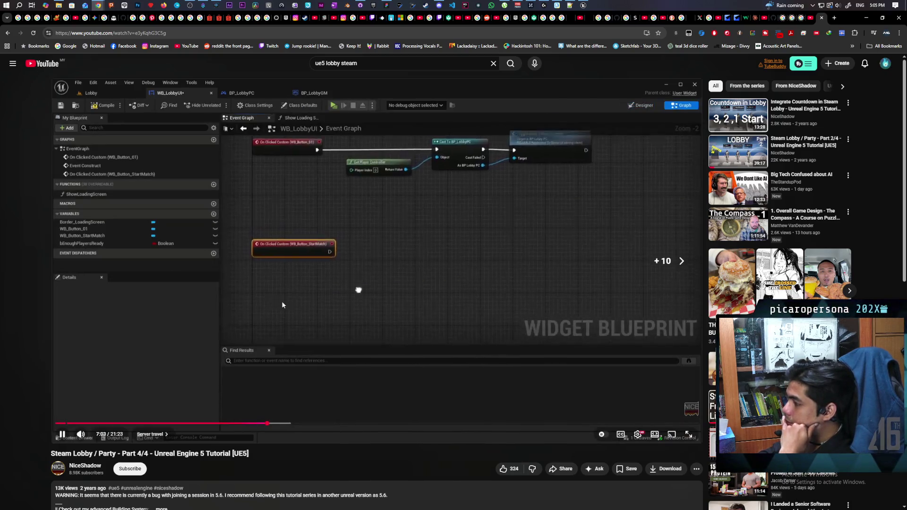
key(Right)
key(Right)
key(Right)
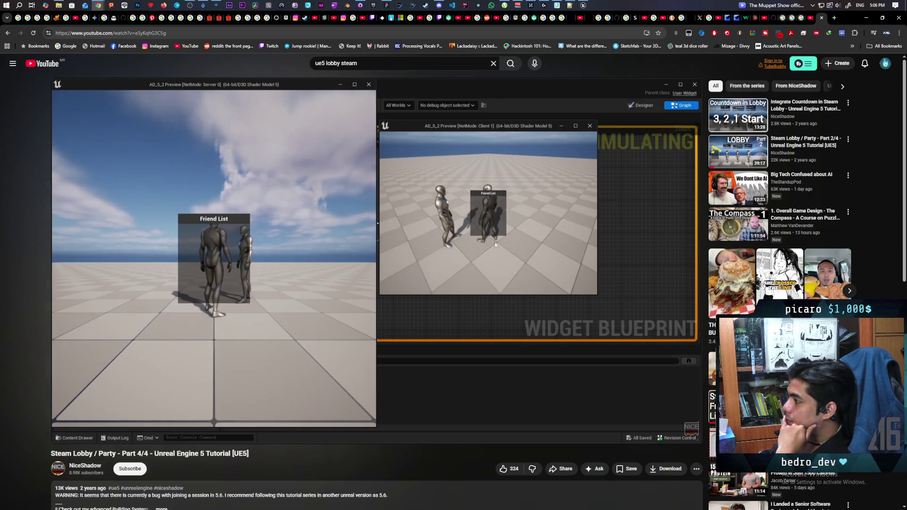
Pause the tutorial and rewind it to 6:59 on WB_LobbyUI's Event Graph
click(409, 289)
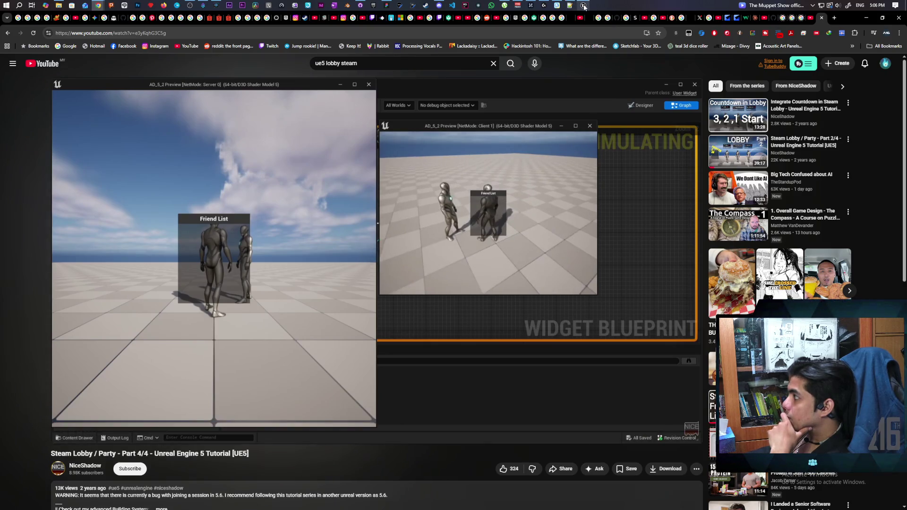
mouse_move(583, 6)
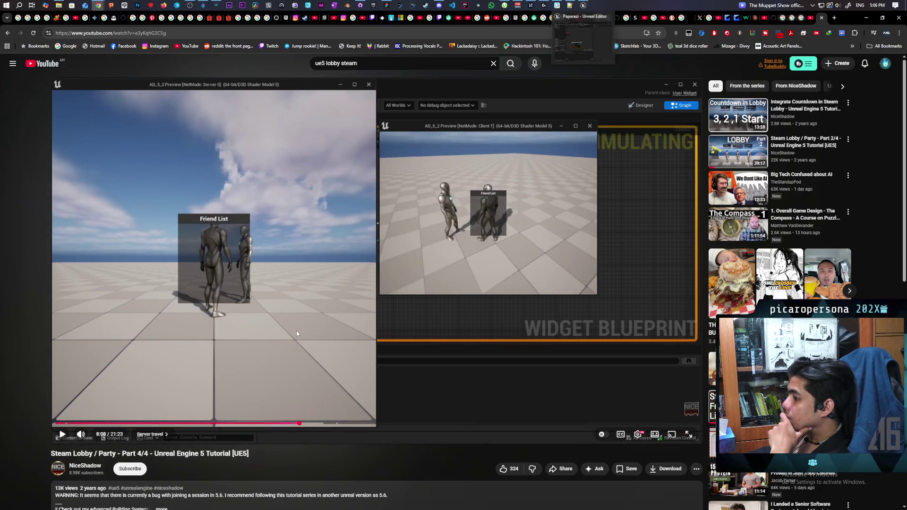
click(266, 424)
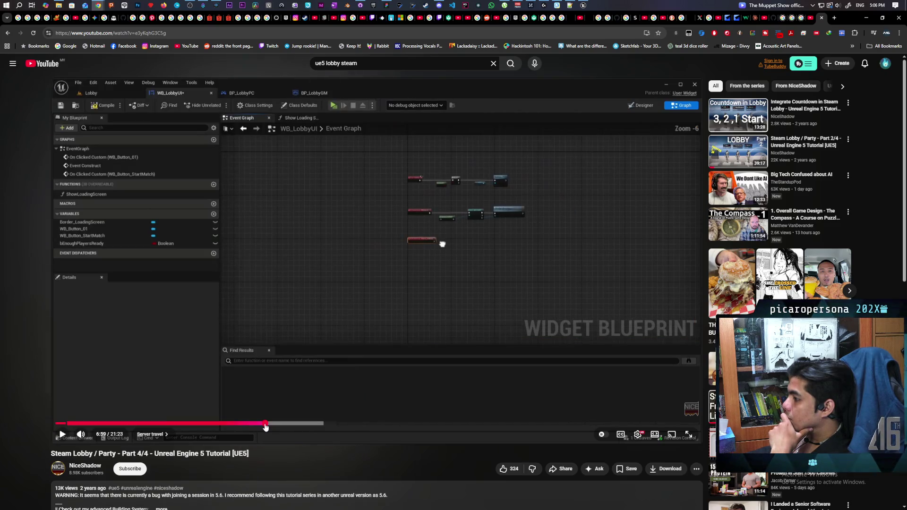
Seek the tutorial back to 5:21 and pause on Start Match's Server Travel to GameplayMap
click(247, 424)
drag(248, 424, 269, 423)
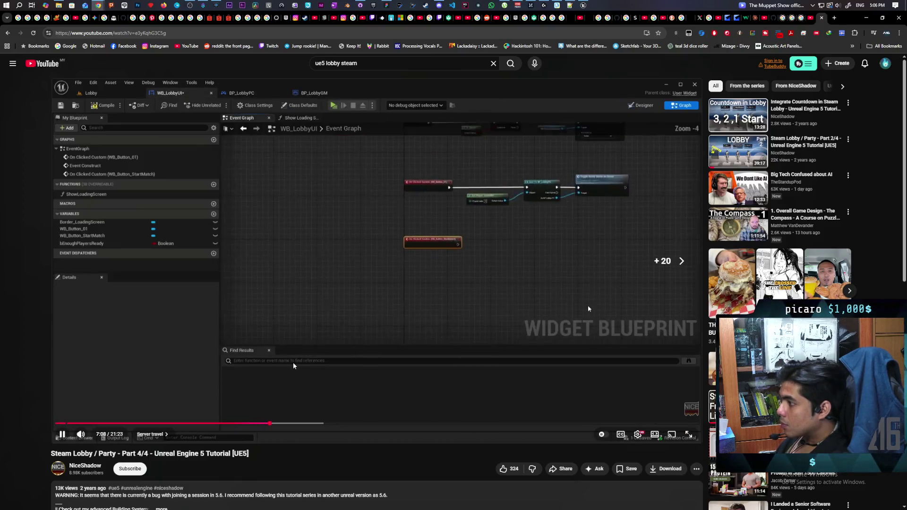
key(Right)
key(Right)
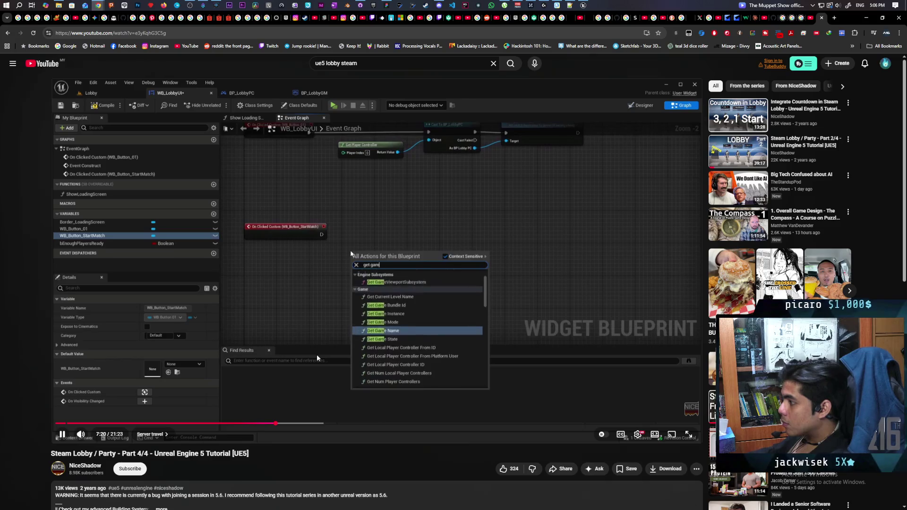
key(Right)
key(Right)
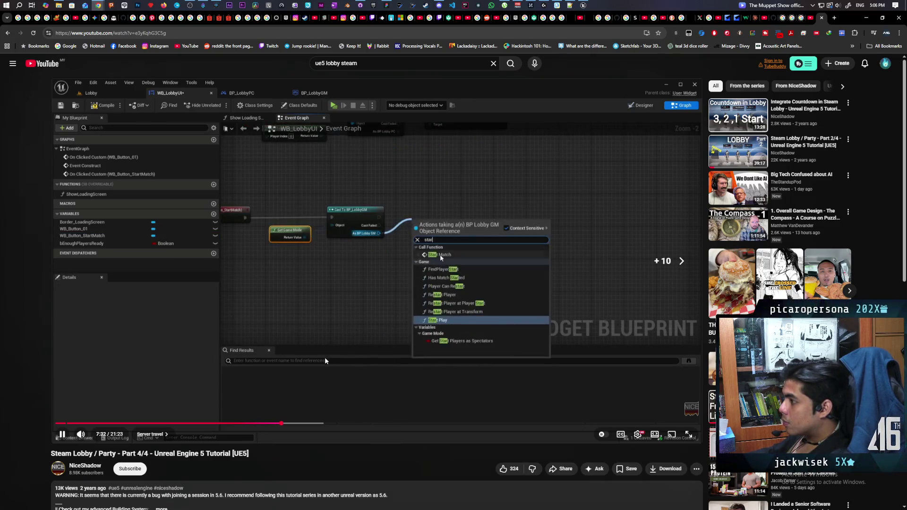
key(Right)
key(Right)
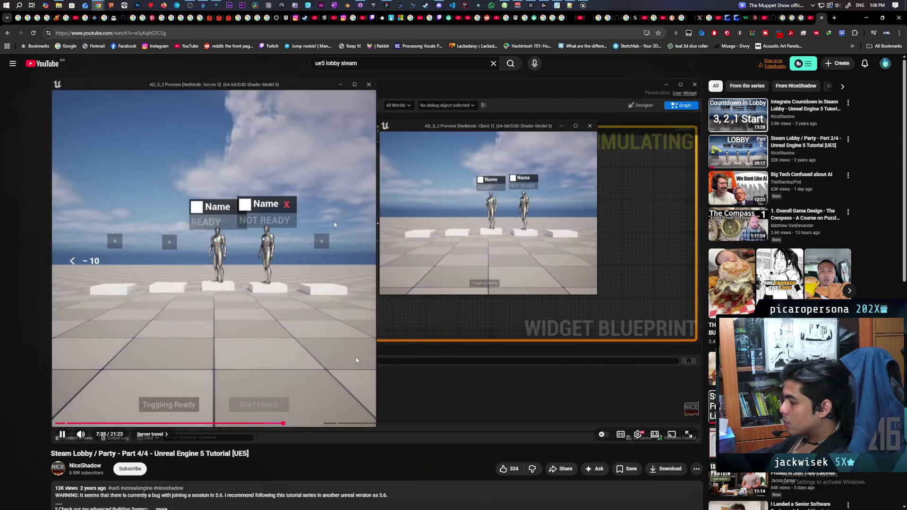
key(Left)
key(Left)
key(Left)
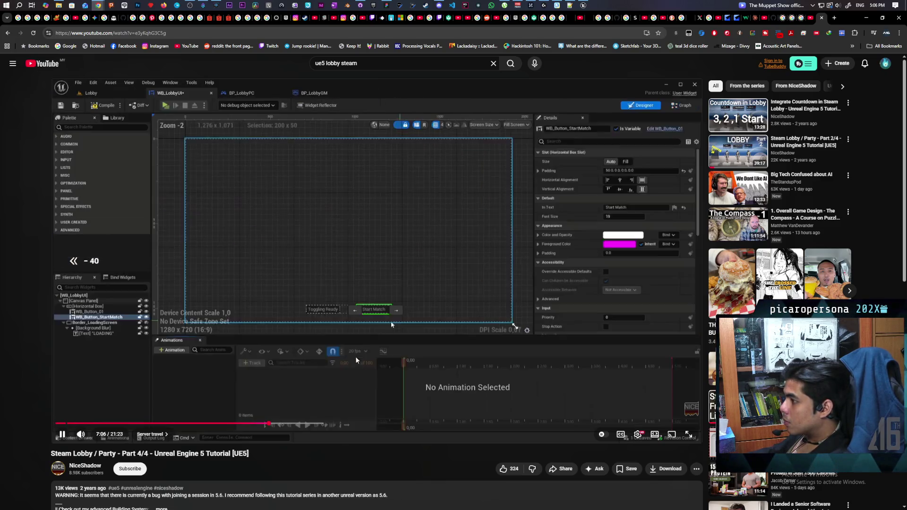
key(Left)
key(Left)
key(Left)
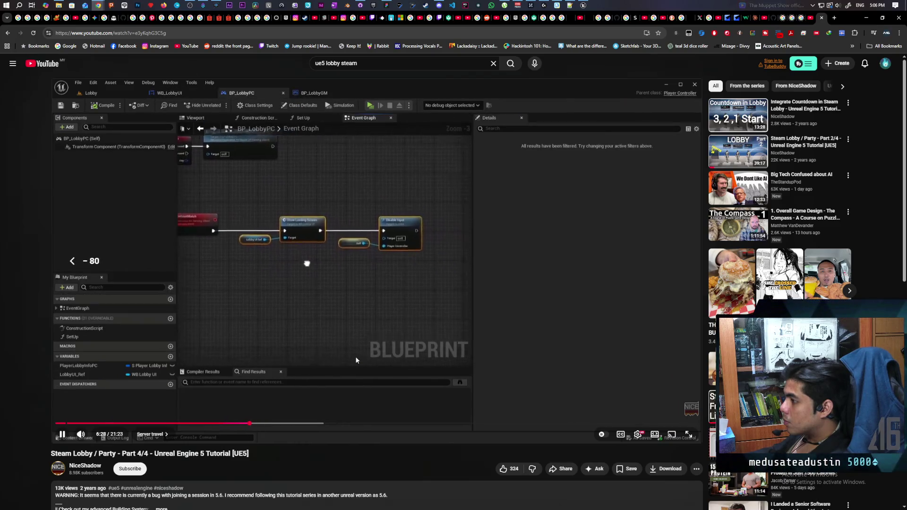
key(Left)
key(Left)
key(Left)
key(Left)
key(Left)
key(Left)
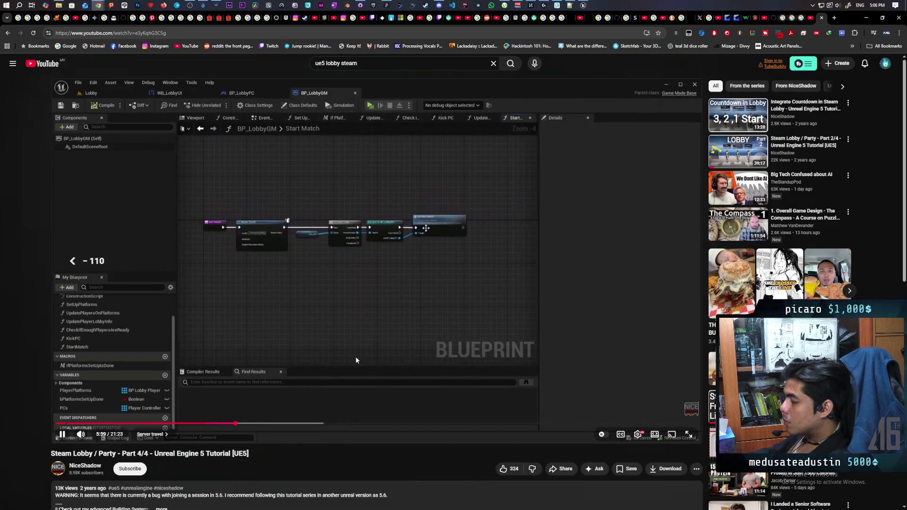
key(Left)
key(Left)
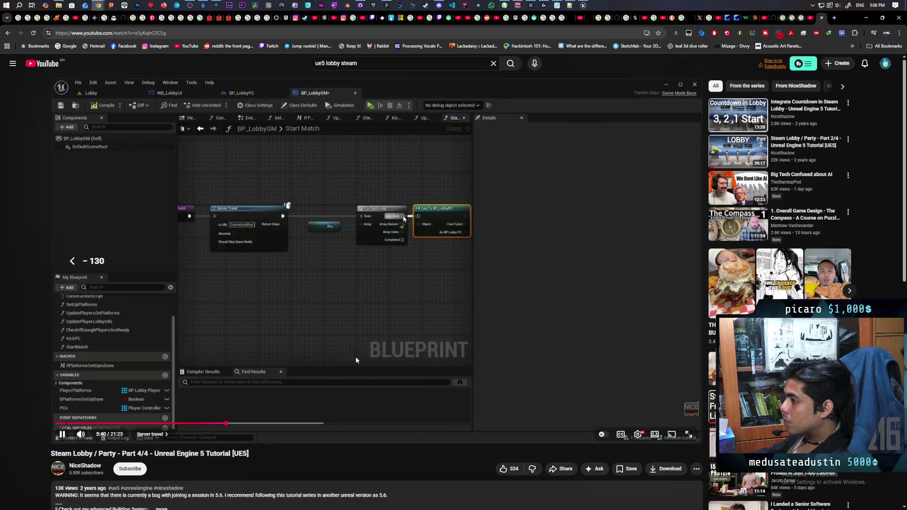
key(Left)
key(Left)
key(Left)
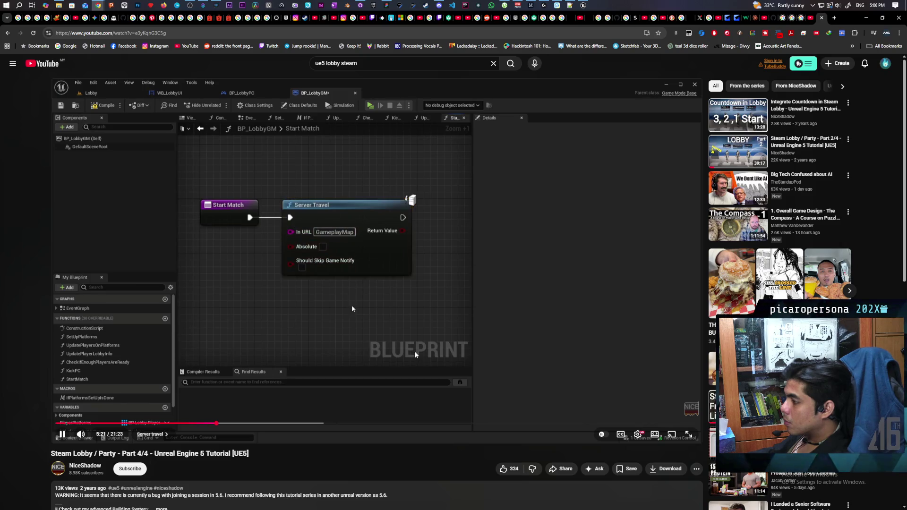
click(362, 289)
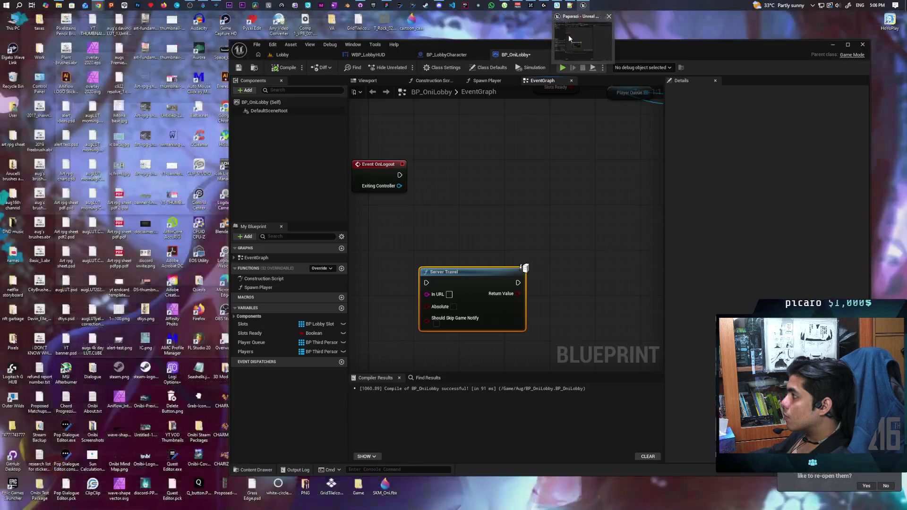
In Unreal's Content Drawer, select the Demo level under Content > Kelalex > Maps
click(574, 30)
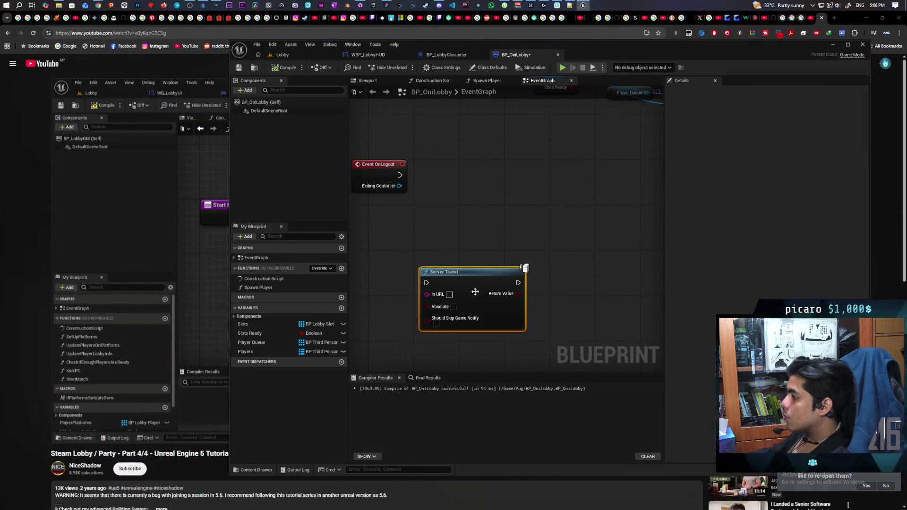
click(256, 470)
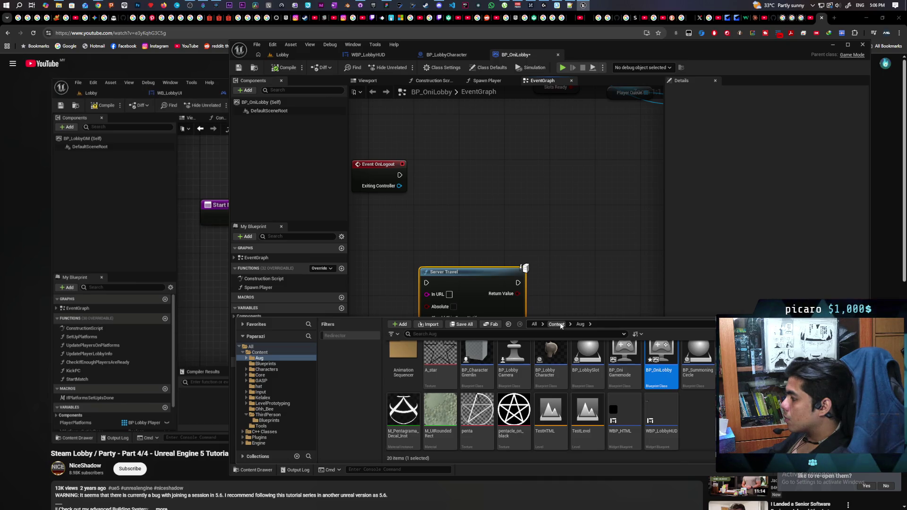
click(557, 324)
double_click(664, 359)
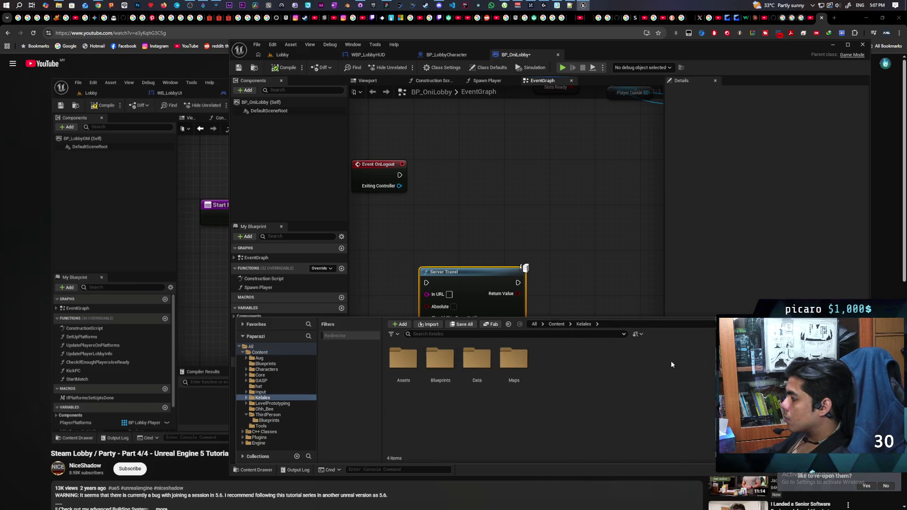
double_click(512, 362)
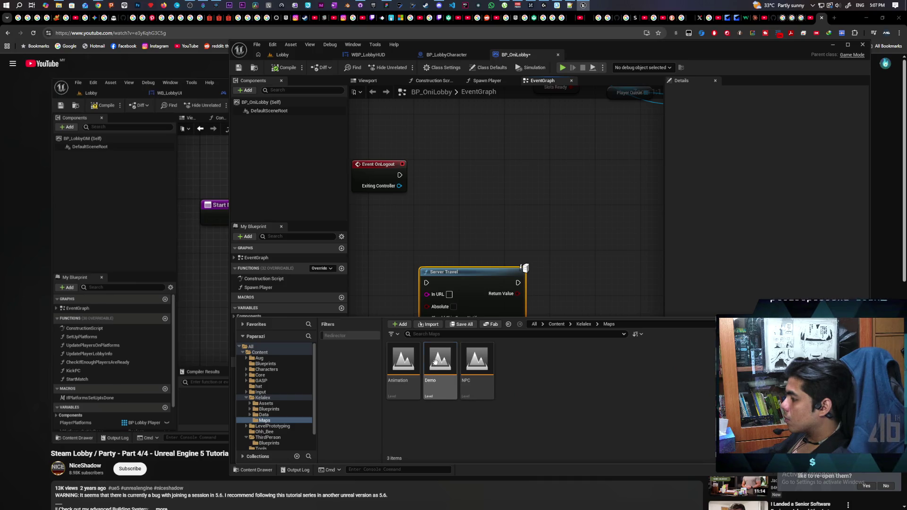
click(438, 394)
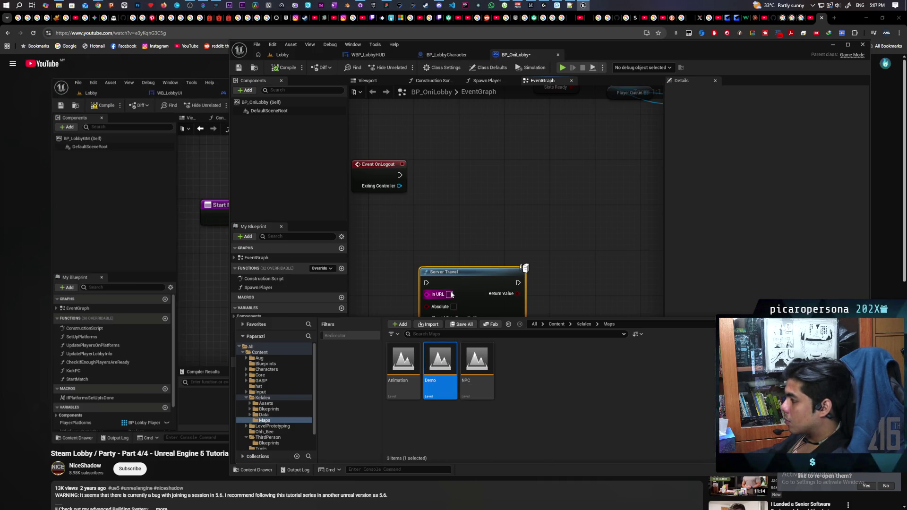
Set Server Travel's In URL to Demo and run it from Event OnLogout
click(451, 294)
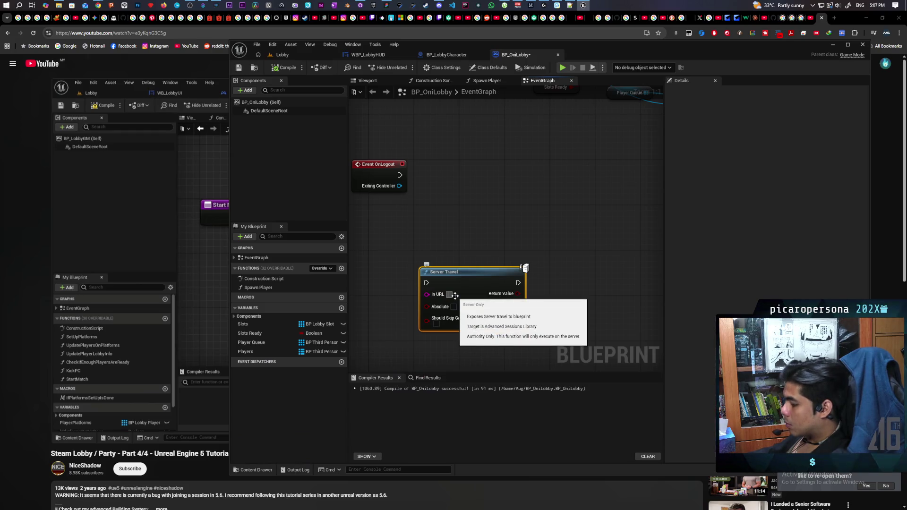
click(433, 233)
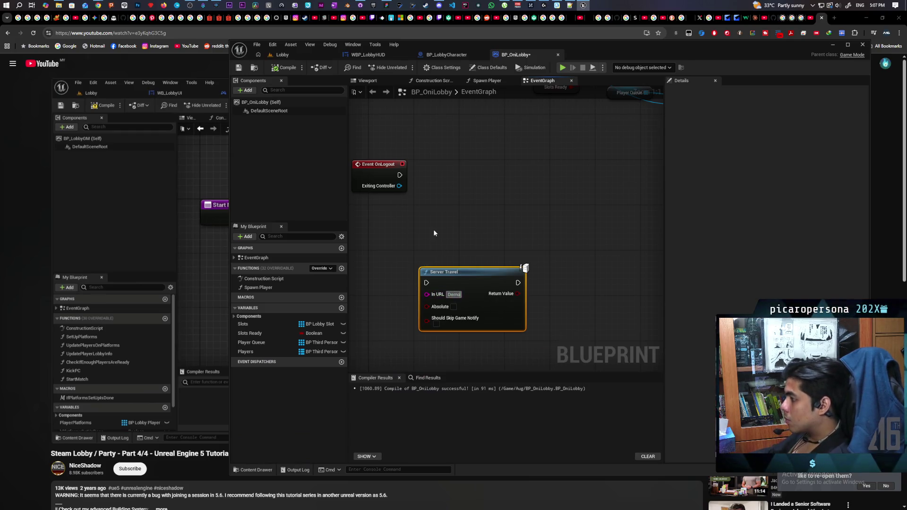
drag(467, 282, 484, 191)
drag(399, 175, 450, 194)
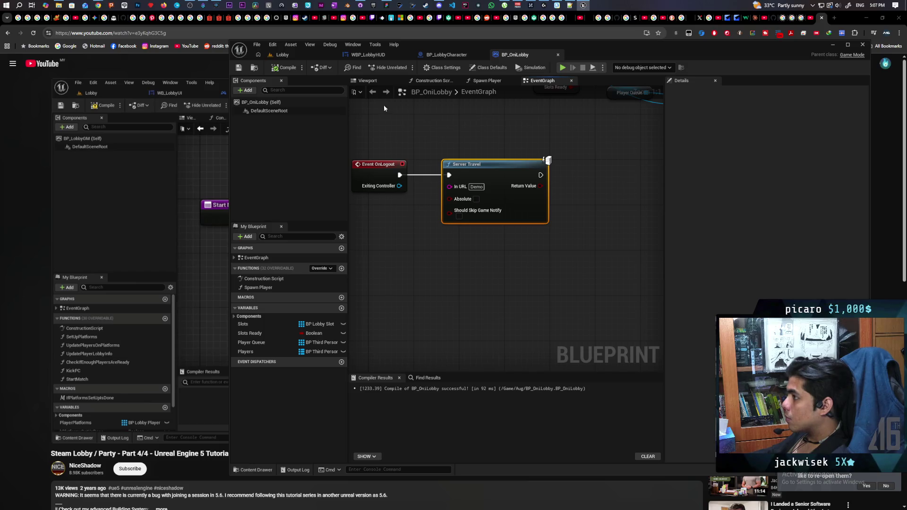
Detach Server Travel from Event OnLogout and drive it with a new 'Start game' custom event
click(304, 54)
click(513, 55)
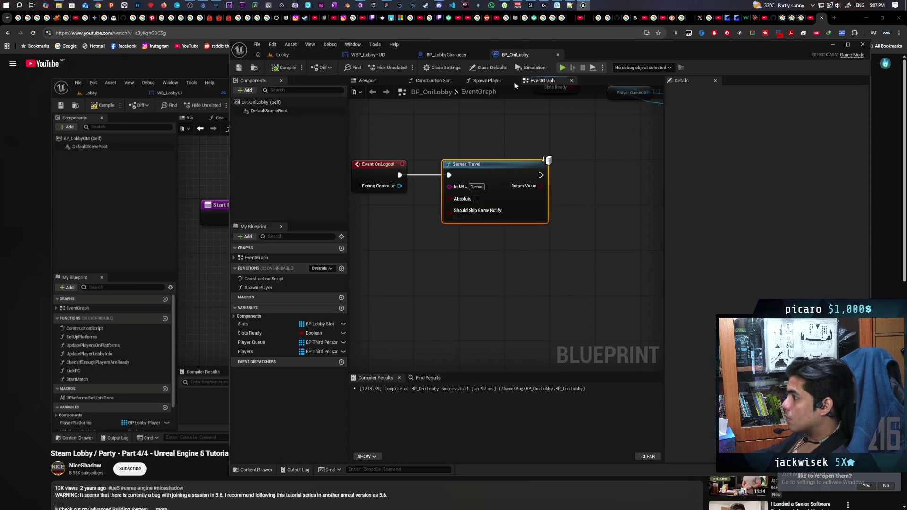
scroll(432, 150, down, 2)
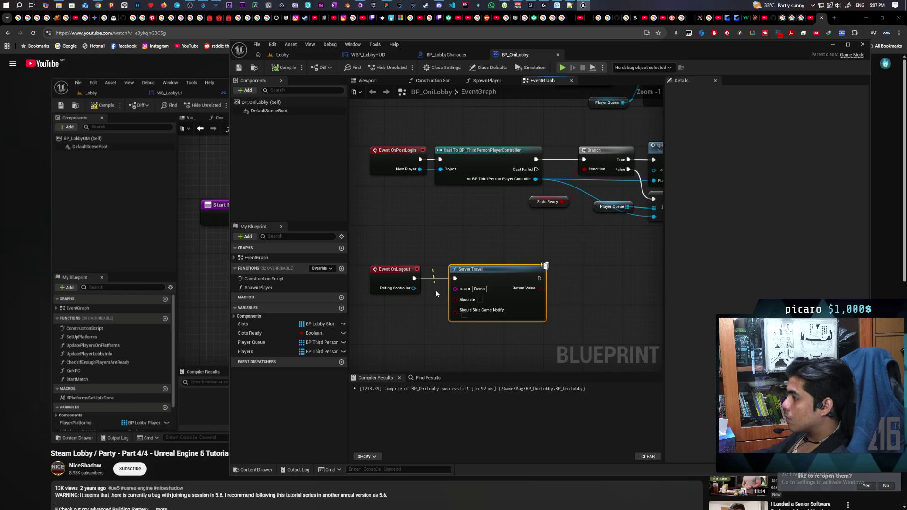
drag(440, 245, 446, 276)
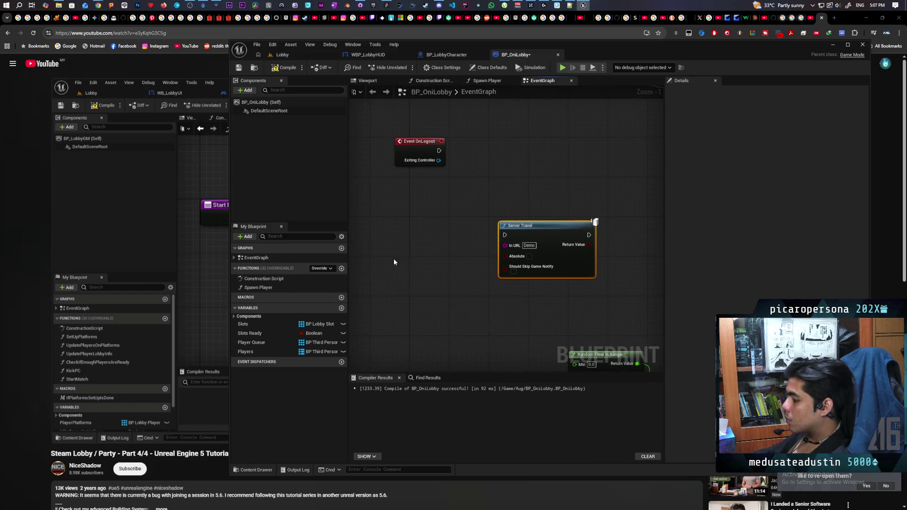
text(Start game)
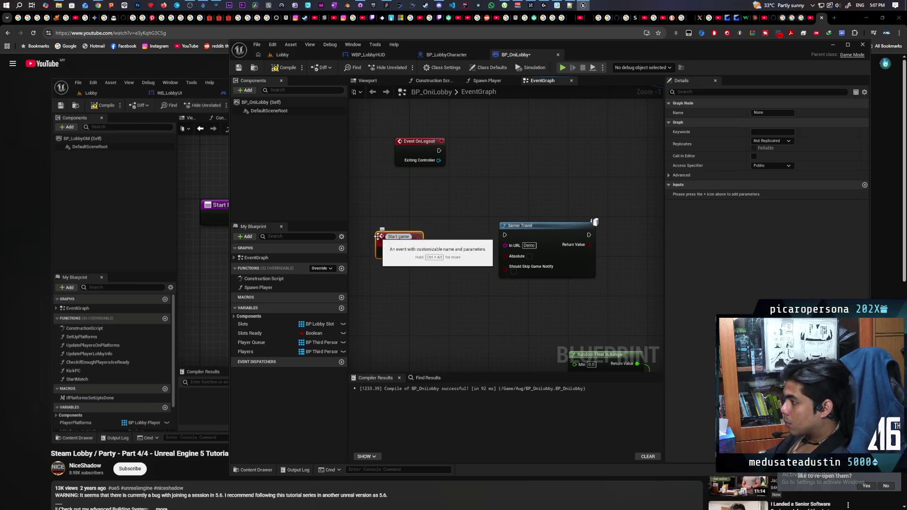
key(Return)
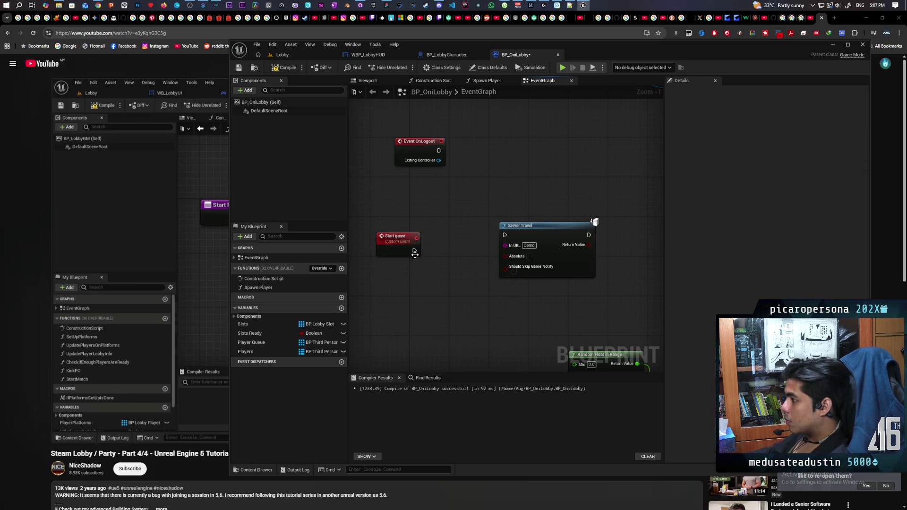
drag(393, 244, 418, 228)
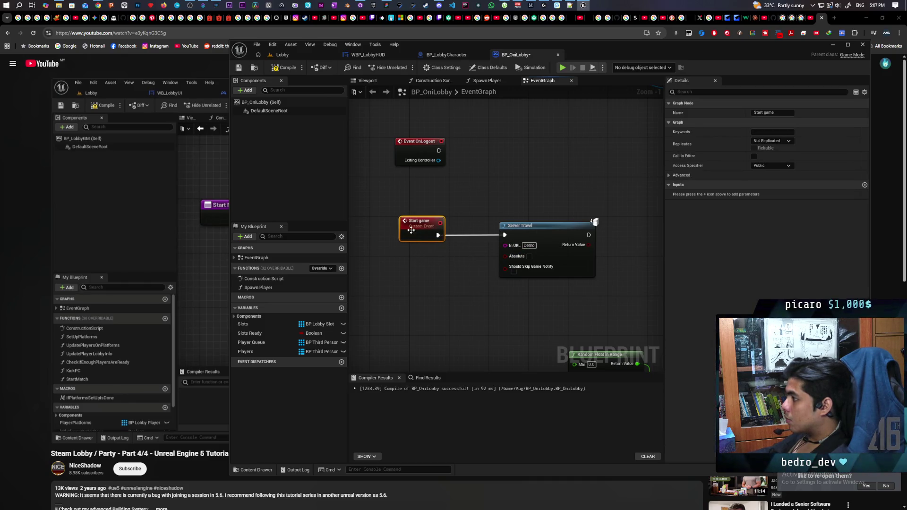
click(373, 189)
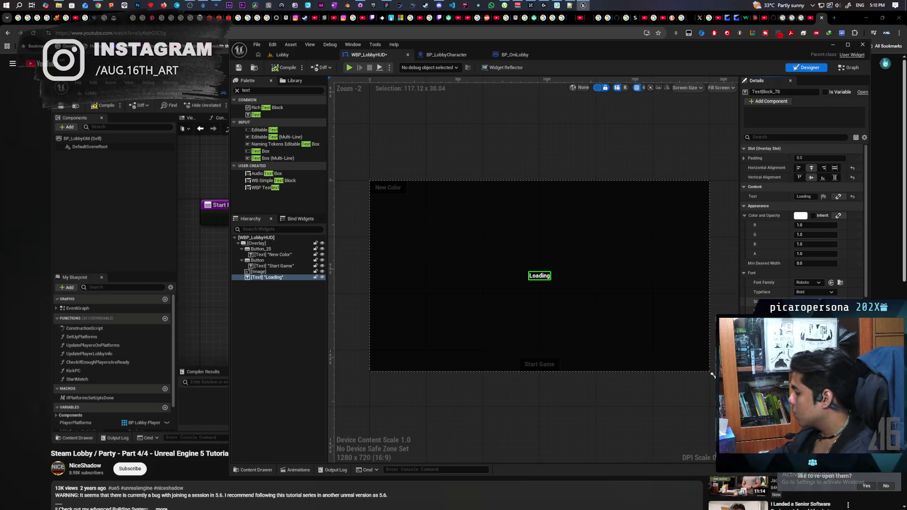
Enlarge the Loading text, save, and wrap the image and Loading text in an Overlay
key(Return)
click(238, 67)
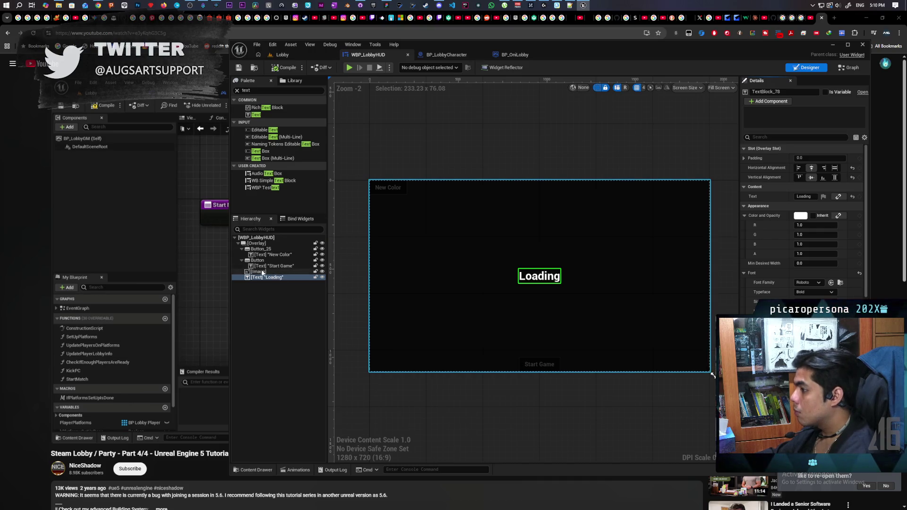
click(257, 272)
ctrl+click(256, 278)
right_click(282, 273)
mouse_move(300, 348)
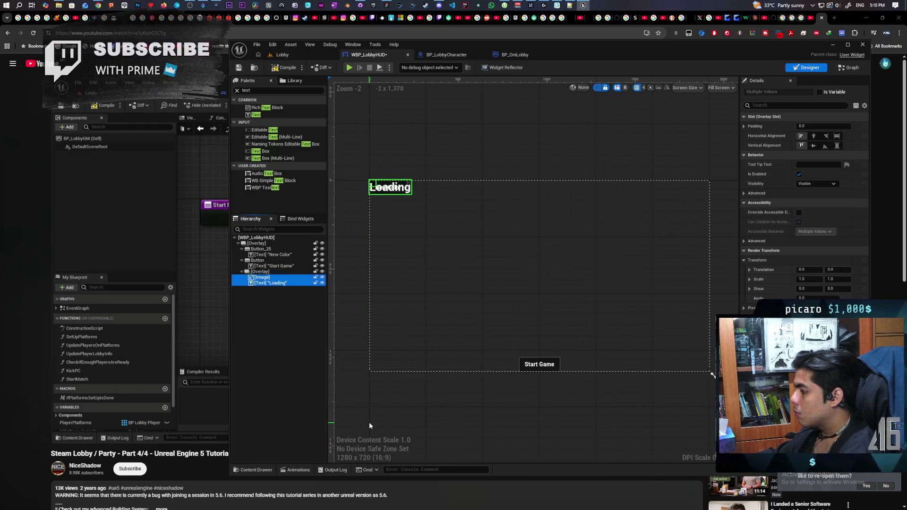
click(369, 423)
Make the image fill the overlay and centre the Loading text horizontally and vertically
click(260, 271)
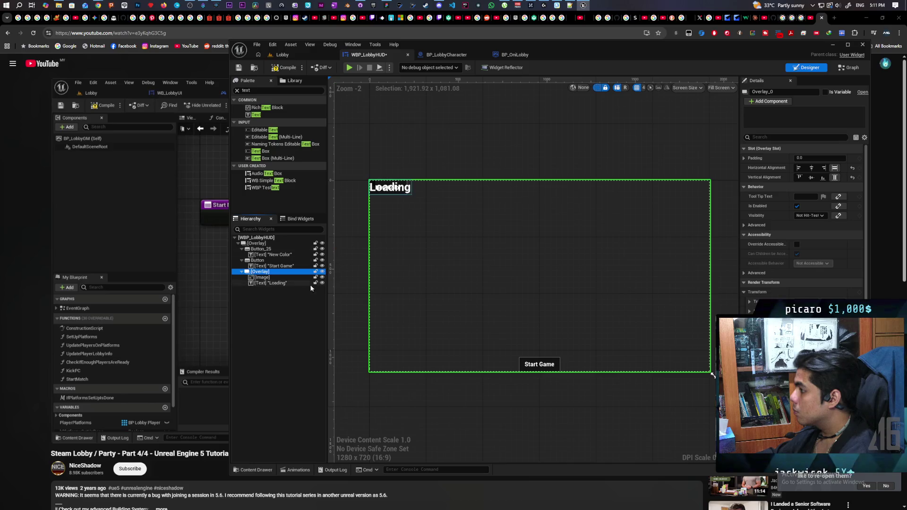
click(296, 277)
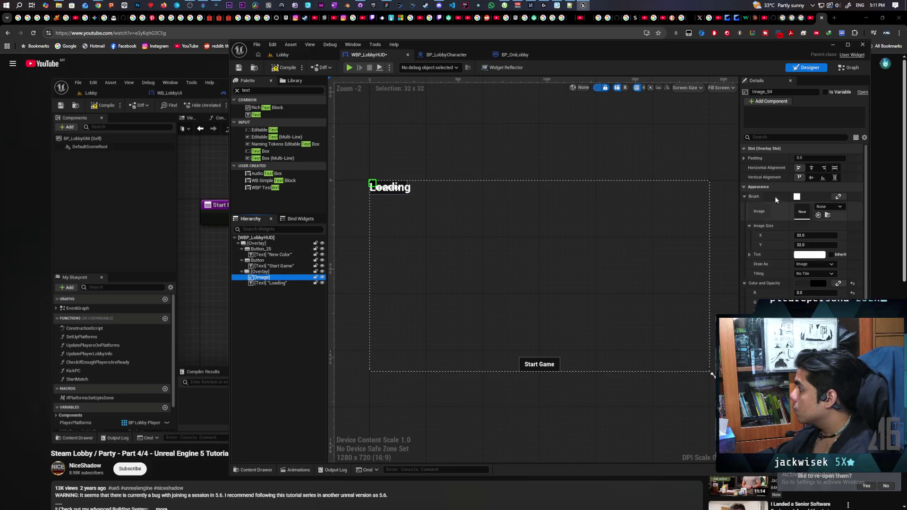
click(834, 168)
click(834, 177)
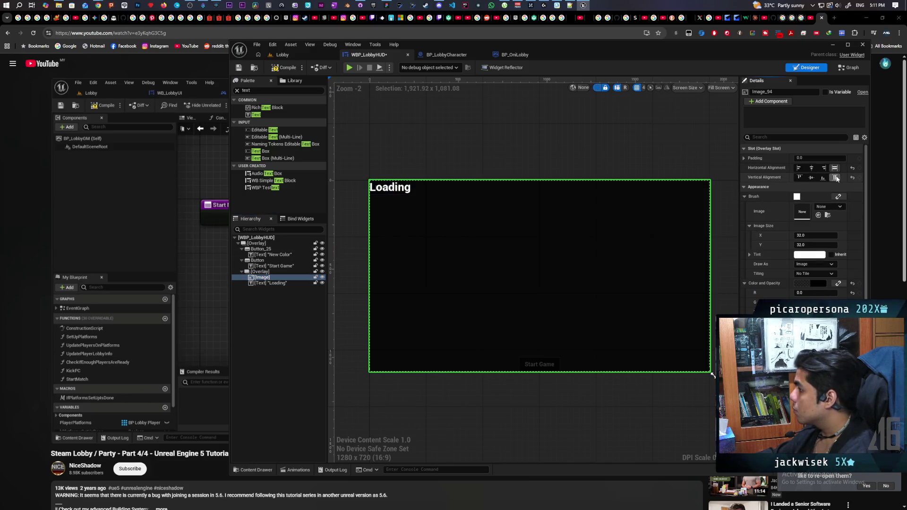
click(268, 283)
click(811, 168)
click(811, 178)
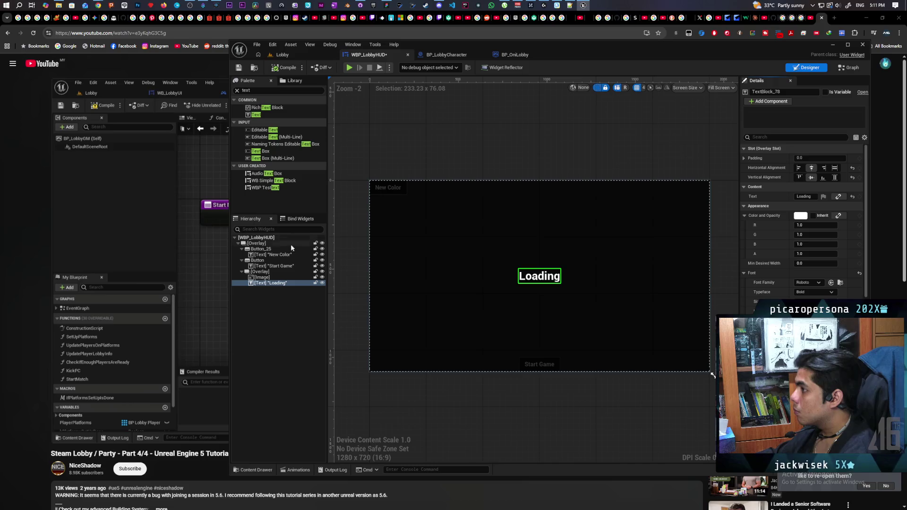
Rename the overlay to 'Loading' and save the widget
click(260, 272)
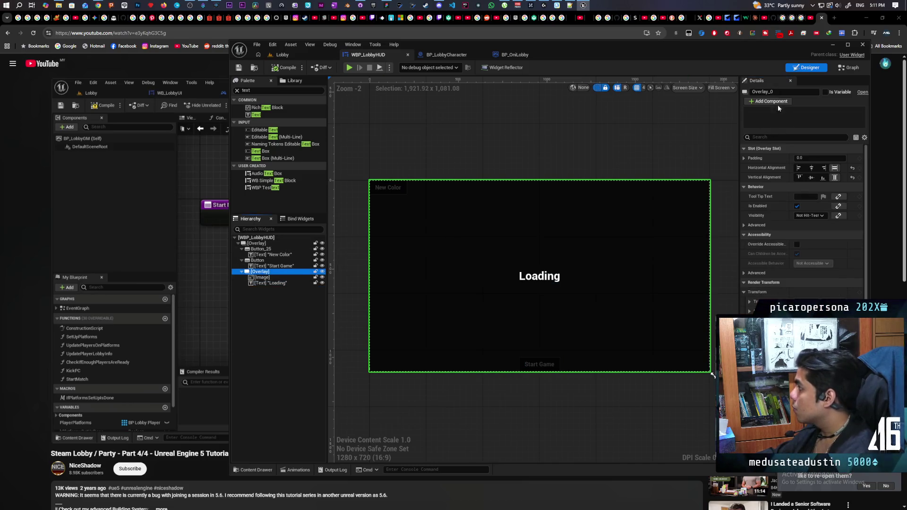
click(780, 91)
text(Loading)
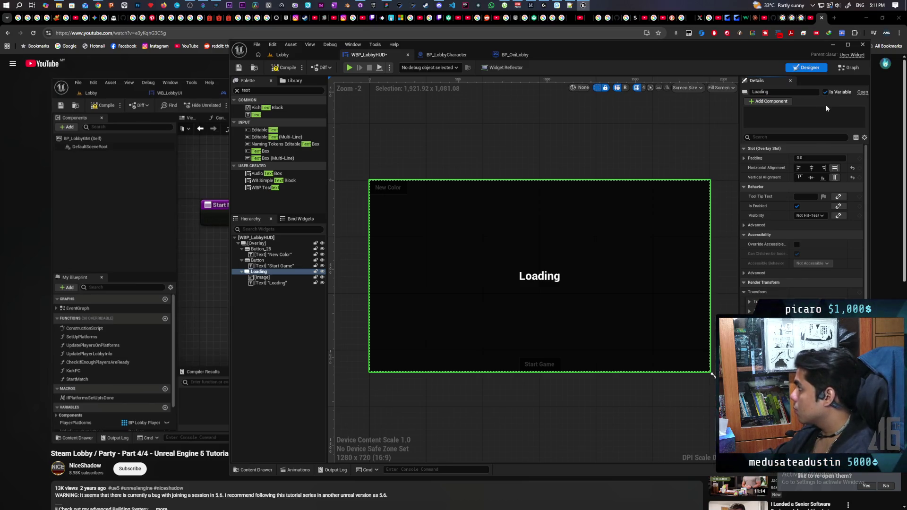
key(ctrl+s)
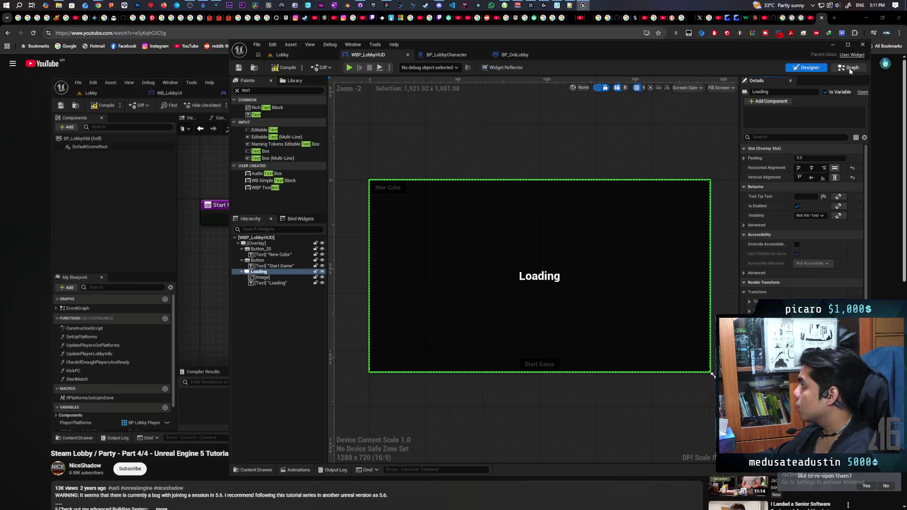
click(850, 69)
Add a Loading overlay reference and a 'Show Loading' custom event to the event graph
click(247, 198)
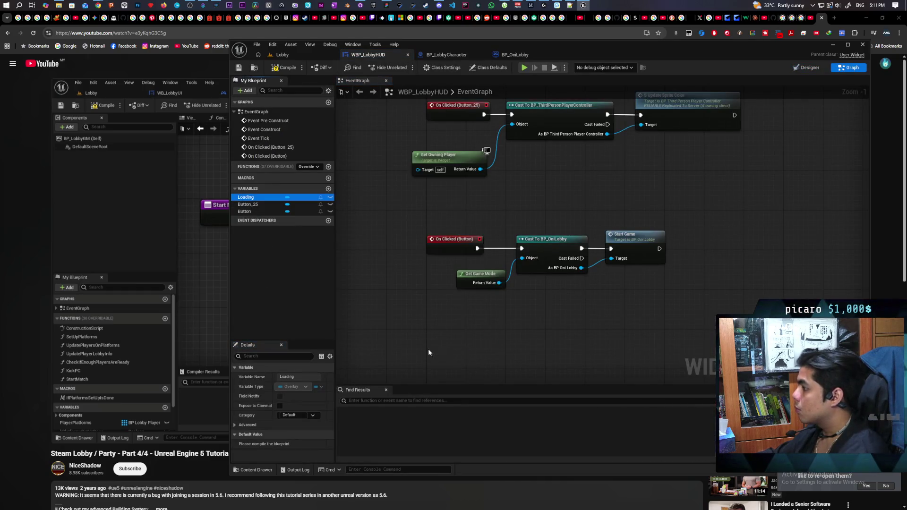
mouse_move(428, 348)
mouse_down()
mouse_move(444, 363)
mouse_move(475, 248)
mouse_up()
key(Delete)
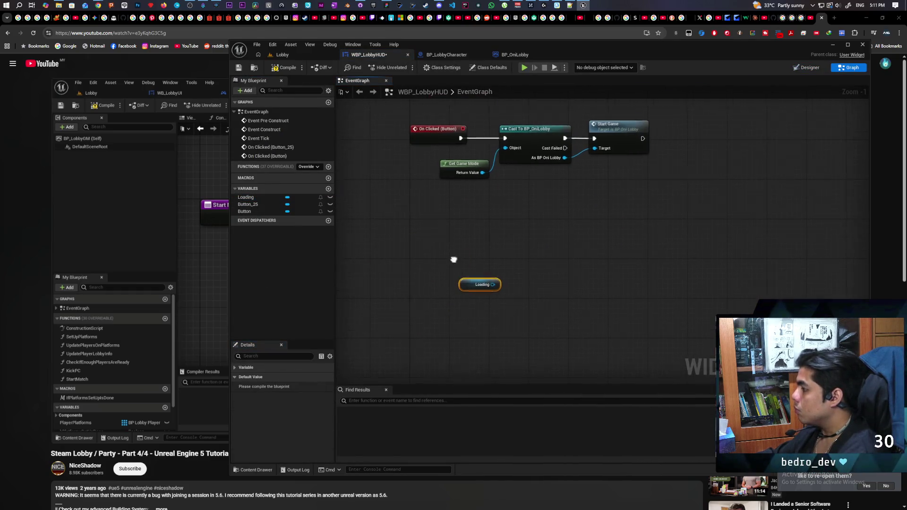
right_click(454, 259)
click(480, 284)
text(Show Lo)
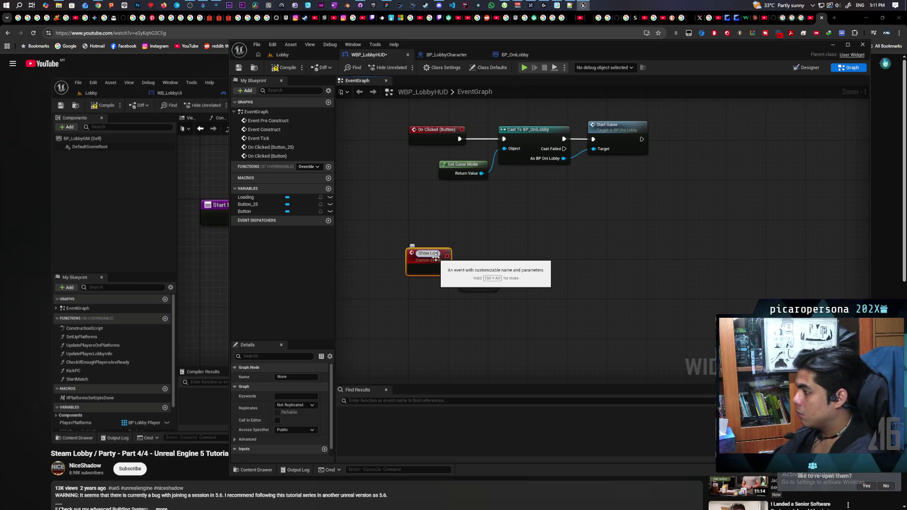
text(ding)
click(481, 229)
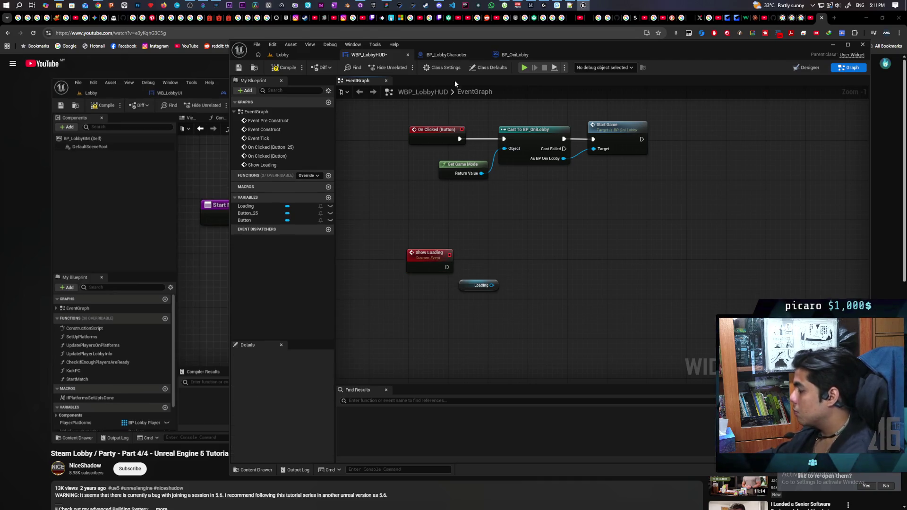
Have the Show Loading event call Set Visibility on the Loading overlay
drag(493, 285, 506, 266)
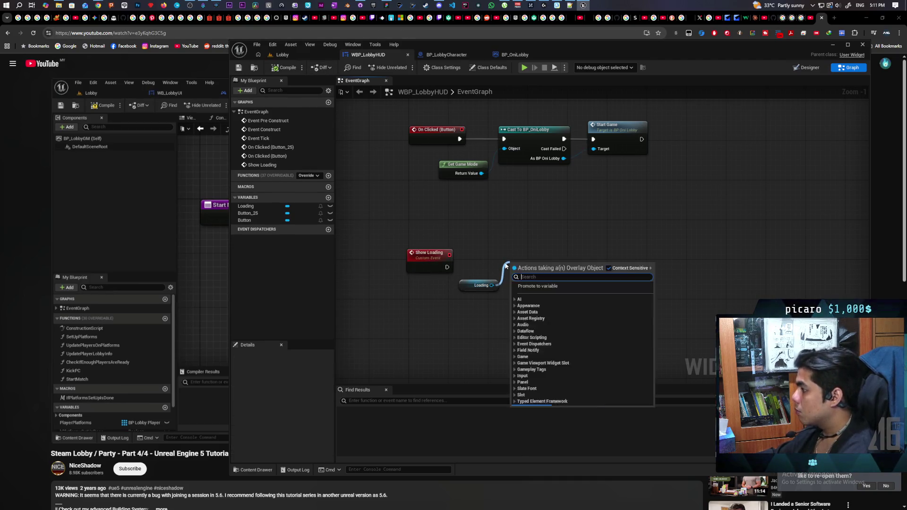
text(set visi)
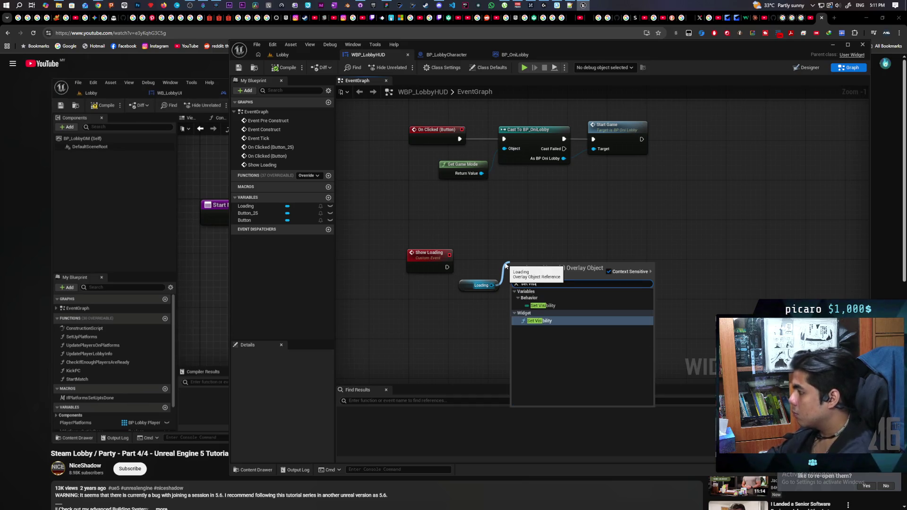
key(Return)
mouse_move(447, 267)
mouse_down()
mouse_move(514, 279)
mouse_move(547, 267)
mouse_up()
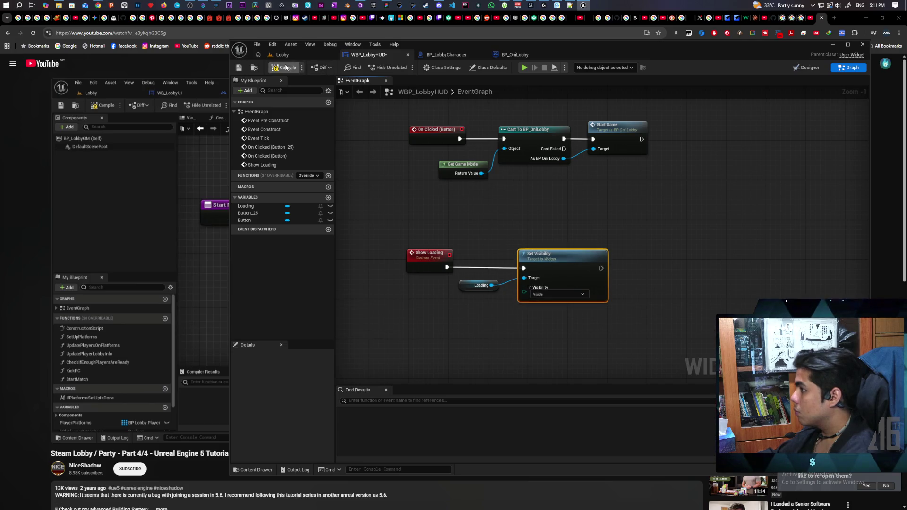
click(806, 67)
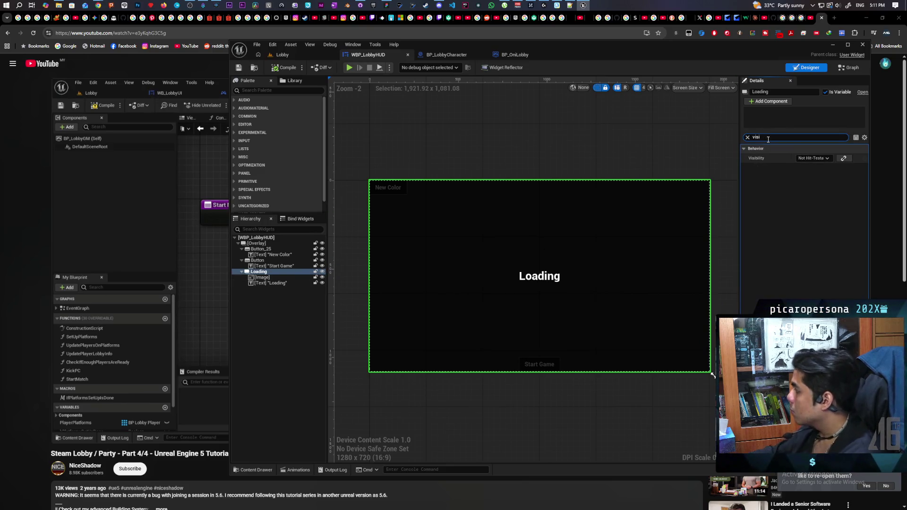
Set the Loading overlay's default Visibility to Collapsed and hide it in the designer preview
click(809, 159)
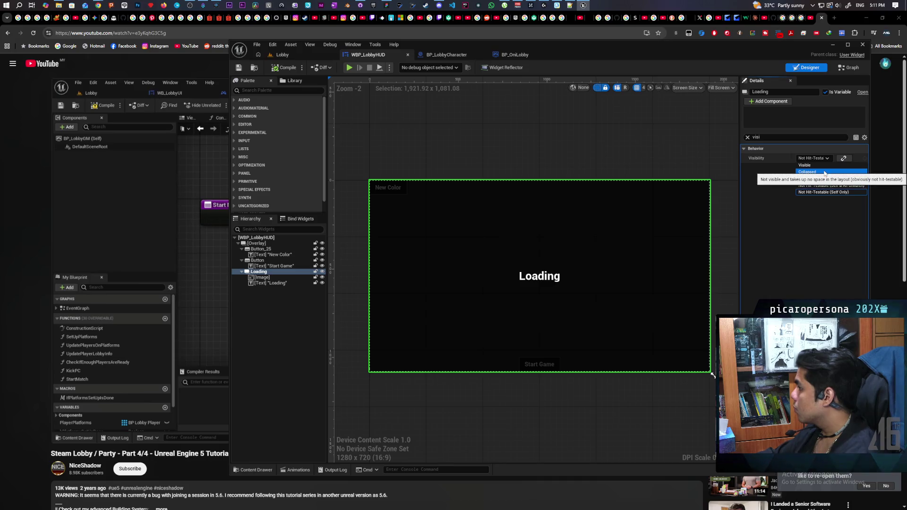
click(825, 173)
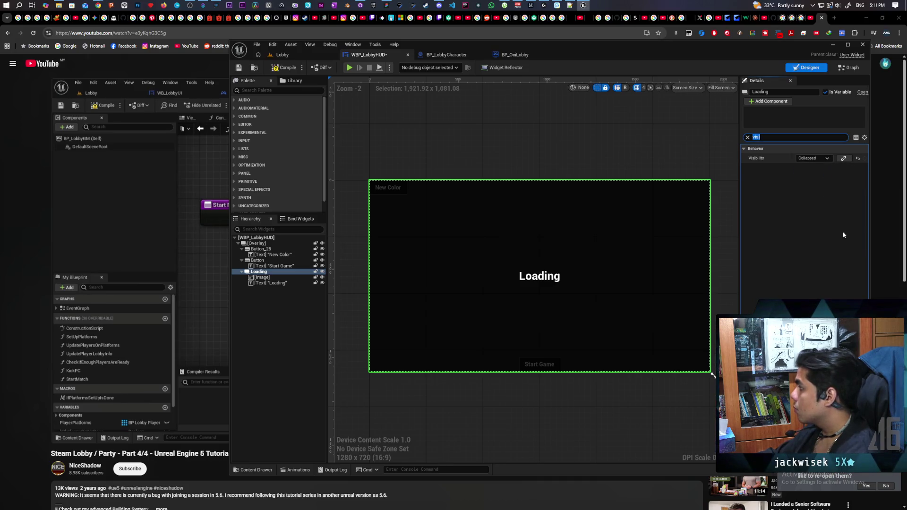
click(285, 68)
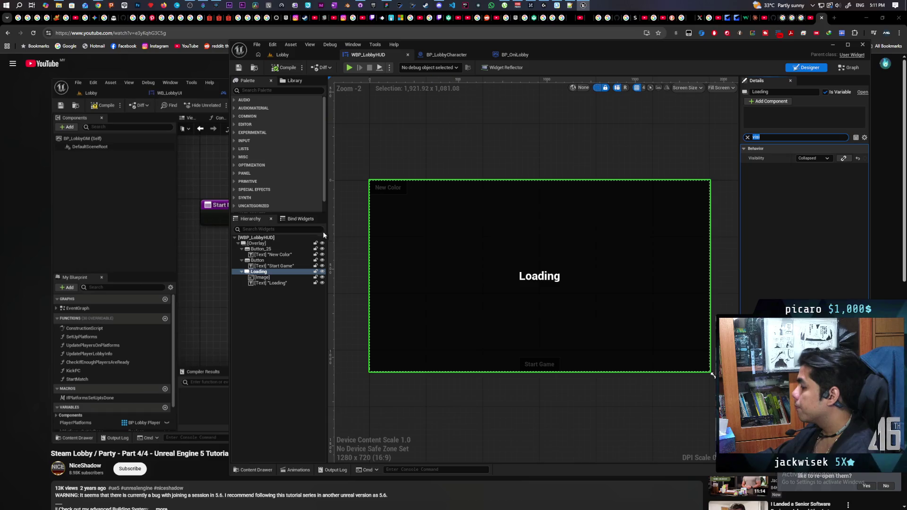
click(263, 277)
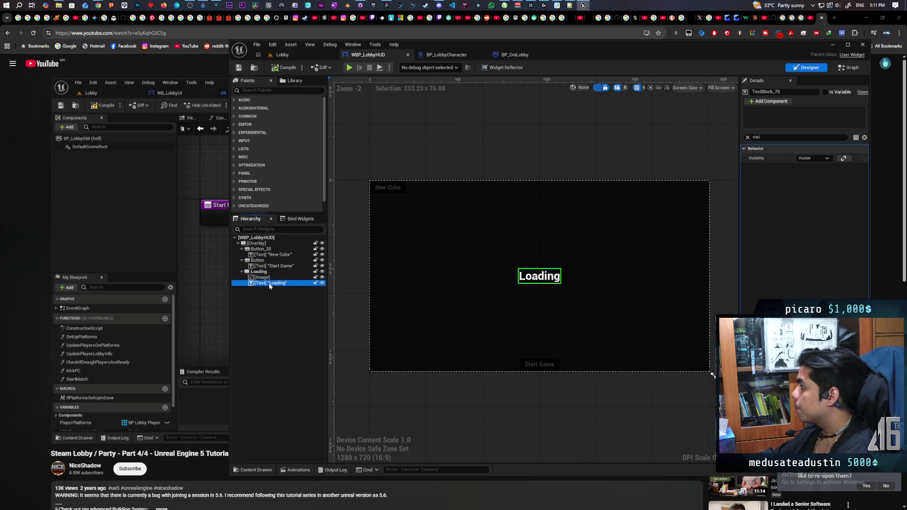
click(258, 272)
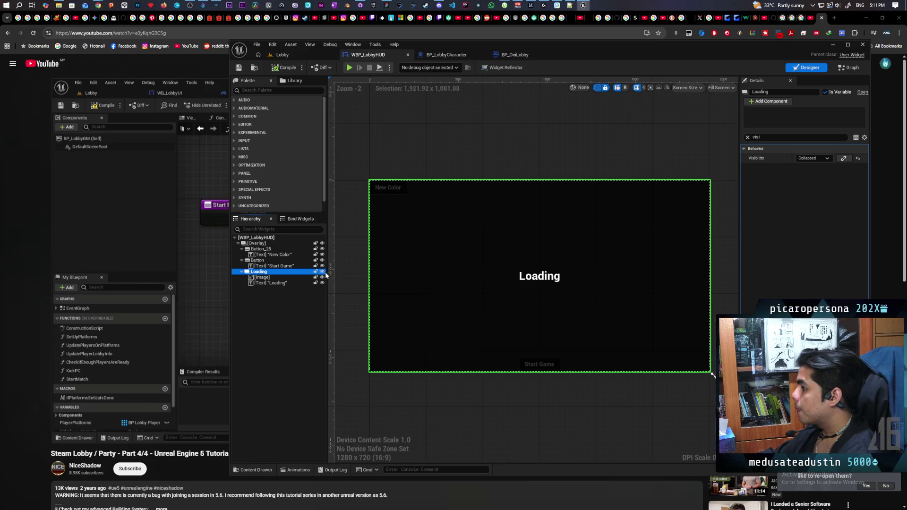
click(410, 254)
key(ctrl+f)
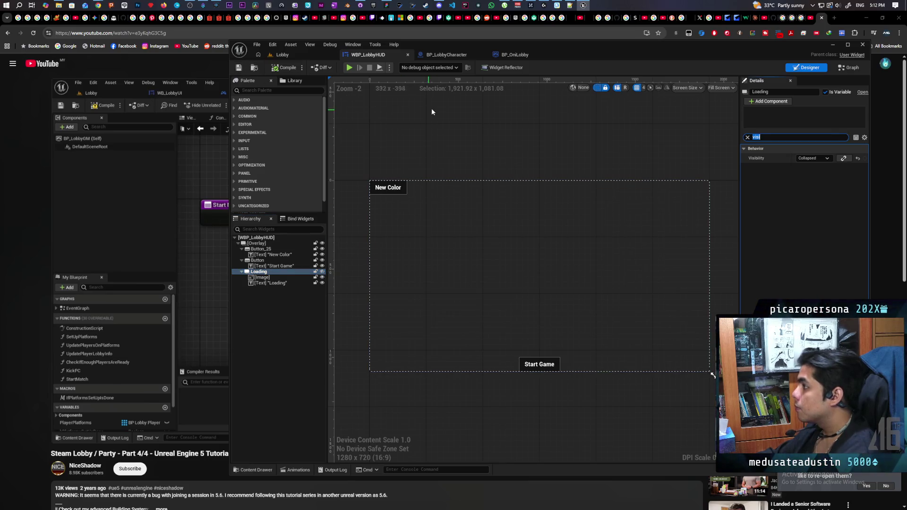
click(436, 55)
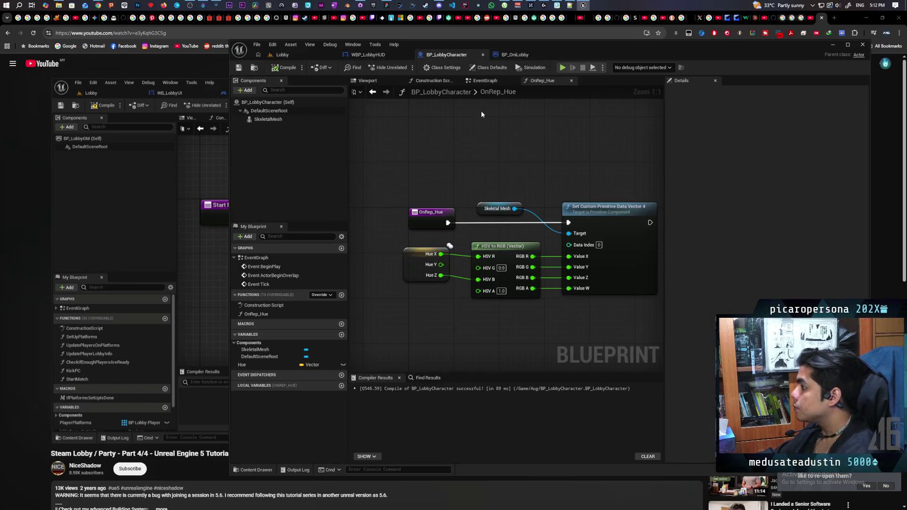
Place a Players map getter near Server Travel in BP_OniLobby, discarding a Keys node
click(508, 55)
scroll(508, 162, down, 4)
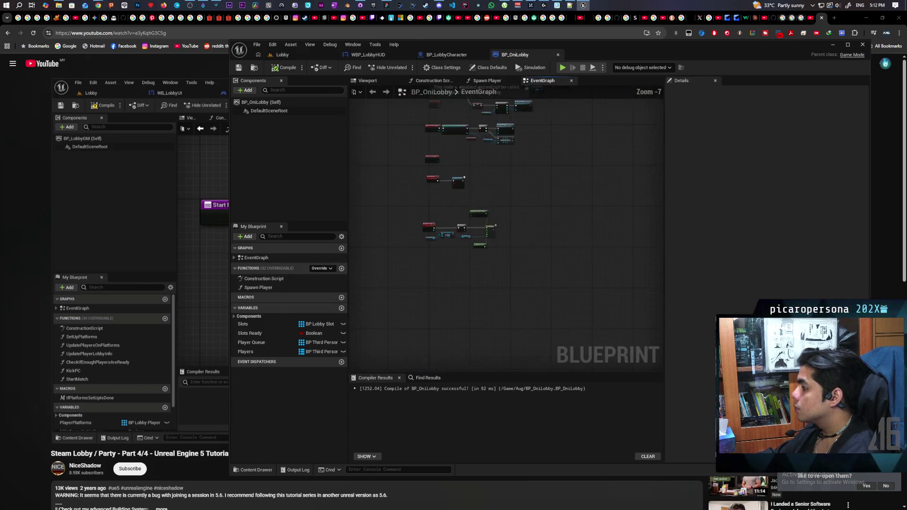
scroll(477, 176, up, 2)
scroll(451, 201, up, 1)
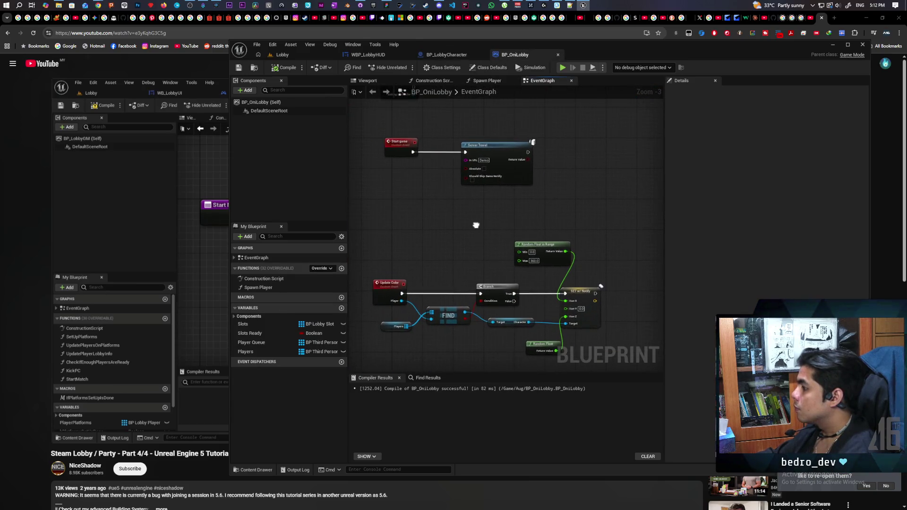
scroll(441, 214, down, 1)
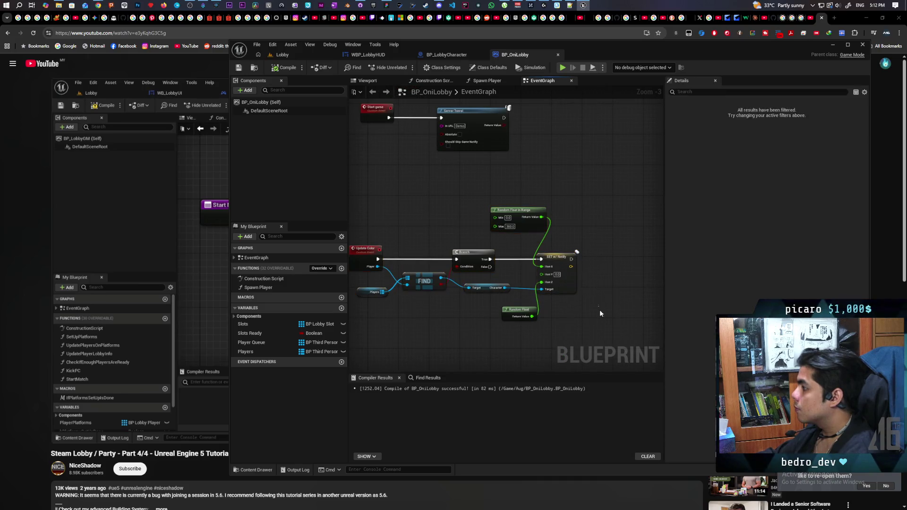
scroll(415, 232, up, 1)
scroll(415, 232, down, 1)
mouse_move(416, 232)
mouse_down()
mouse_move(433, 253)
mouse_move(446, 247)
mouse_move(443, 229)
mouse_up()
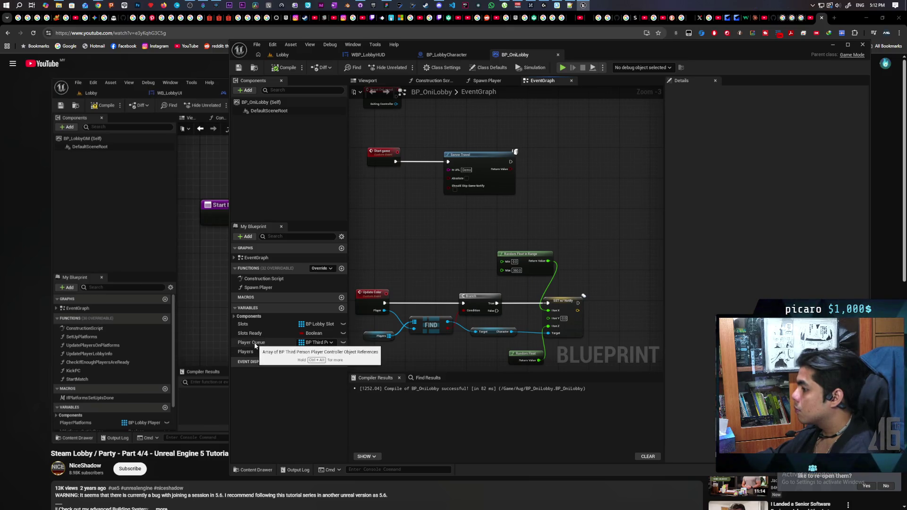
drag(245, 351, 542, 196)
click(520, 232)
text(keys)
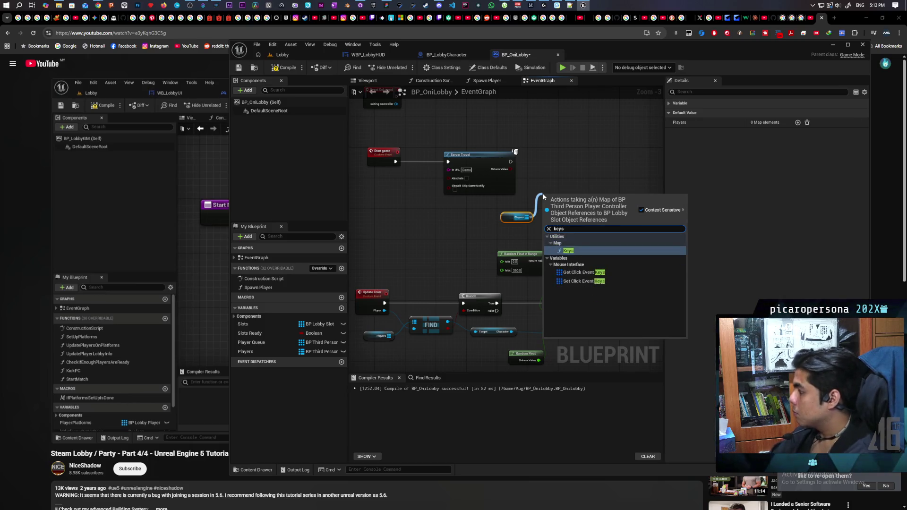
key(Return)
drag(556, 200, 543, 155)
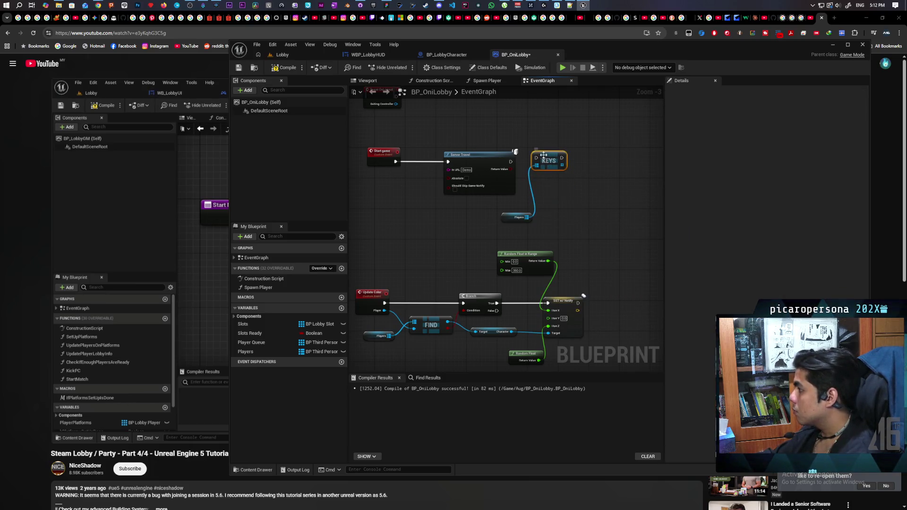
key(Delete)
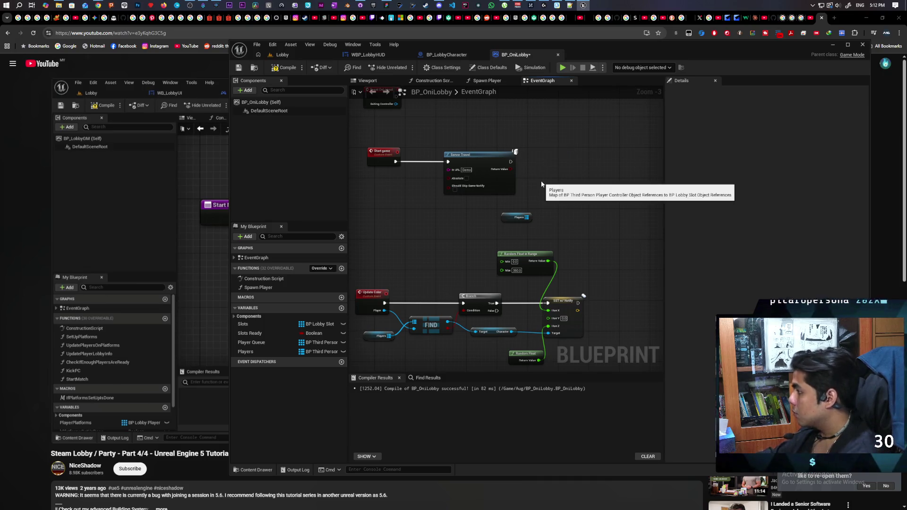
Add a For Each Loop (Map) over Players after Server Travel and compile
drag(525, 218, 540, 198)
text(for ea)
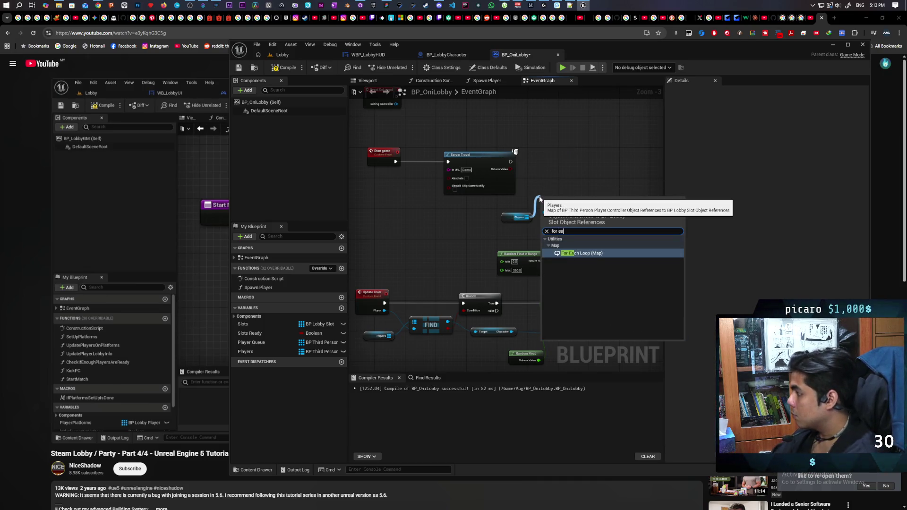
key(Return)
scroll(578, 172, up, 3)
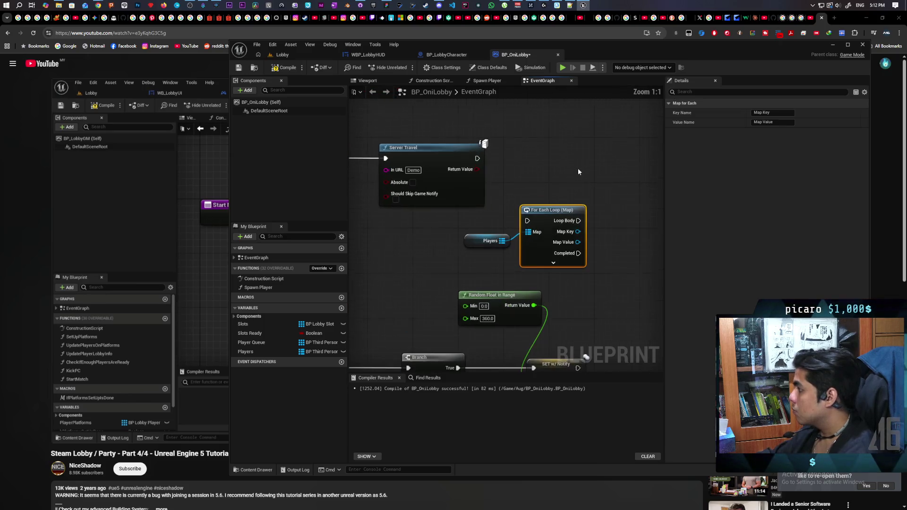
drag(553, 210, 547, 147)
drag(477, 158, 521, 159)
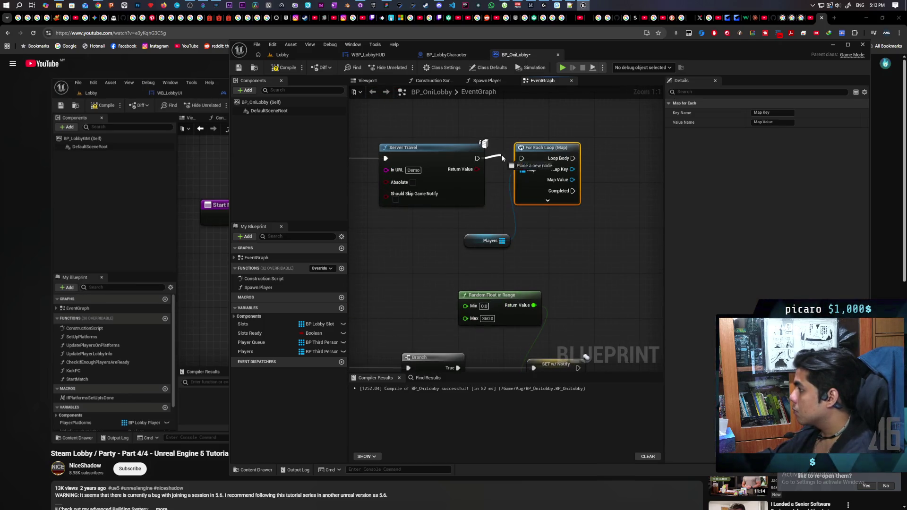
drag(548, 197, 475, 250)
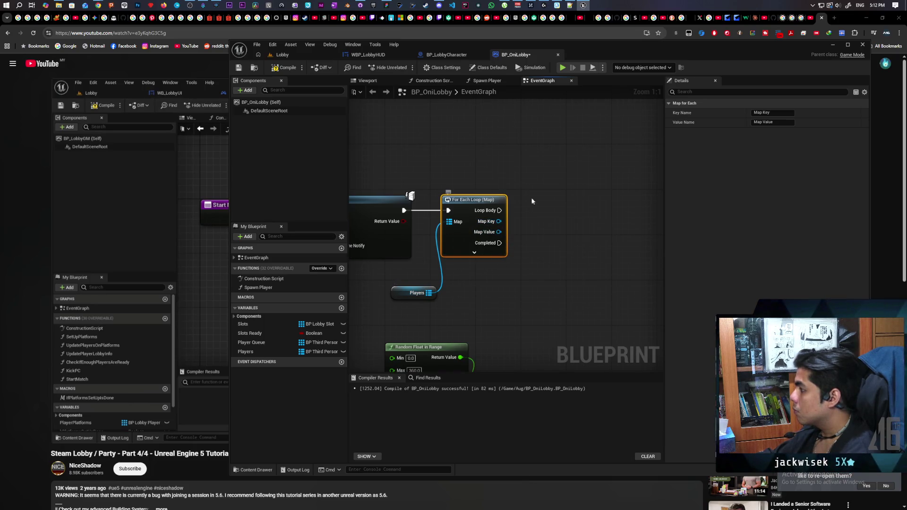
click(288, 68)
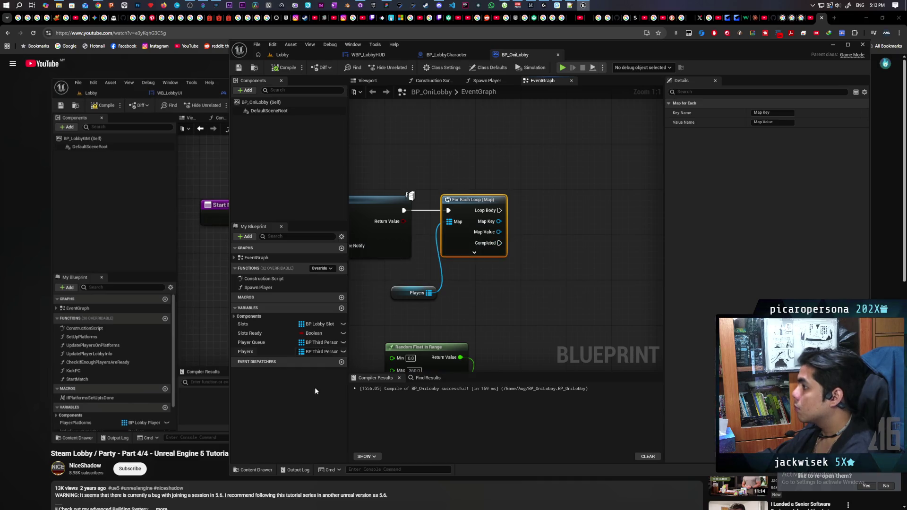
Browse to the Content root folder and search for 'third per'
click(254, 68)
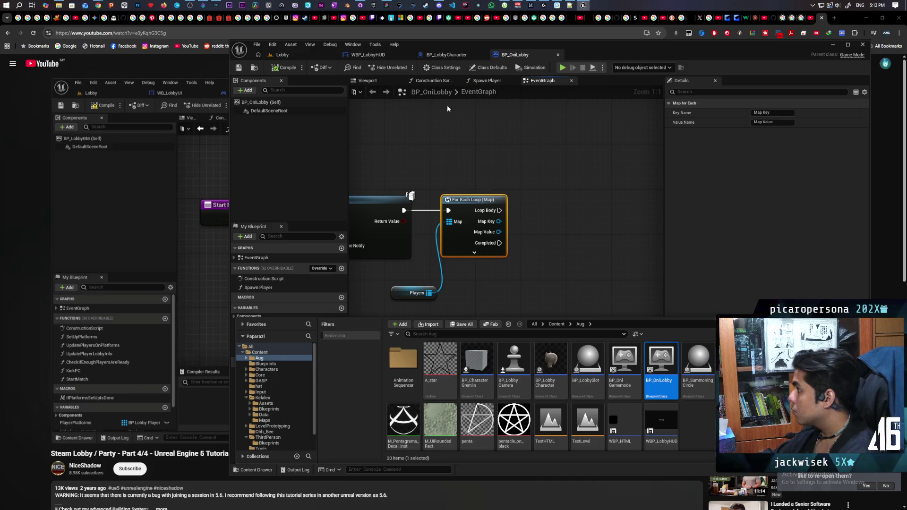
drag(458, 279, 498, 231)
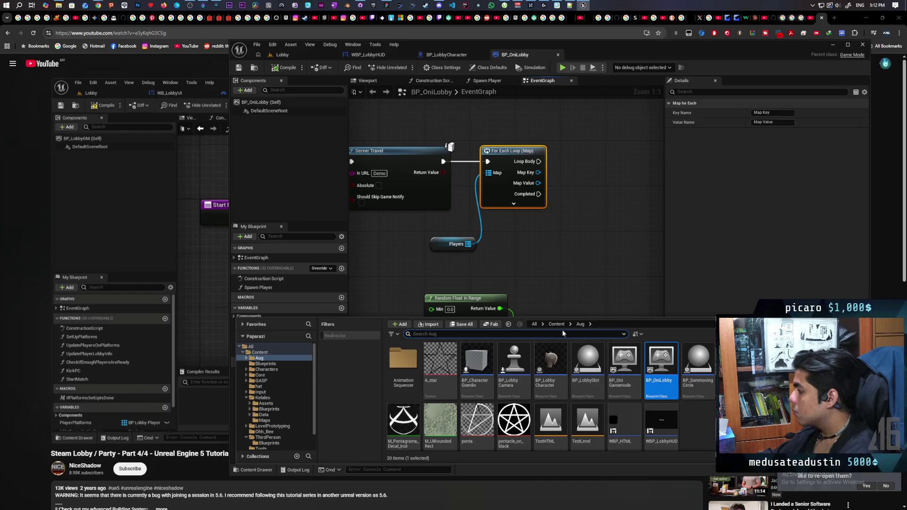
click(556, 324)
text(third per)
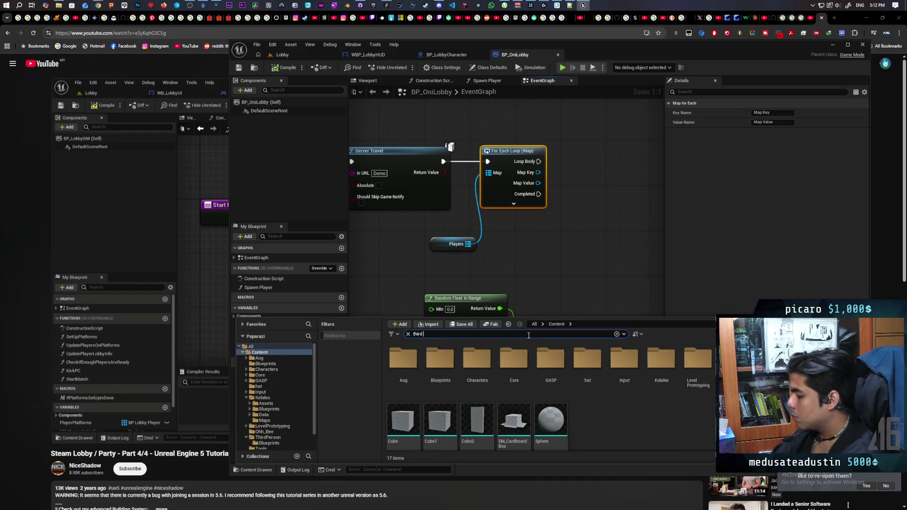
Open BP_ThirdPersonPlayerController, shift its lower node group slightly right, and save it
key(Return)
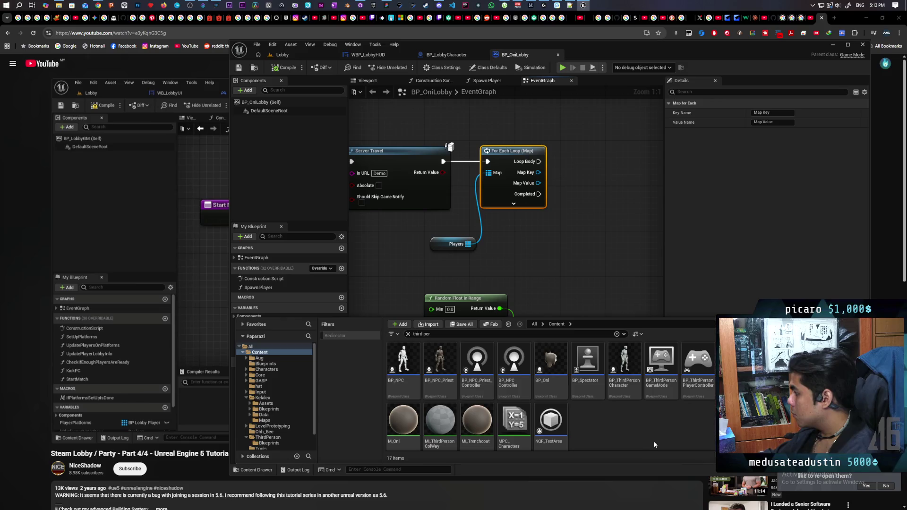
double_click(706, 360)
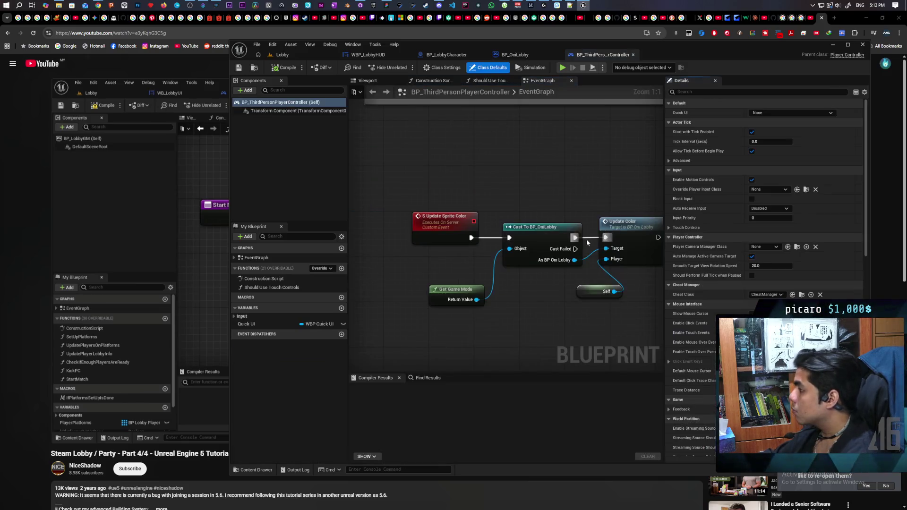
scroll(472, 184, down, 5)
scroll(456, 176, up, 2)
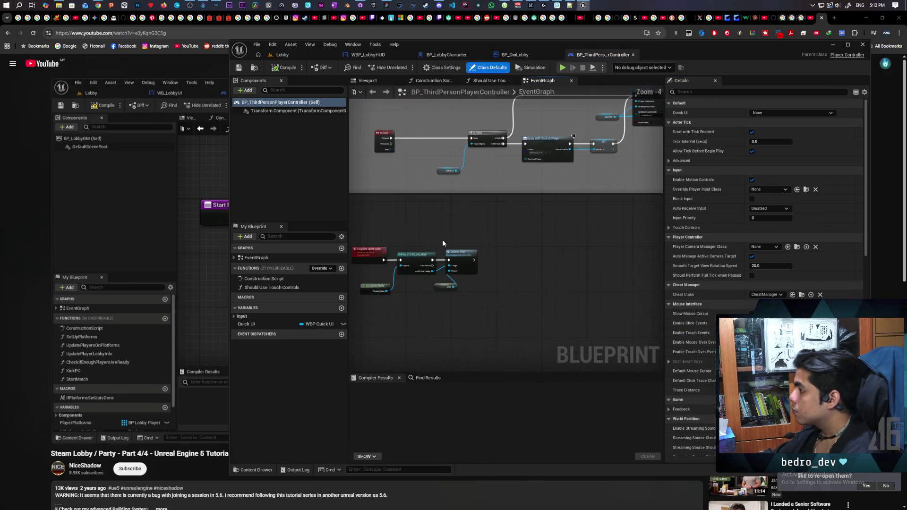
drag(392, 213, 492, 272)
drag(409, 229, 432, 226)
click(438, 197)
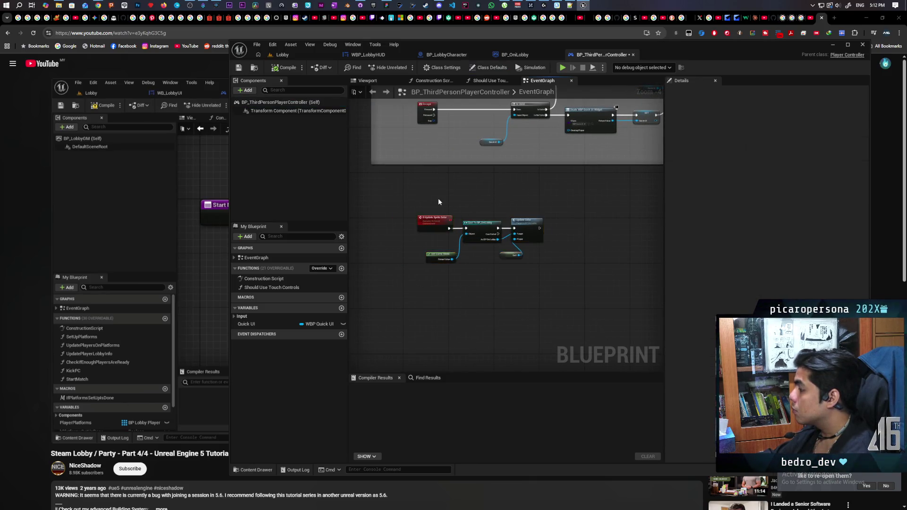
scroll(431, 225, up, 2)
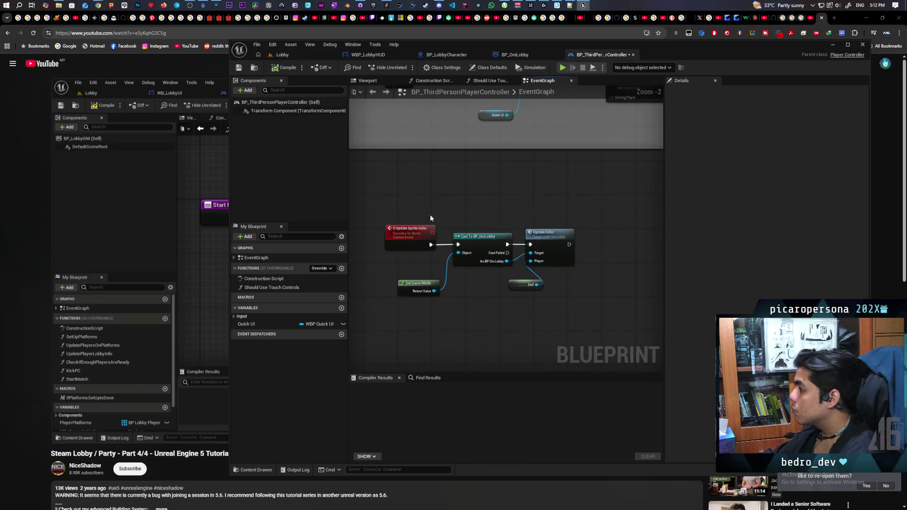
key(ctrl+s)
text(Show Loadin)
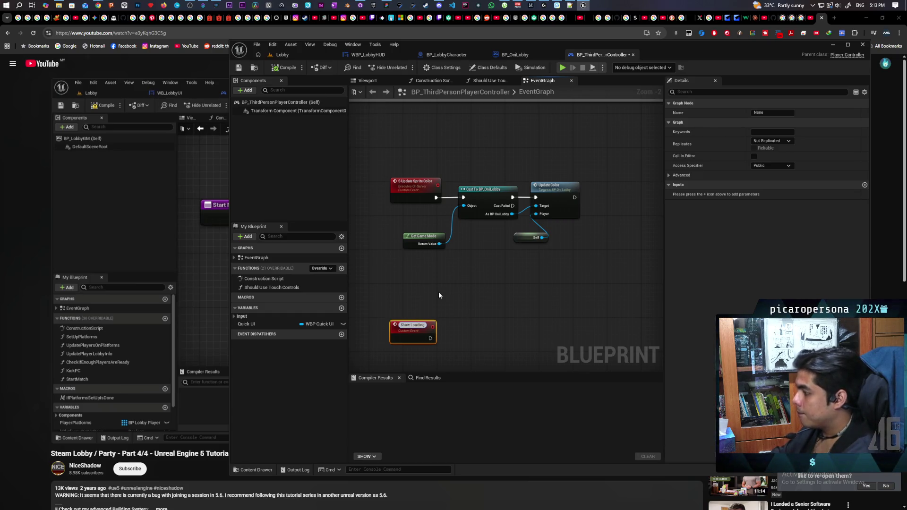
Rename the custom event to 'C Show Loading'
text(g)
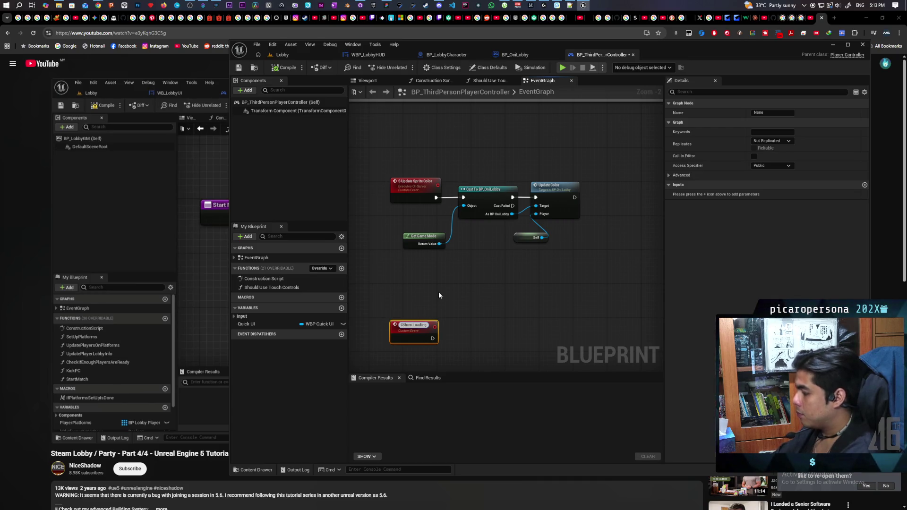
key(Home)
text(C)
click(439, 295)
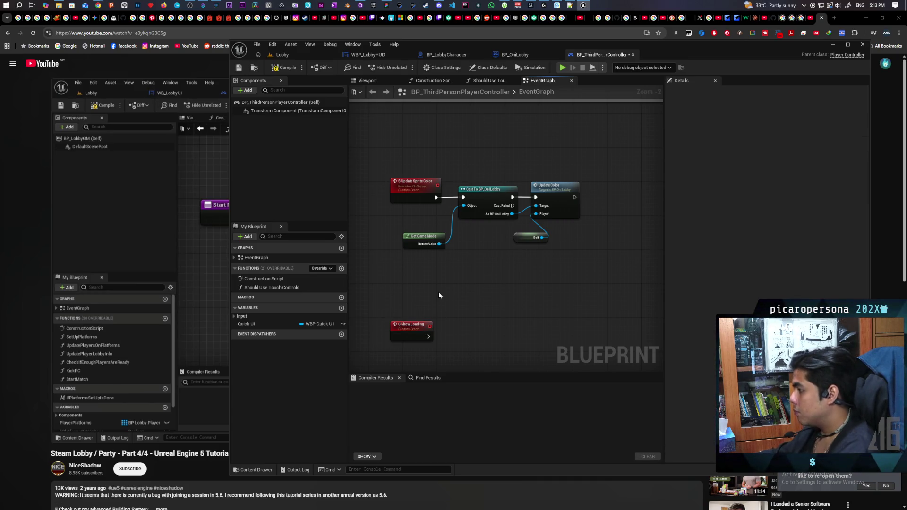
Make C Show Loading replicate as Run on owning Client, Reliable, and compile
click(413, 330)
click(771, 141)
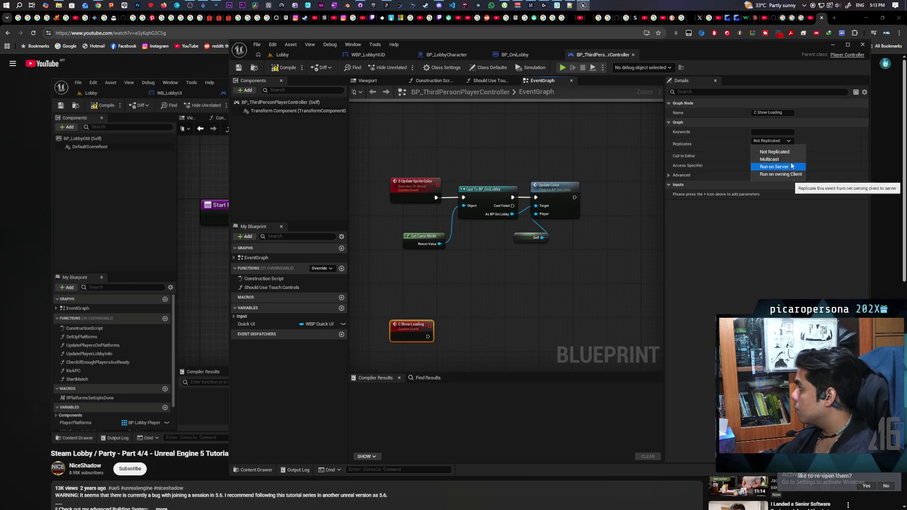
click(780, 174)
click(754, 147)
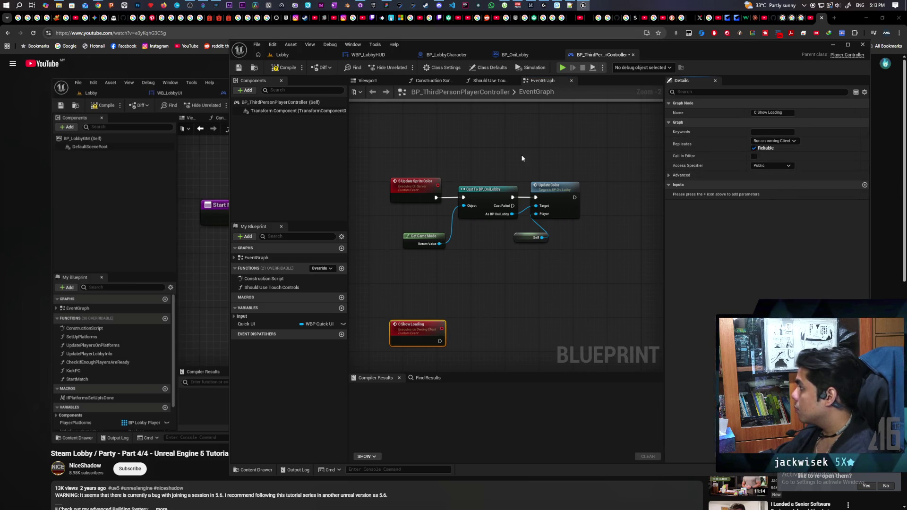
click(283, 68)
drag(481, 347, 465, 220)
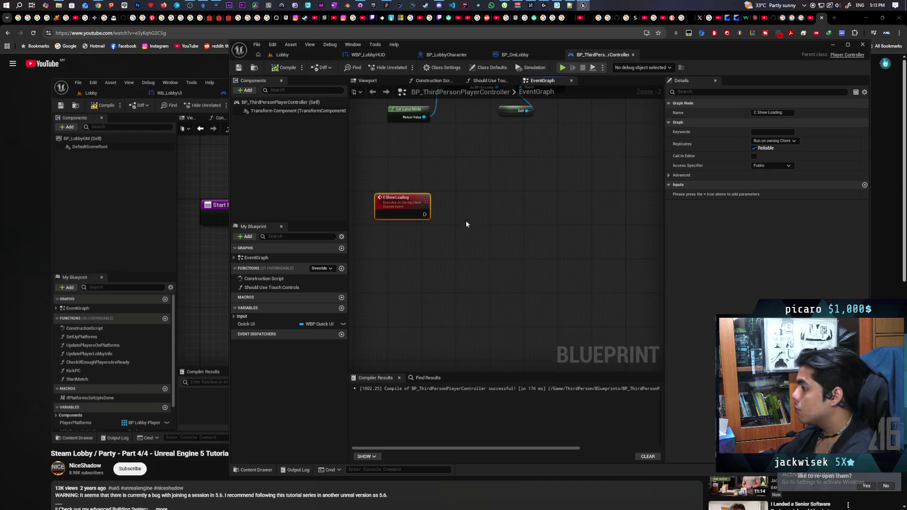
drag(408, 263, 424, 304)
right_click(409, 294)
click(409, 292)
click(410, 245)
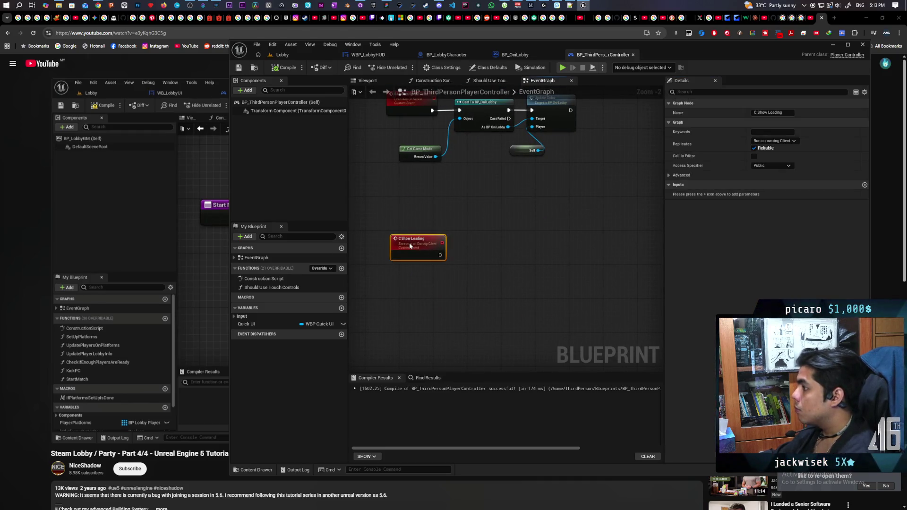
drag(414, 244, 416, 285)
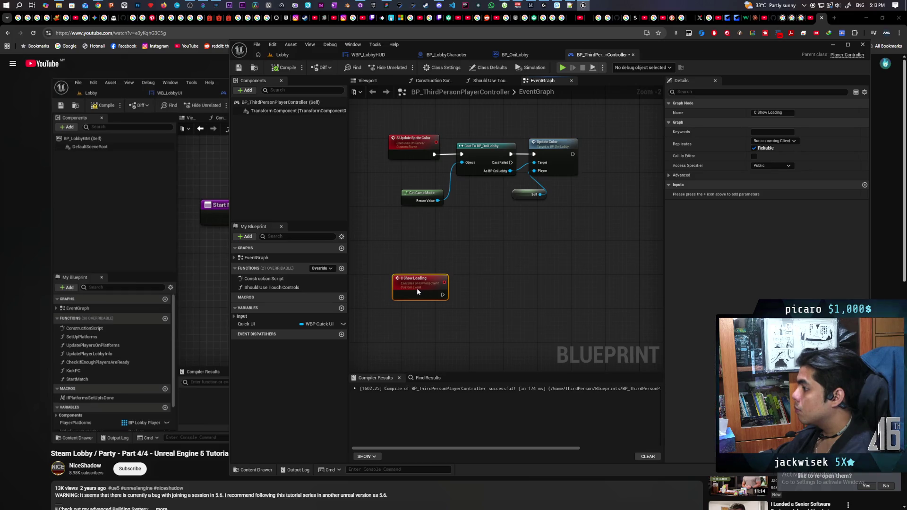
click(378, 265)
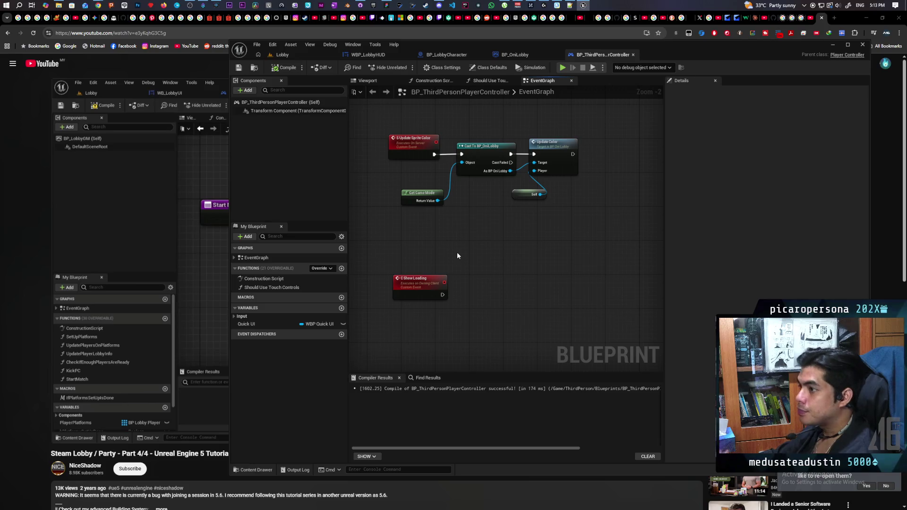
Add a Get All Widgets Of Class node driven by C Show Loading and compile
right_click(470, 324)
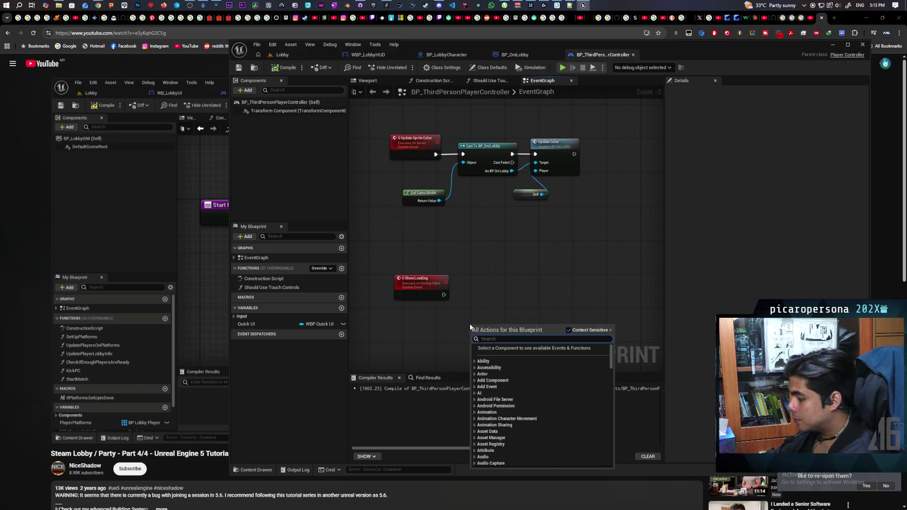
text(h)
key(BackSpace)
text(get)
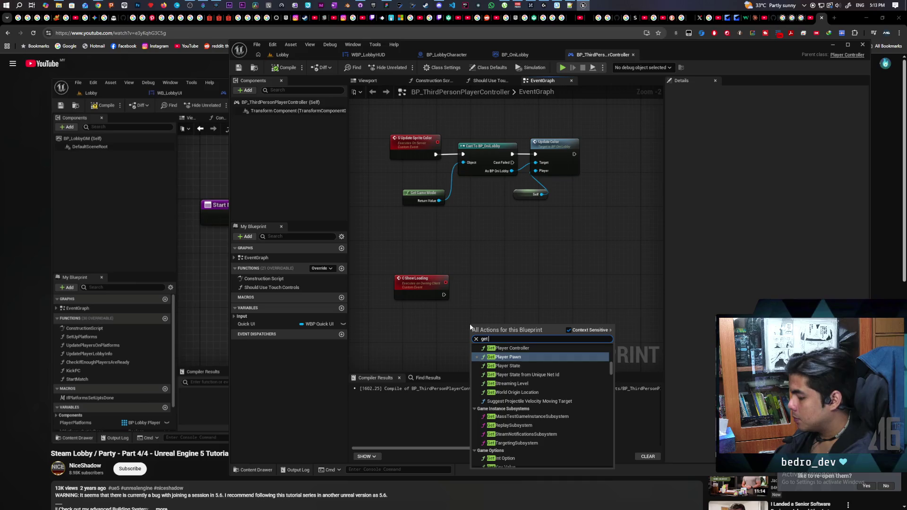
text( hud)
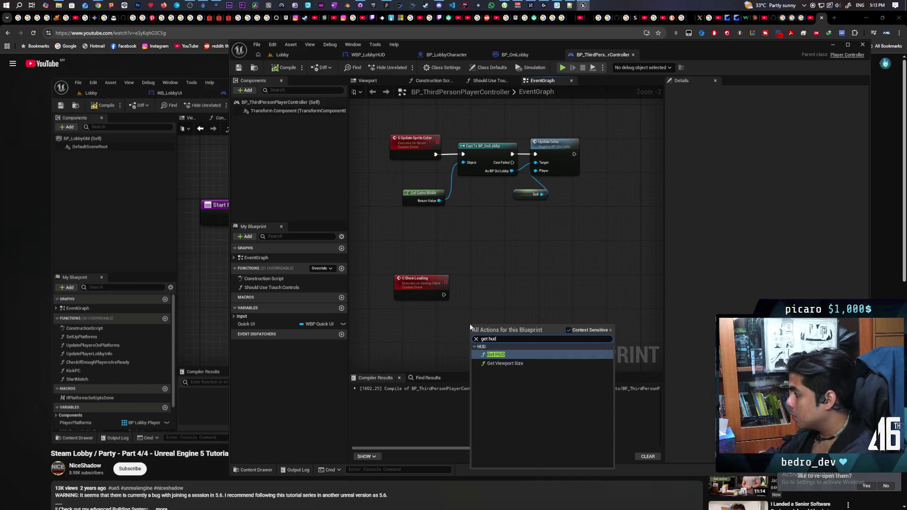
right_click(454, 309)
text(get widget)
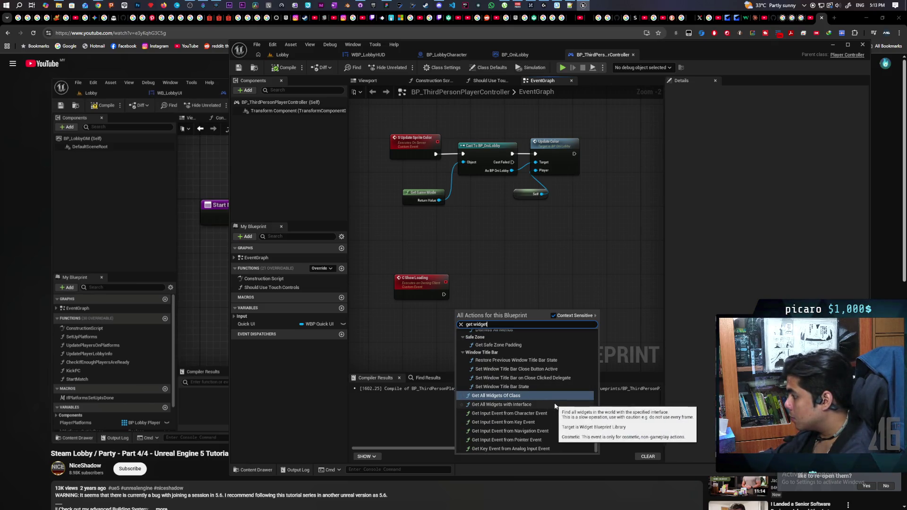
click(498, 397)
scroll(489, 352, up, 2)
drag(482, 308, 492, 258)
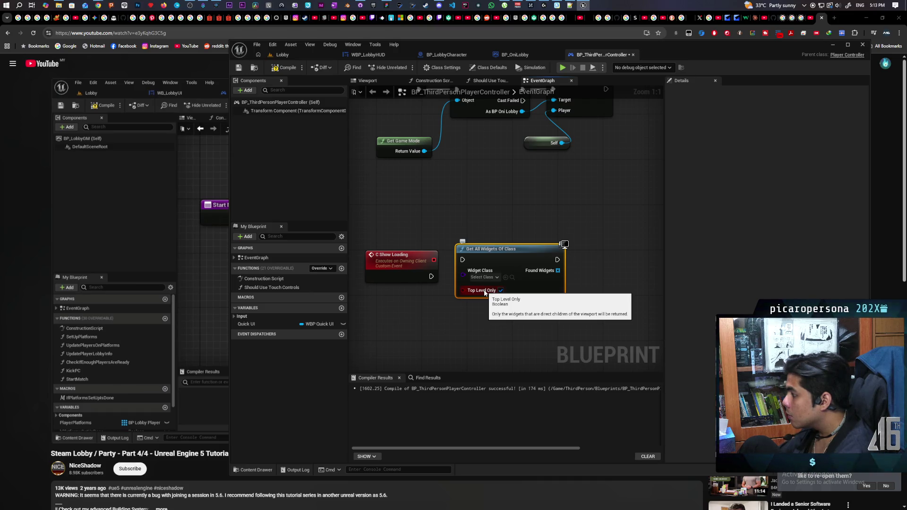
mouse_move(432, 276)
mouse_down()
mouse_move(494, 273)
mouse_move(490, 259)
mouse_move(483, 272)
mouse_move(457, 277)
mouse_up()
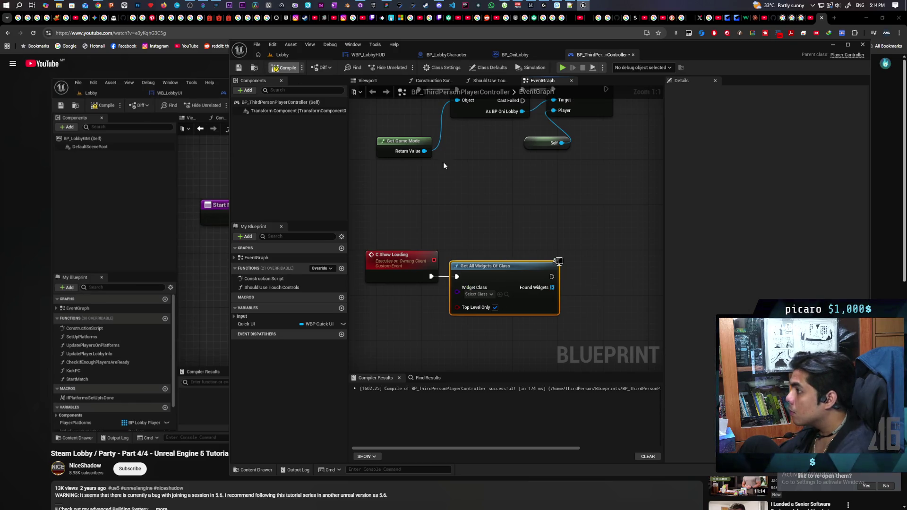
key(F7)
Set the widget class to WBP Lobby HUD and take a GET from Found Widgets
click(482, 294)
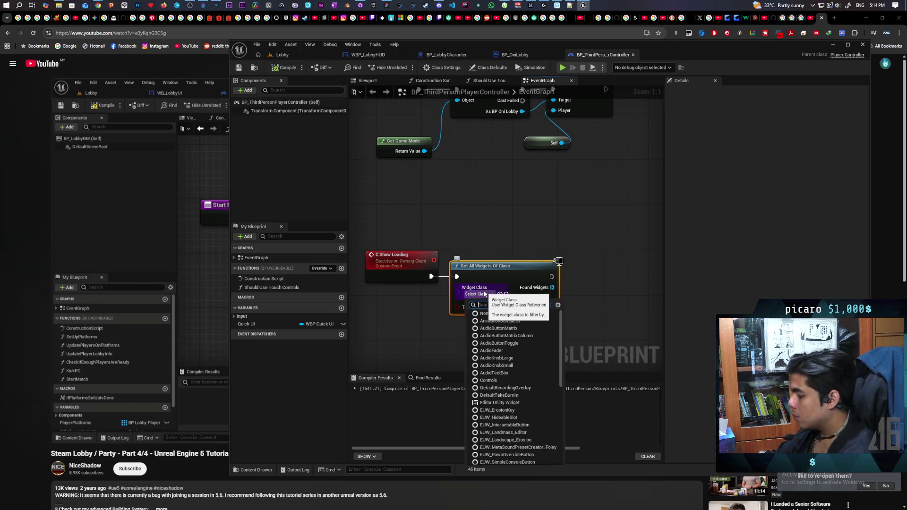
text(lobby)
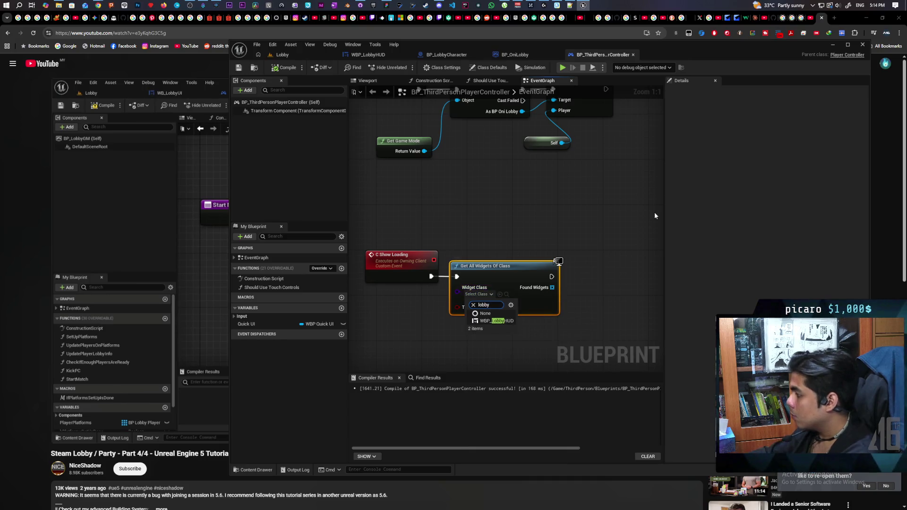
click(499, 321)
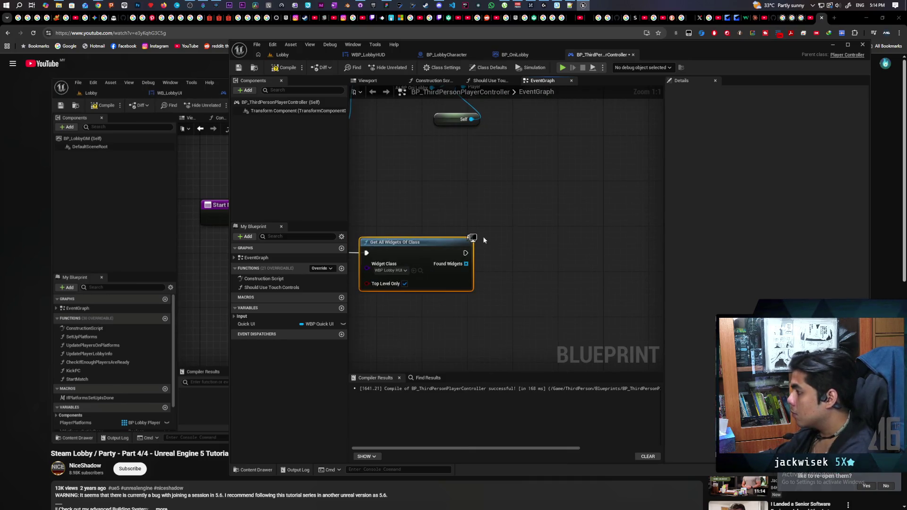
drag(505, 234, 526, 236)
text(get)
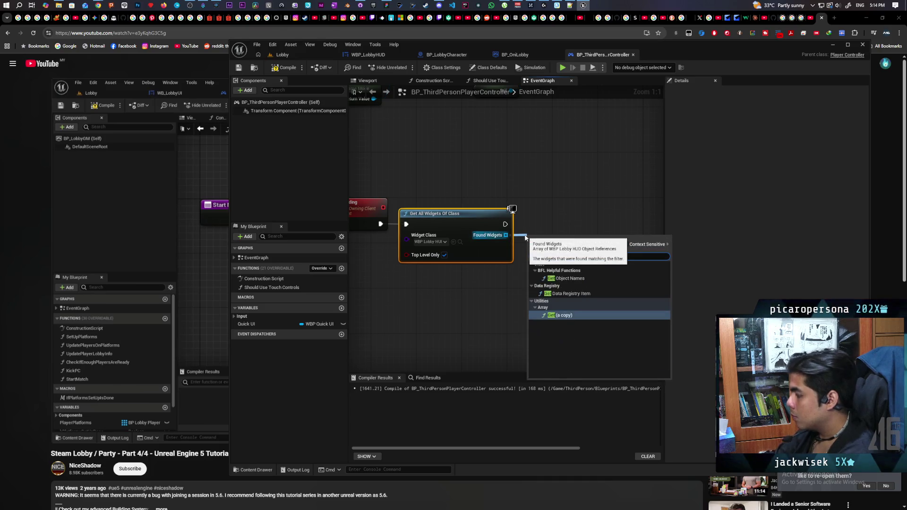
key(Return)
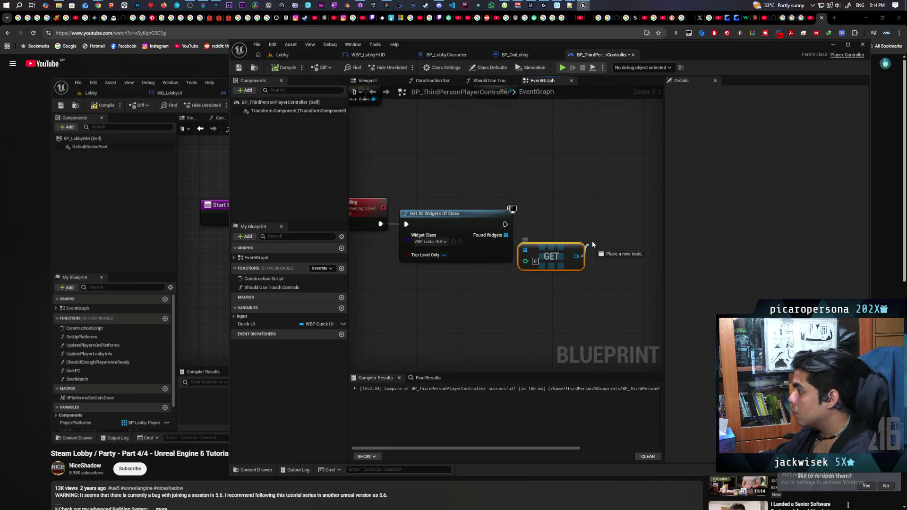
Call Show Loading on the fetched widget, wire its execution, and compile
drag(577, 256, 612, 212)
text(how loading)
key(Return)
drag(505, 224, 599, 224)
click(286, 67)
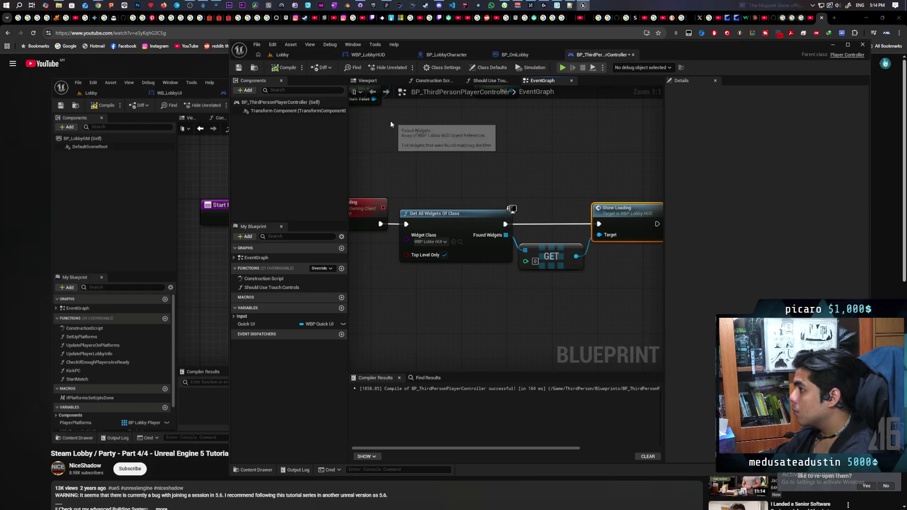
click(515, 55)
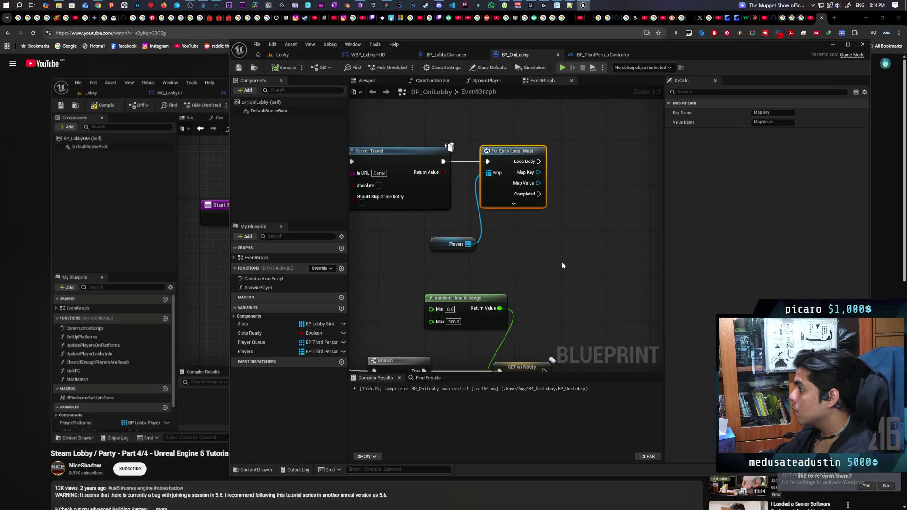
Call C Show Loading on each Players key inside the For Each Loop and compile
drag(562, 265, 552, 235)
mouse_move(531, 143)
mouse_down()
mouse_move(571, 153)
mouse_move(555, 108)
mouse_up()
text(show loading)
key(Return)
click(286, 68)
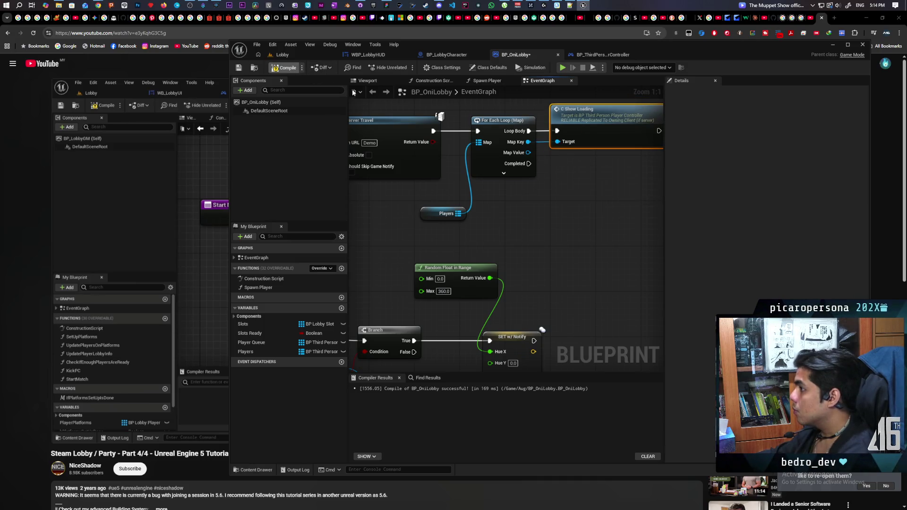
click(305, 57)
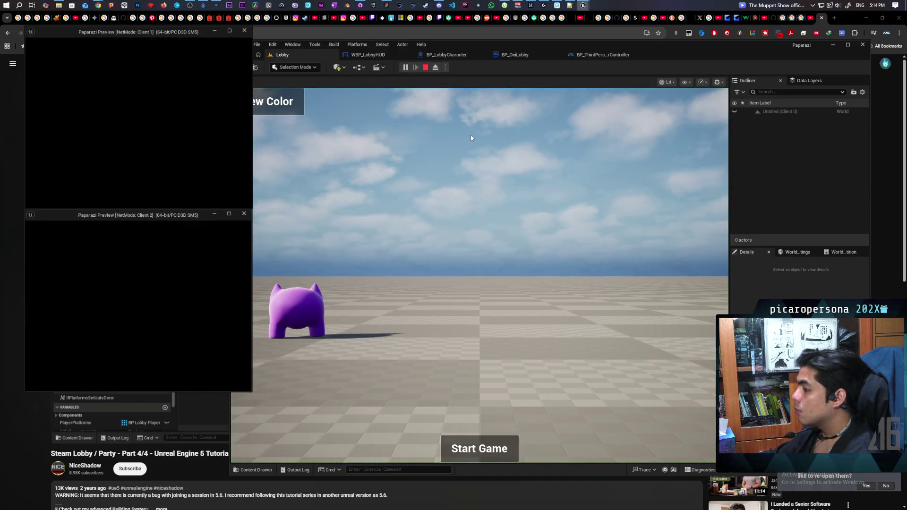
Reopen the Lobby level from Recent Levels, play with two clients, and click Start Game
key(alt+Tab)
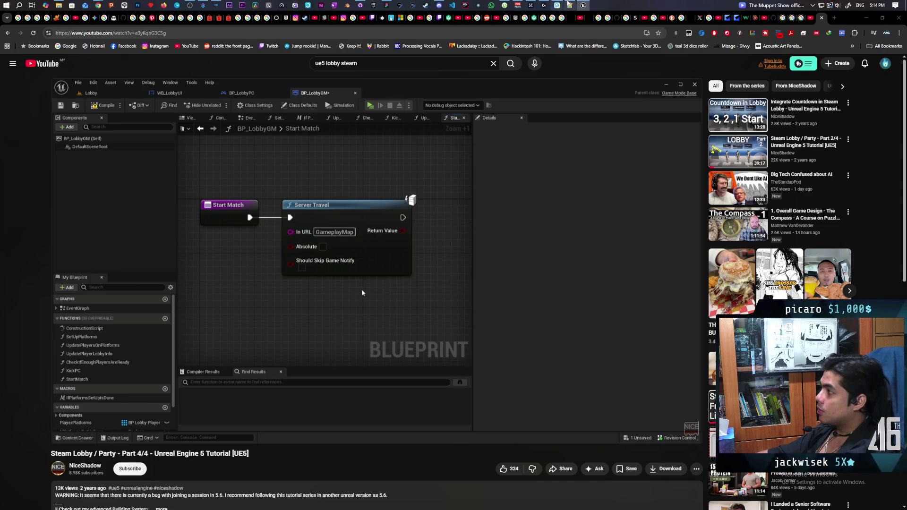
click(583, 5)
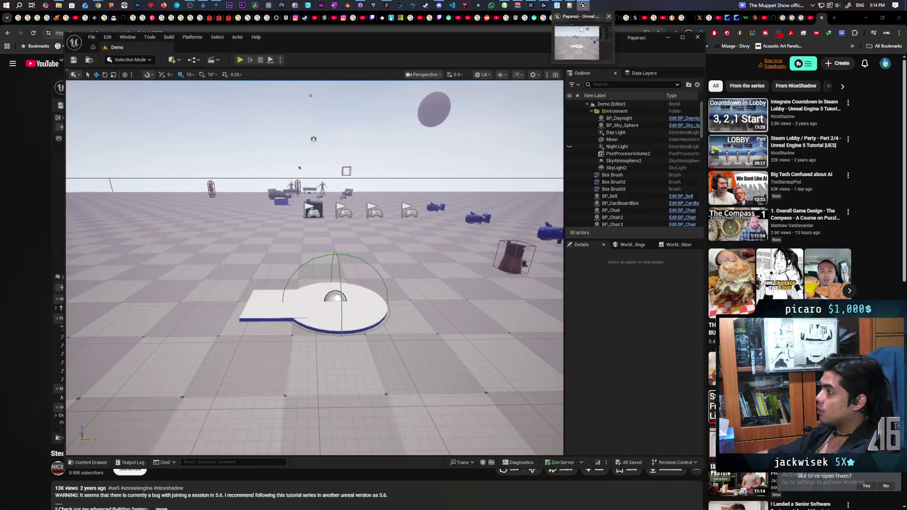
click(91, 37)
mouse_move(180, 86)
click(229, 99)
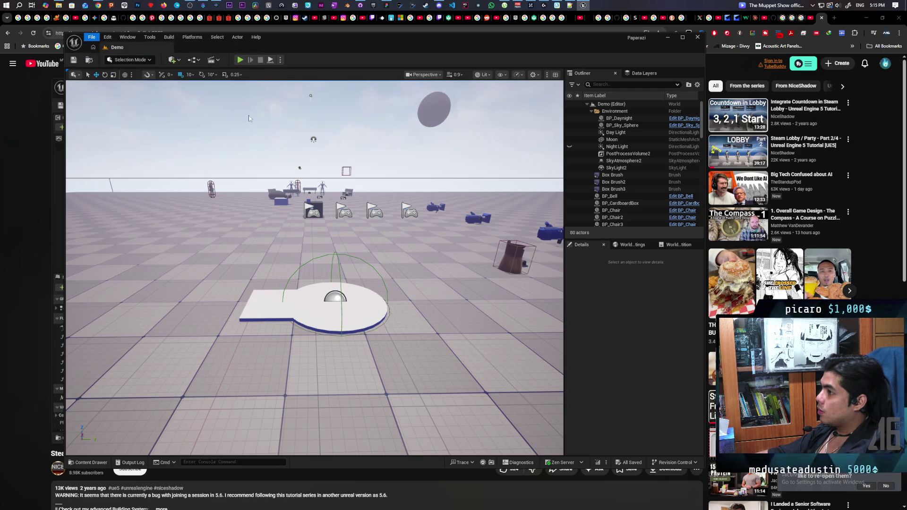
mouse_move(274, 47)
mouse_down()
mouse_move(420, 46)
mouse_move(403, 47)
mouse_up()
key(alt+p)
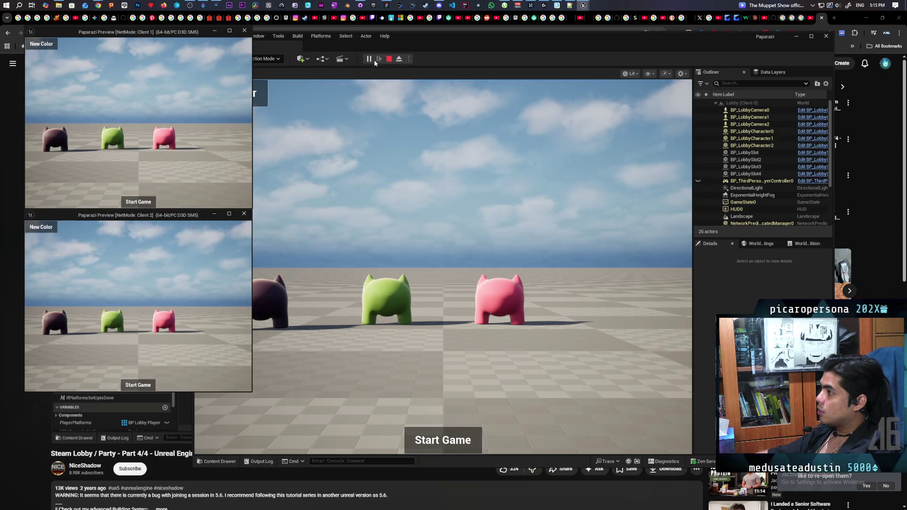
click(437, 440)
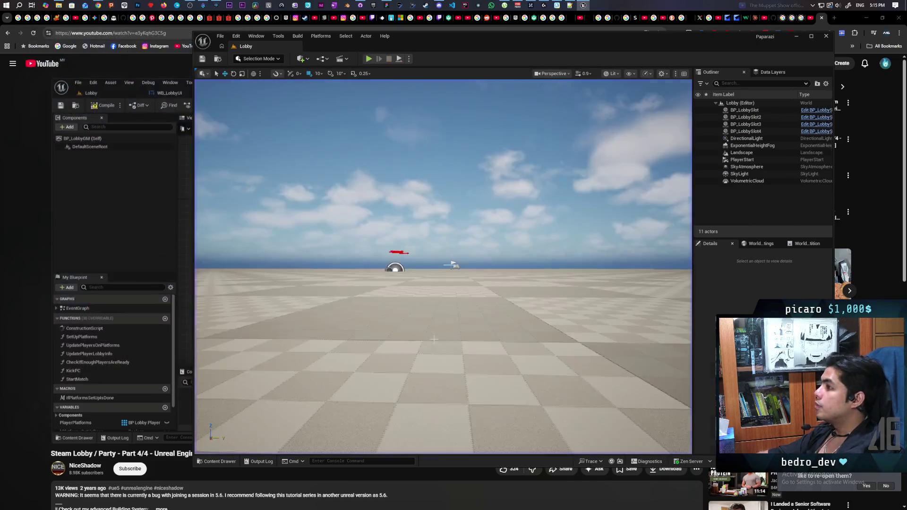
Stop the play session and open BP_ThirdPersonPlayerController found by searching 'controller' in the Content Drawer
key(Escape)
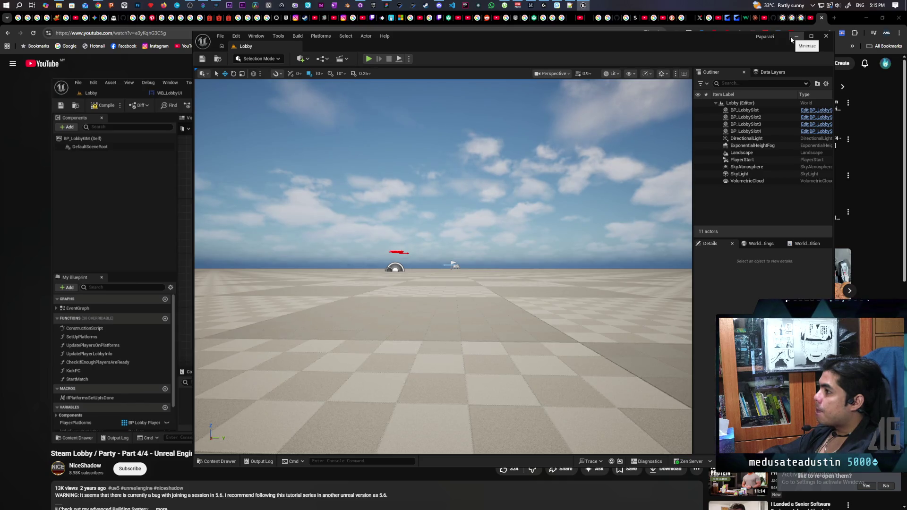
click(230, 464)
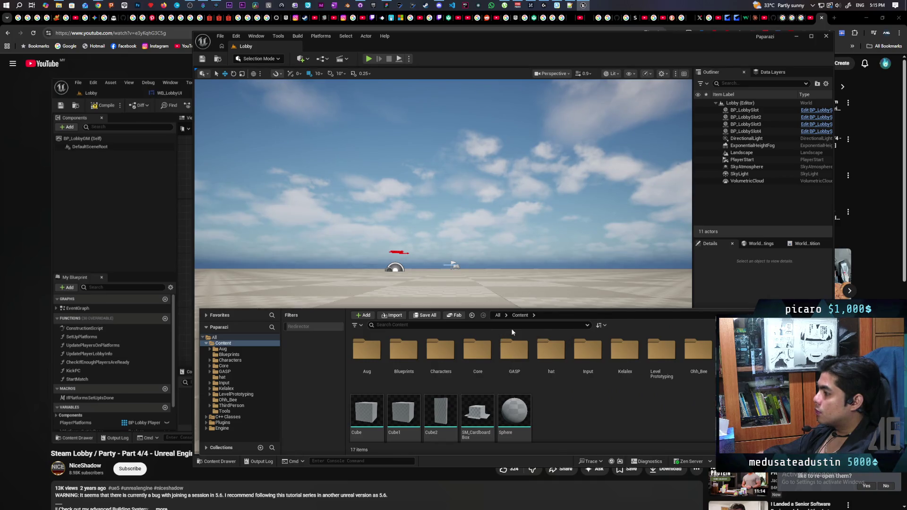
click(512, 328)
text(control)
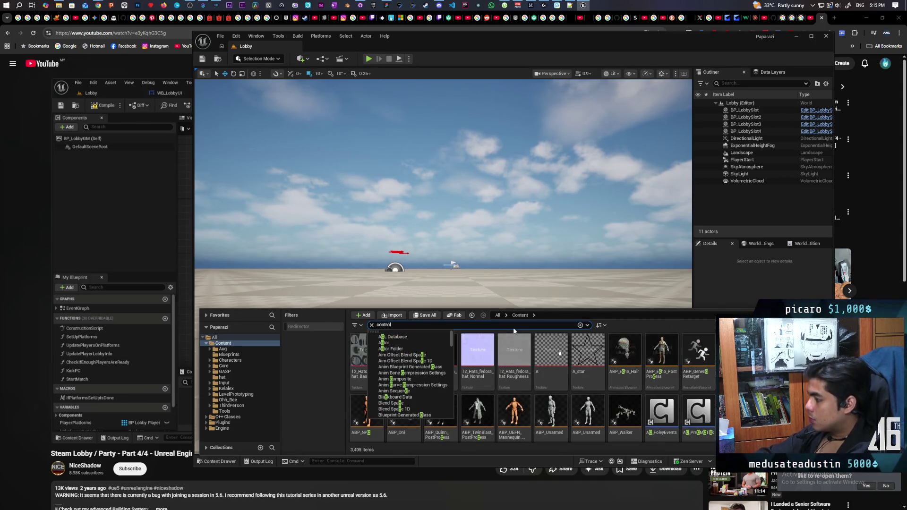
mouse_move(537, 336)
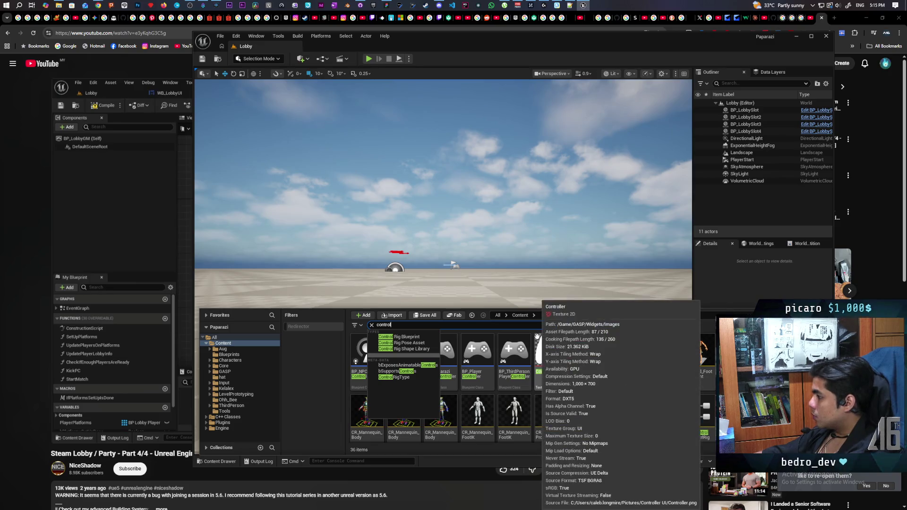
text(l)
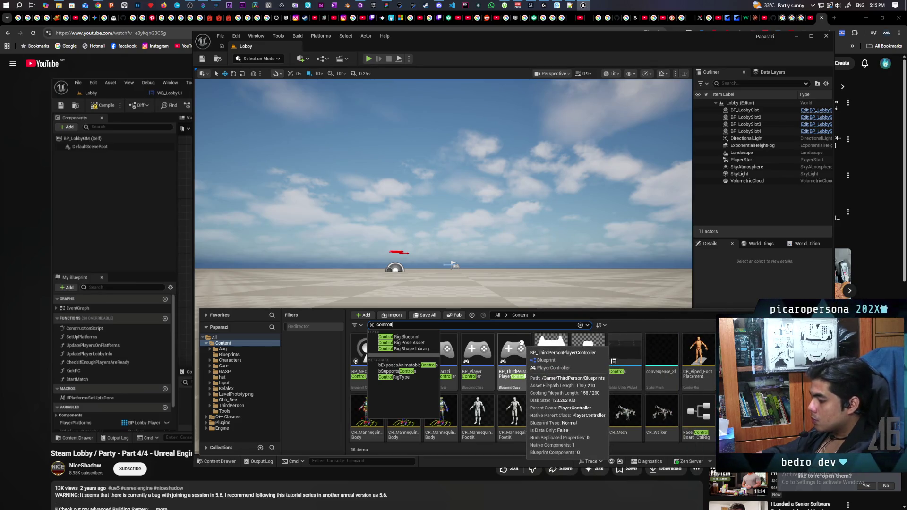
text(er)
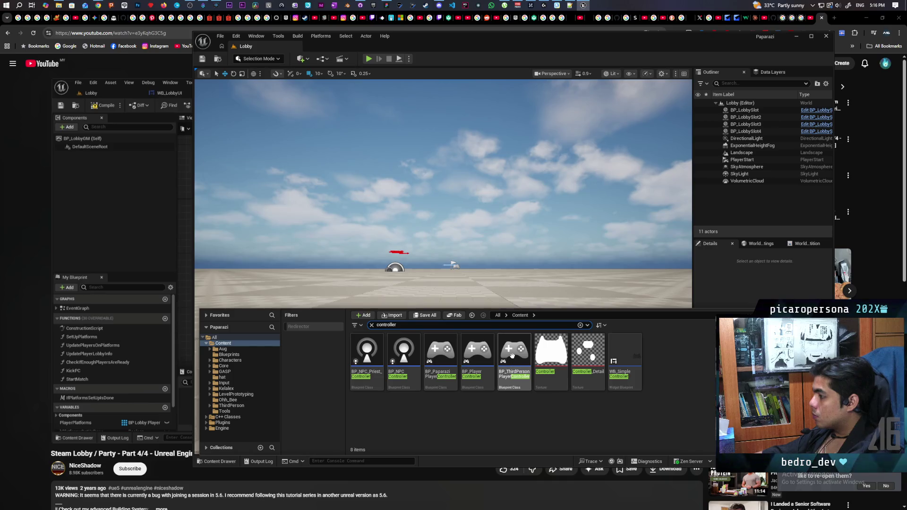
double_click(513, 359)
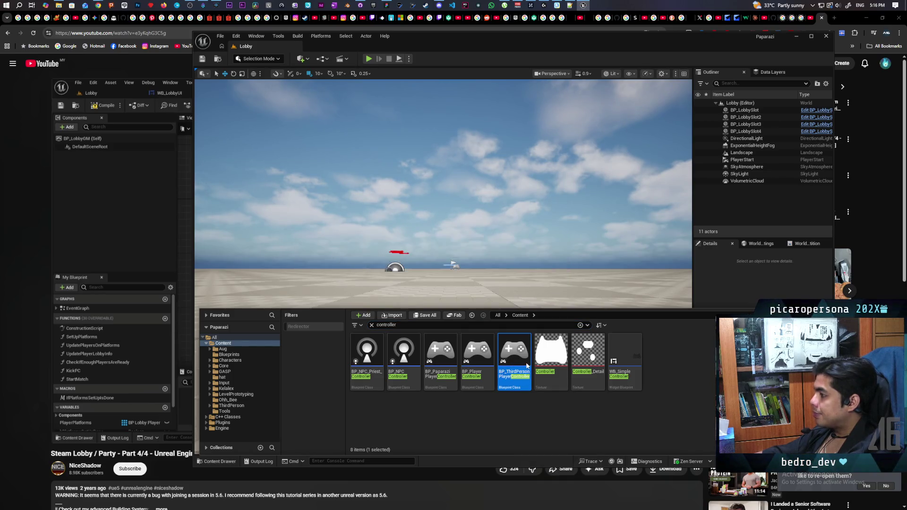
Zoom and pan the Event Graph to frame the sprite colour and C Show Loading nodes
scroll(464, 319, down, 2)
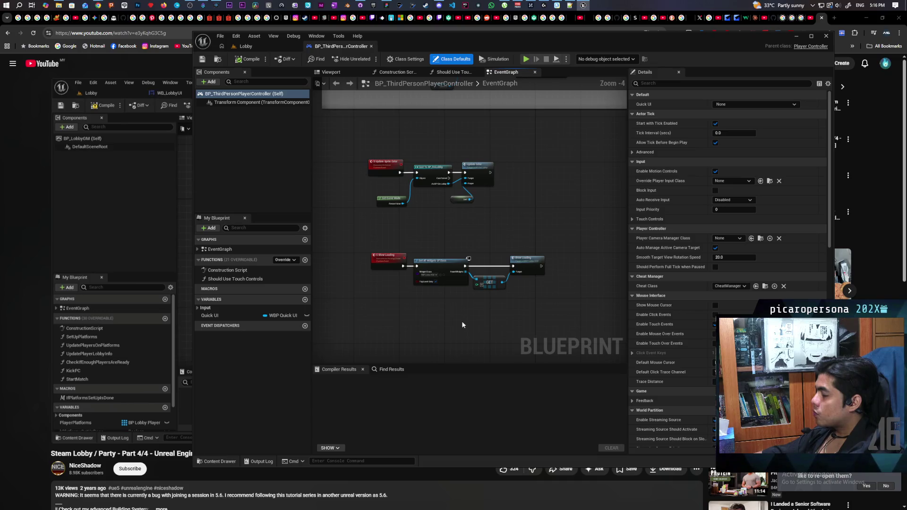
scroll(463, 320, down, 2)
mouse_move(462, 300)
mouse_down()
mouse_move(468, 352)
mouse_move(452, 264)
mouse_up()
scroll(444, 251, up, 3)
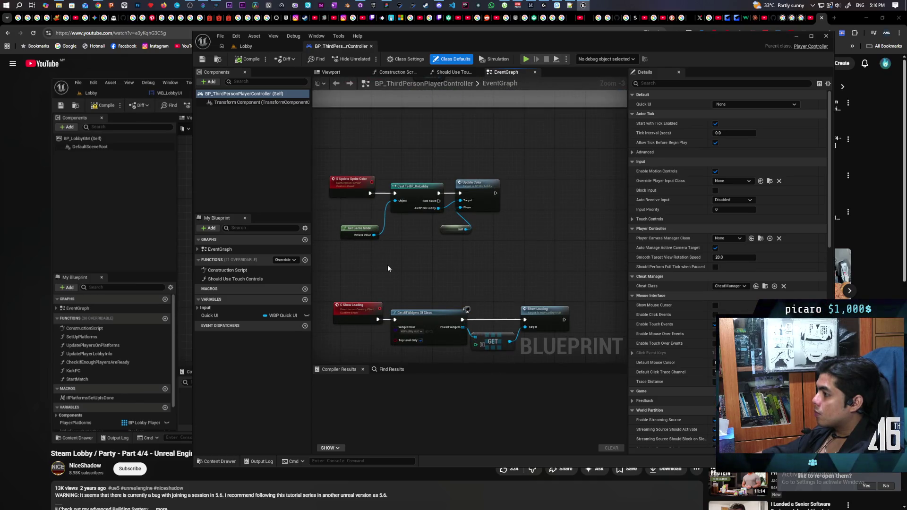
mouse_move(387, 266)
mouse_down()
mouse_move(422, 228)
mouse_move(413, 262)
mouse_up()
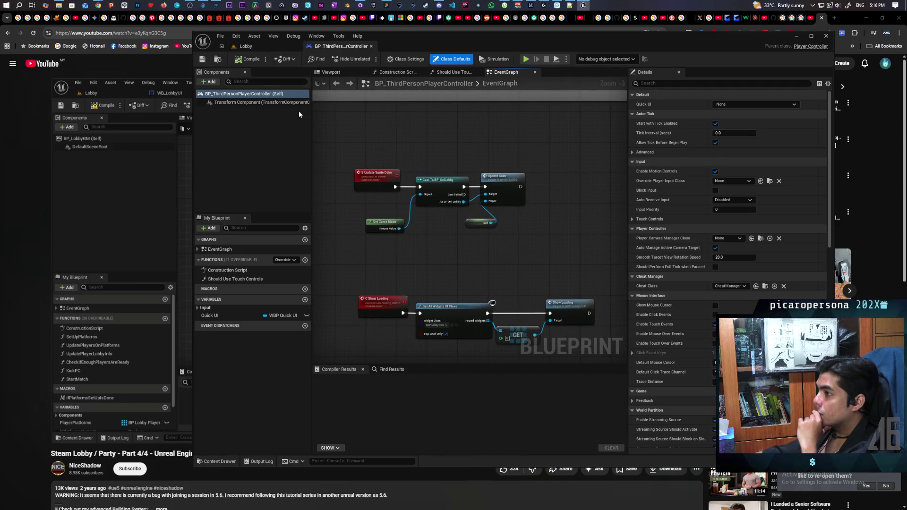
drag(409, 270, 418, 229)
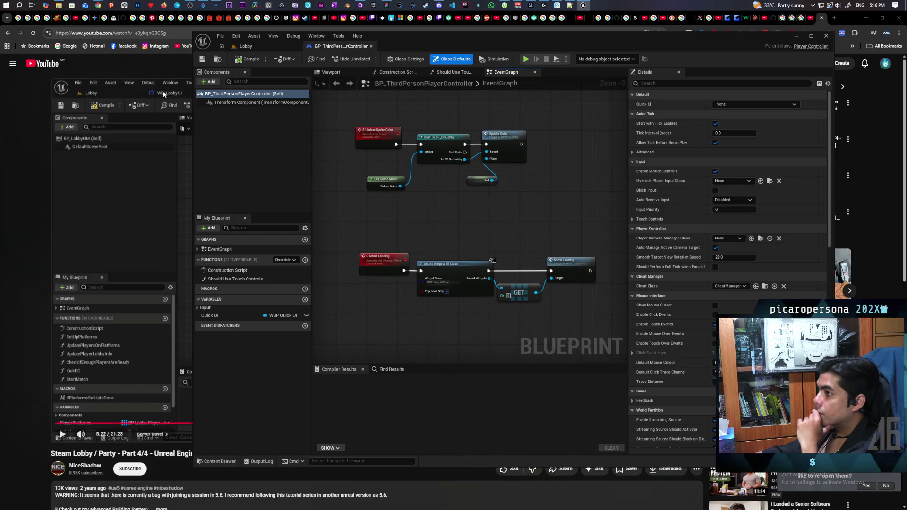
mouse_move(98, 5)
mouse_move(540, 45)
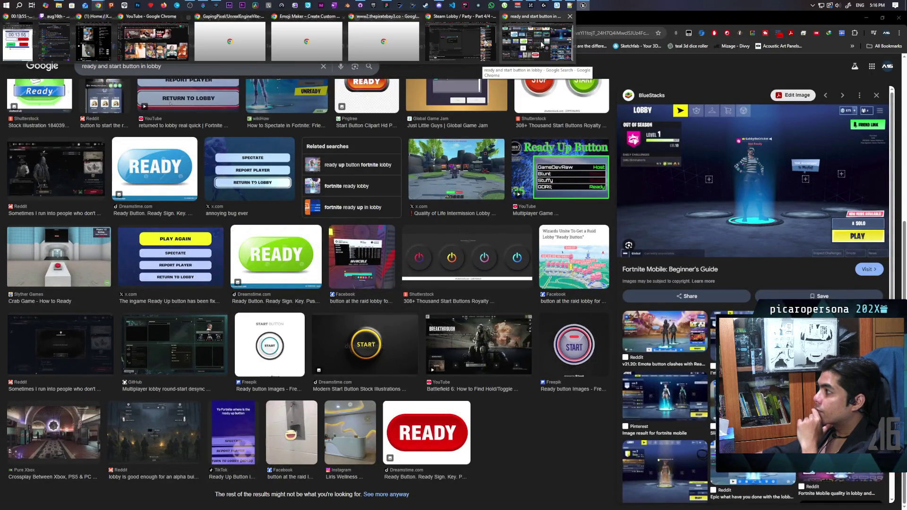
Search Google for 'do variables set in player controller stay after server travel ue'
click(542, 44)
click(387, 33)
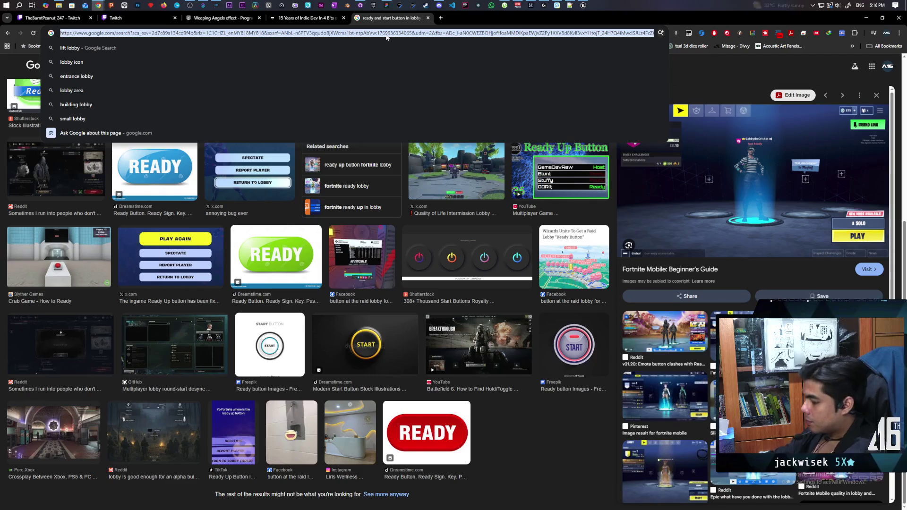
text(does the)
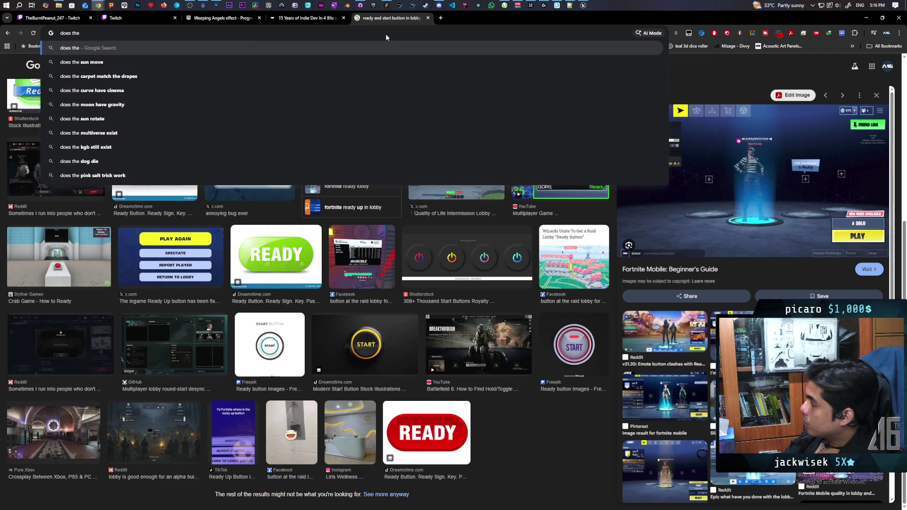
key(BackSpace)
key(BackSpace)
key(BackSpace)
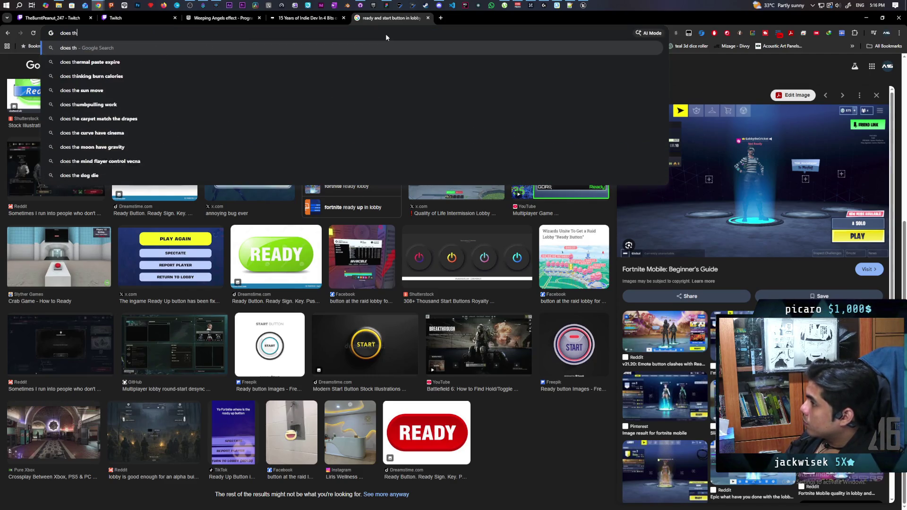
key(BackSpace)
text(varia)
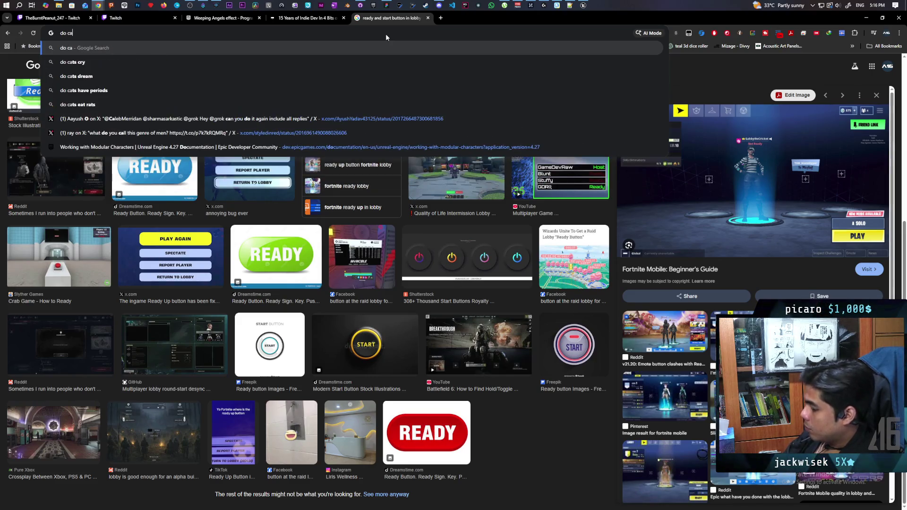
text(bles )
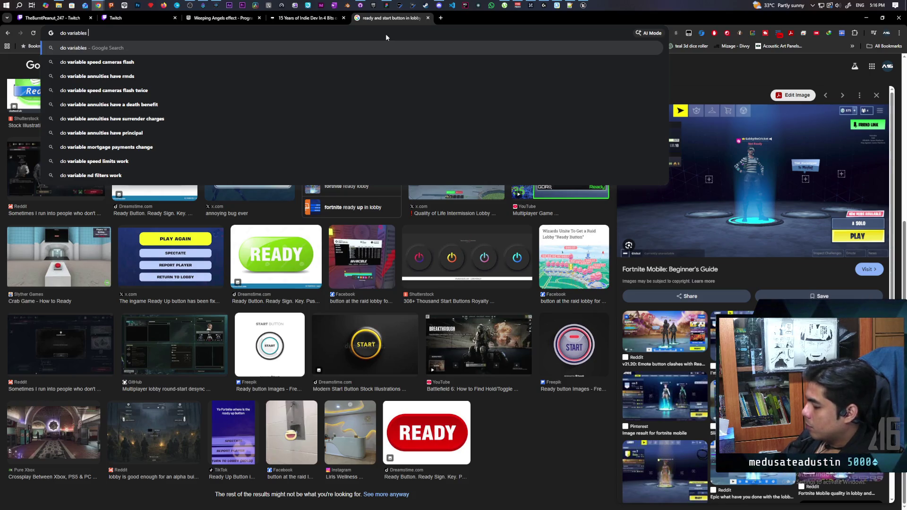
text(set in player controller)
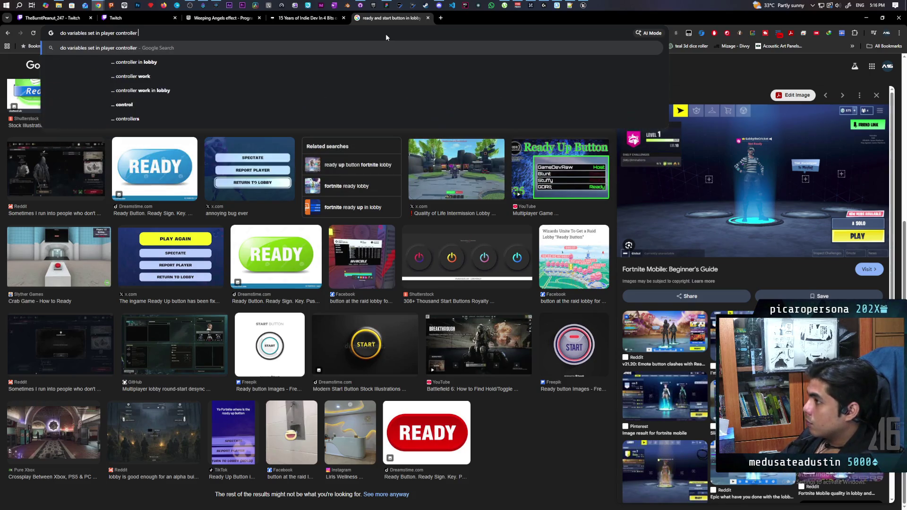
text( stay)
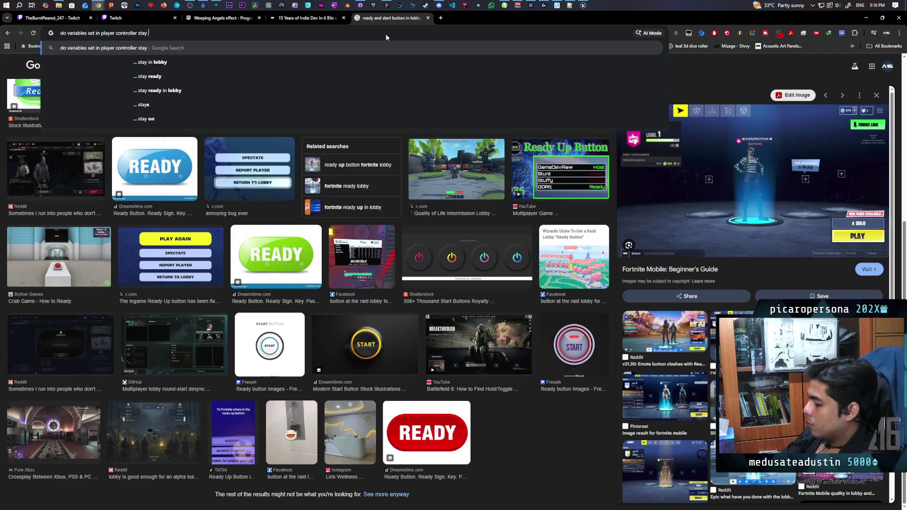
text(after server)
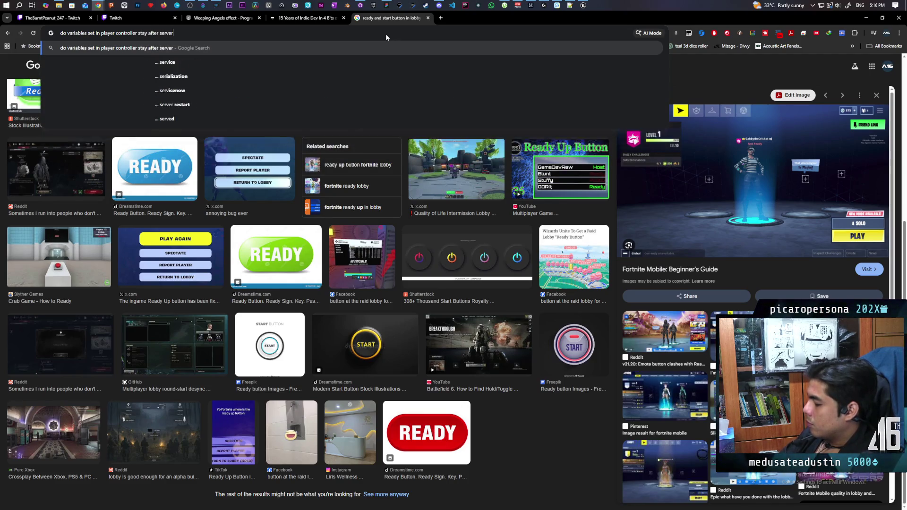
text( travel ue)
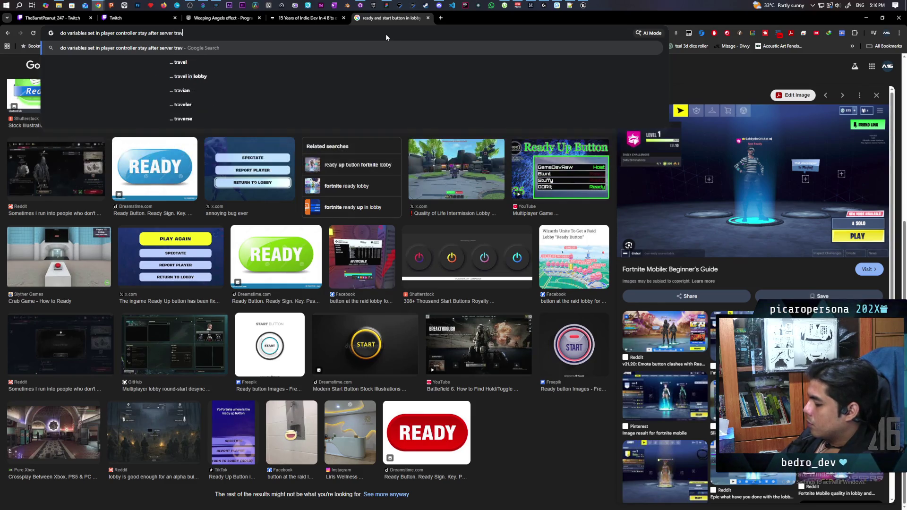
key(Return)
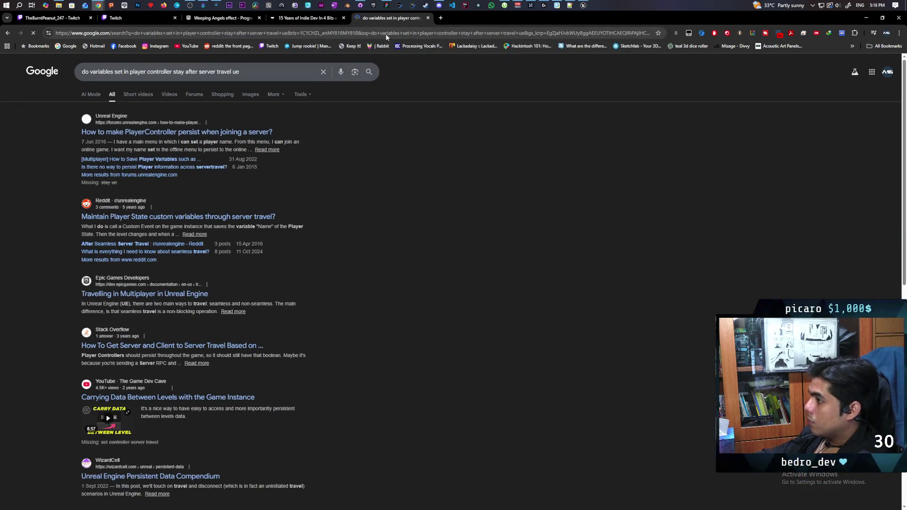
Append '5' to the query so the search targets ue5
click(237, 74)
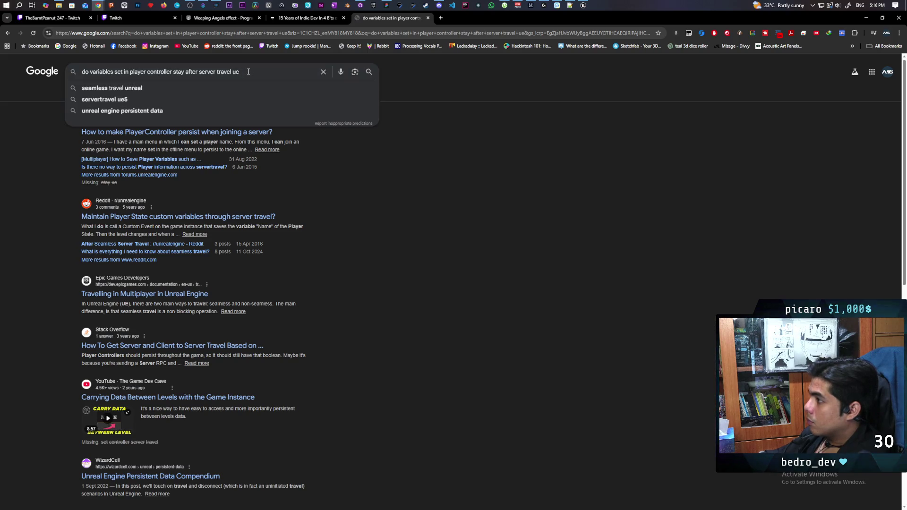
text(5)
key(Return)
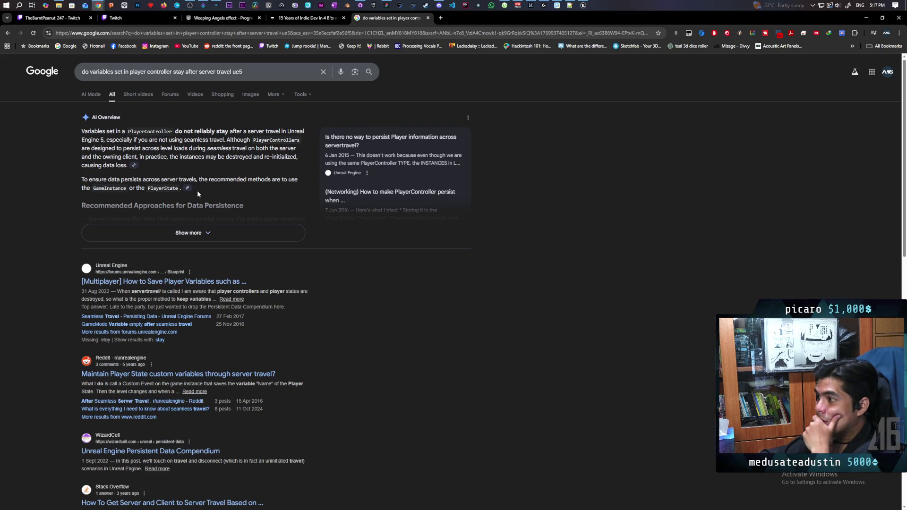
Expand and read the AI Overview, then open the '[Multiplayer] How to Save Player Variables' forum result
click(202, 234)
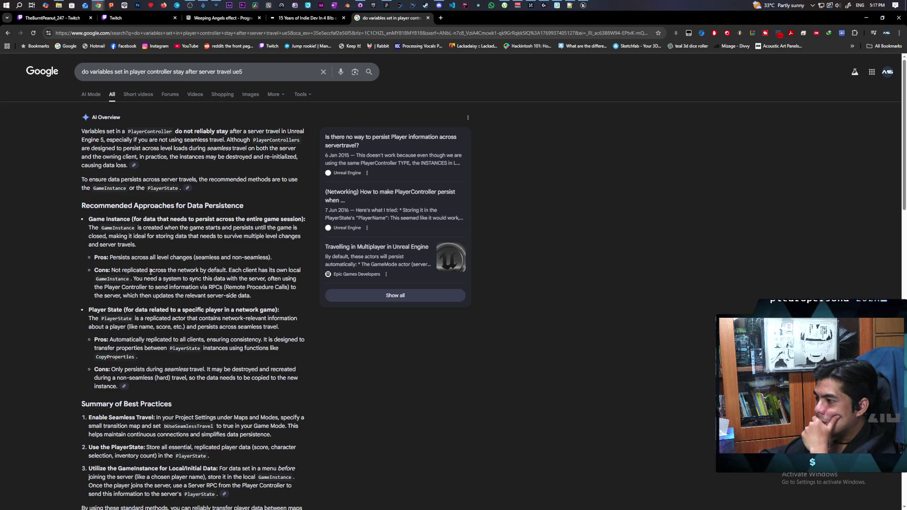
scroll(224, 277, down, 1)
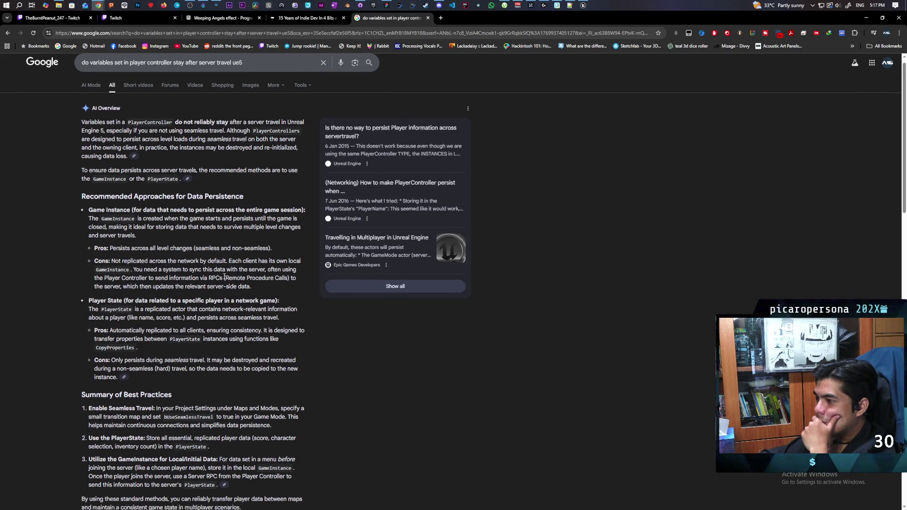
scroll(224, 278, down, 1)
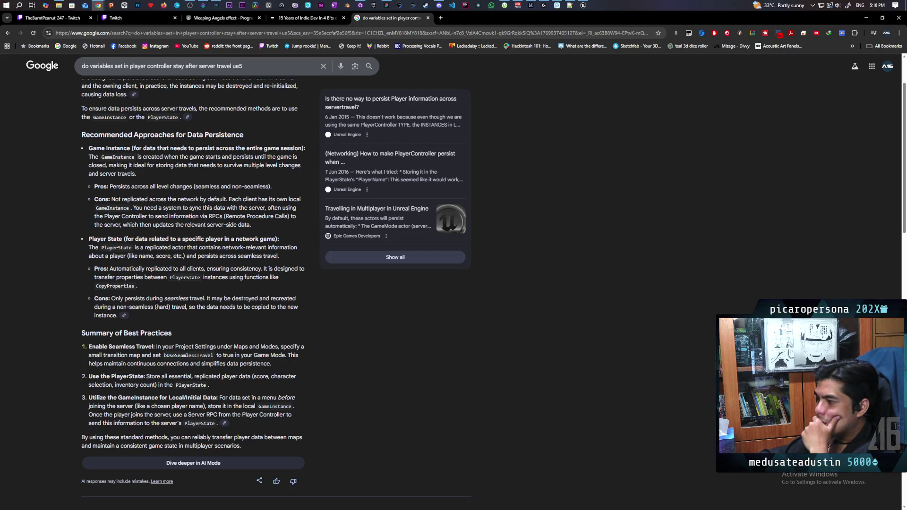
scroll(158, 305, down, 6)
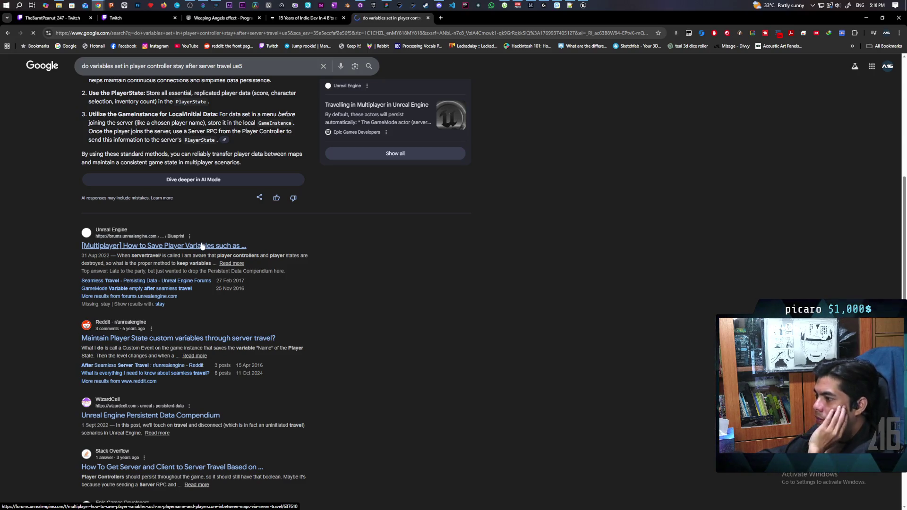
click(202, 246)
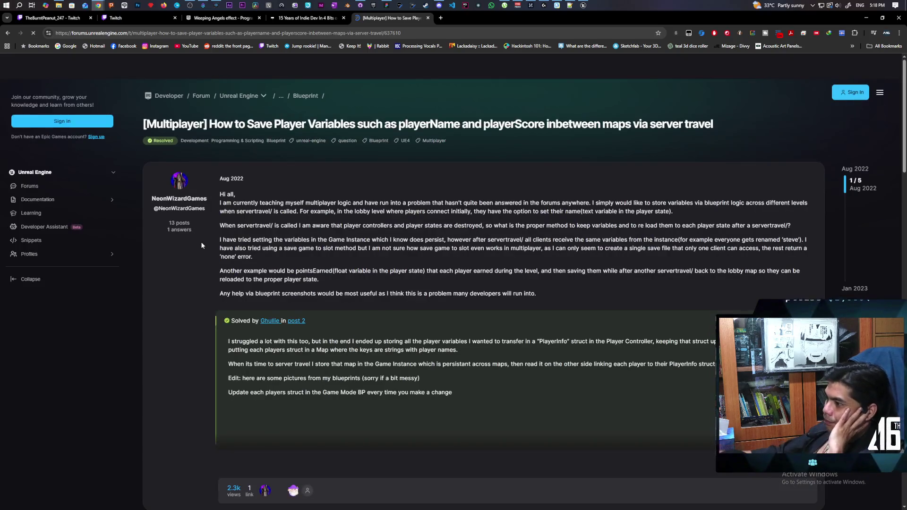
Read down the forum thread to its solution and the WizardCell Persistent Data Compendium reply
scroll(445, 242, down, 2)
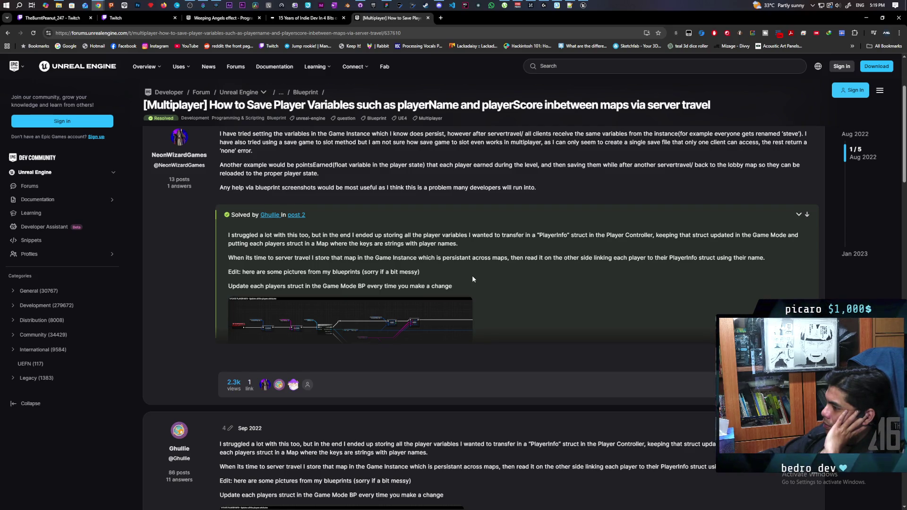
scroll(472, 276, down, 4)
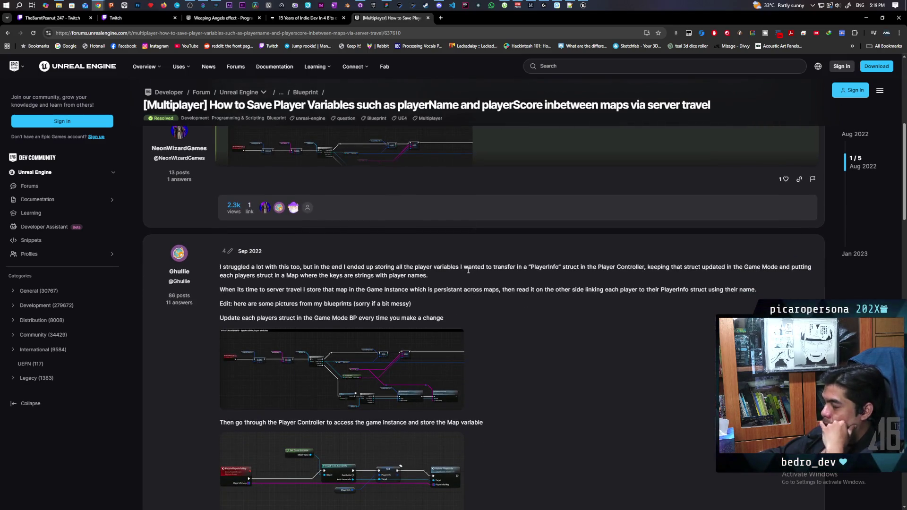
scroll(469, 270, down, 10)
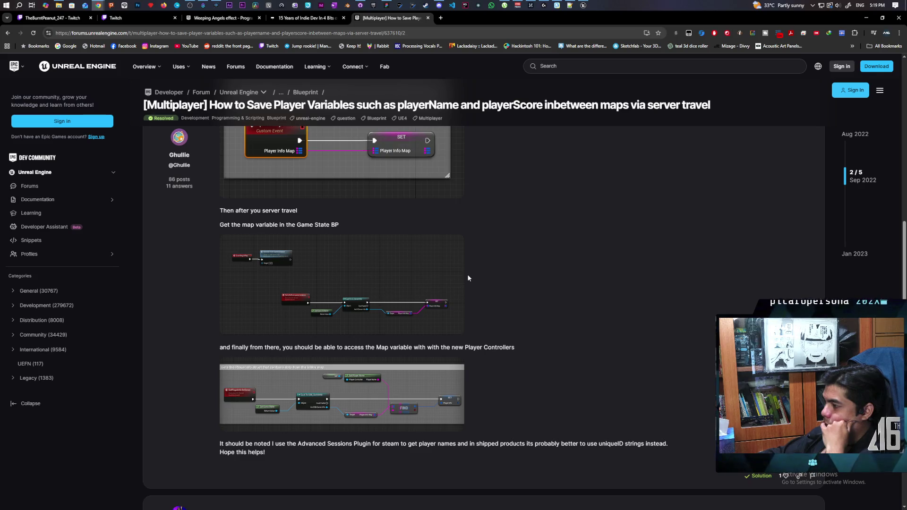
scroll(468, 278, down, 3)
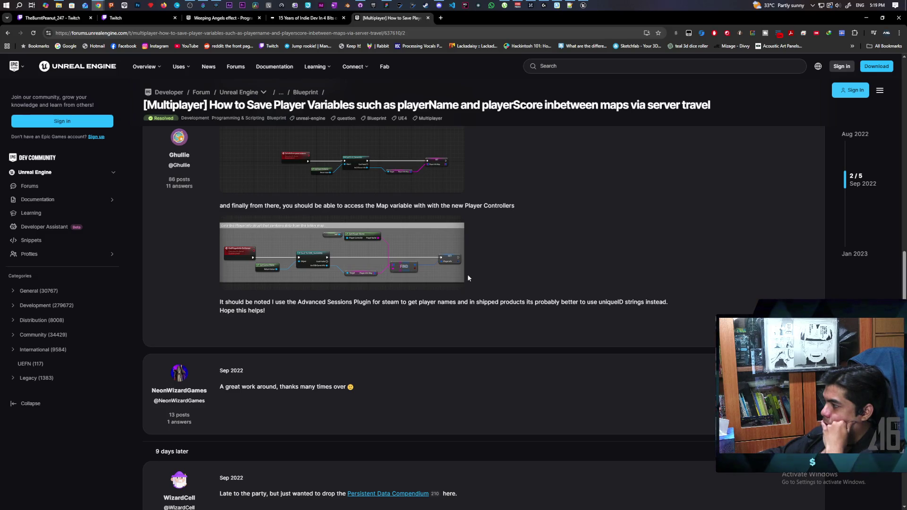
scroll(468, 278, down, 3)
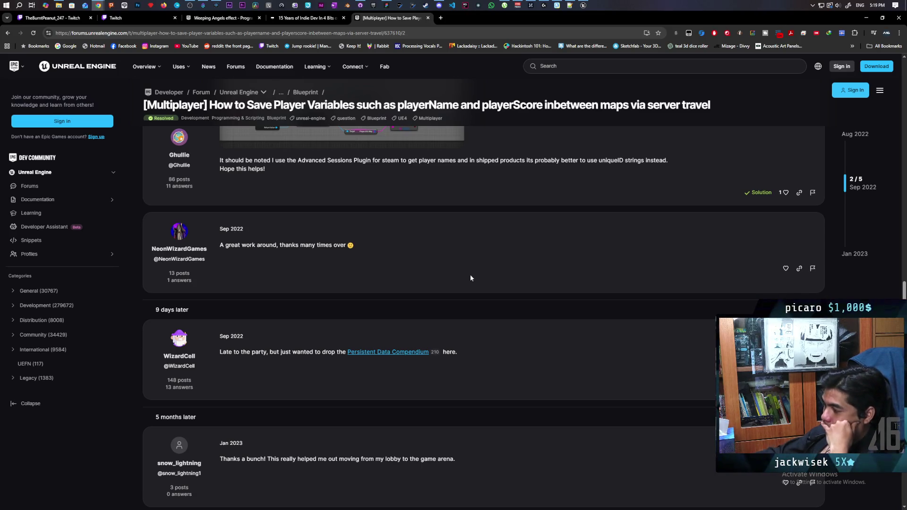
scroll(458, 270, down, 2)
scroll(462, 264, down, 2)
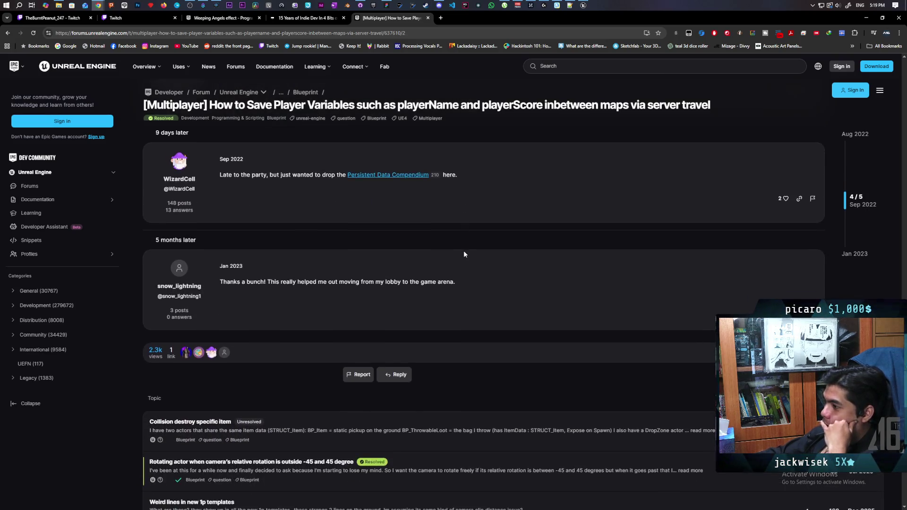
scroll(463, 250, up, 2)
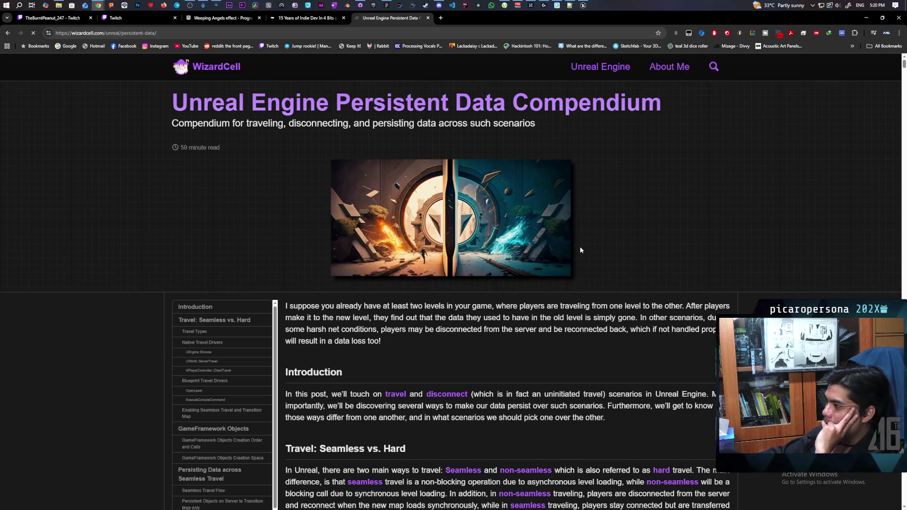
Read the WizardCell article down to Travel Types, comparing Relative, Partial and Absolute travel
scroll(579, 250, down, 3)
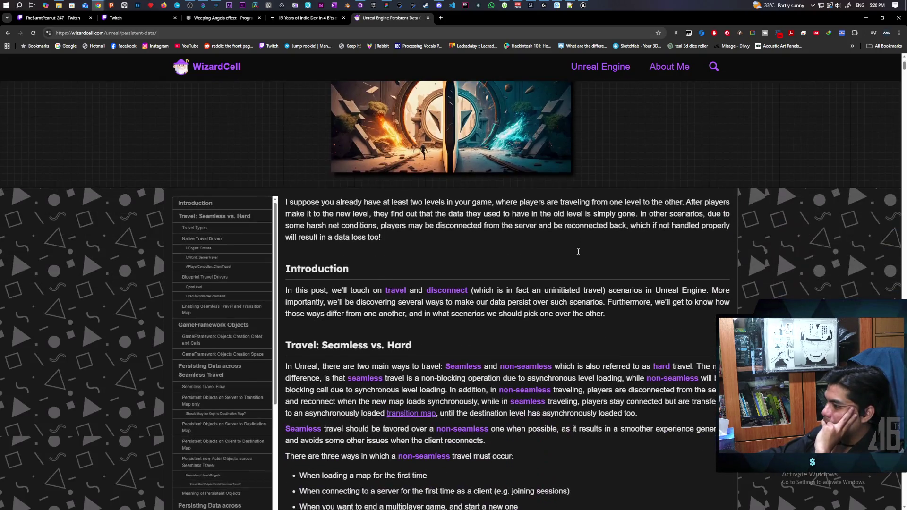
scroll(576, 257, down, 3)
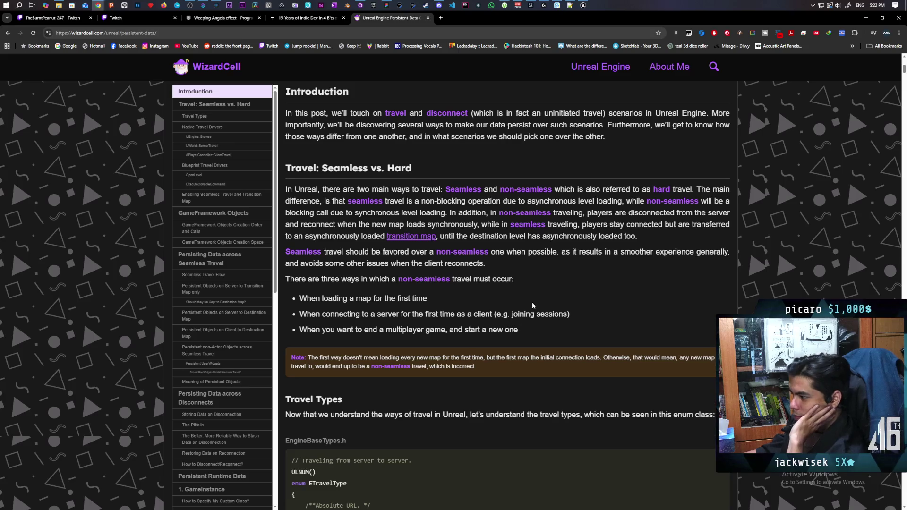
scroll(533, 305, down, 2)
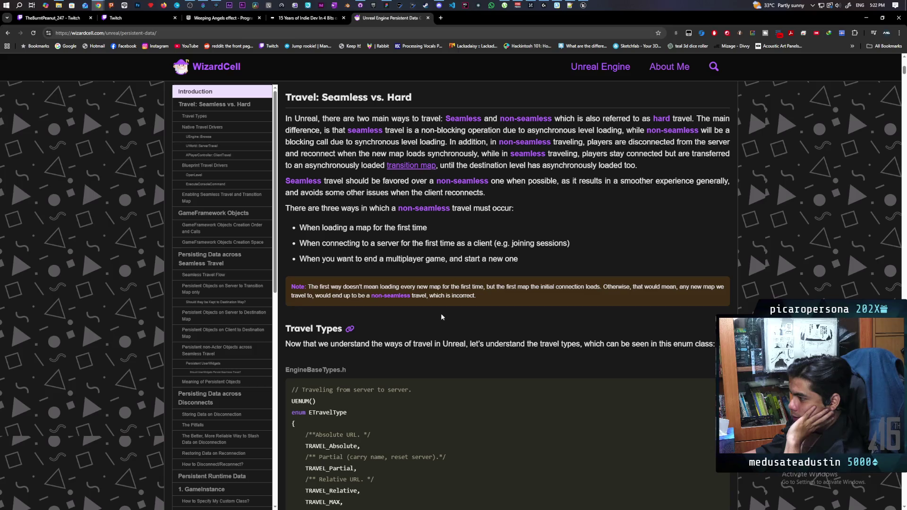
scroll(442, 316, down, 2)
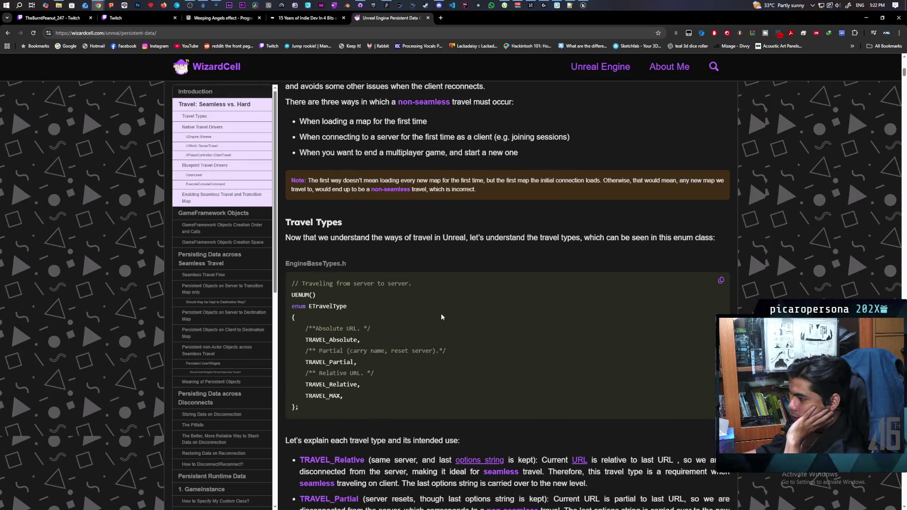
scroll(442, 316, down, 2)
scroll(442, 317, down, 1)
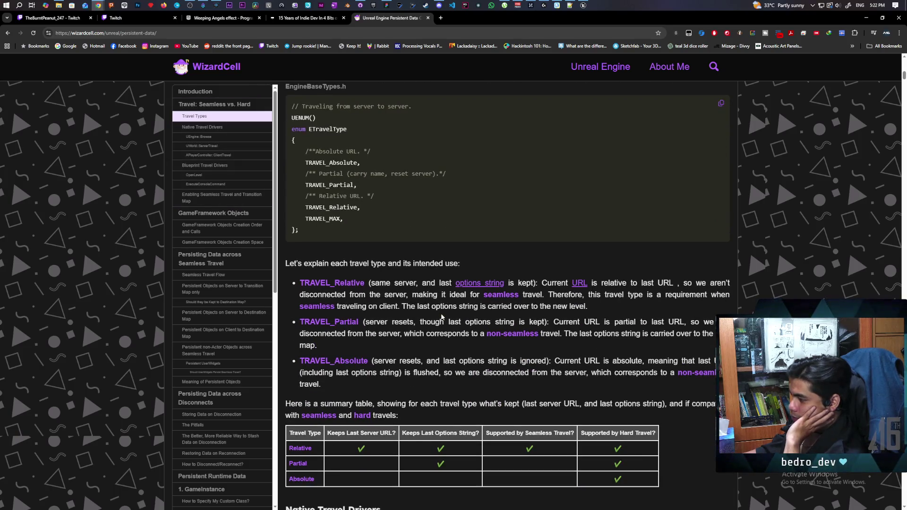
scroll(442, 317, down, 1)
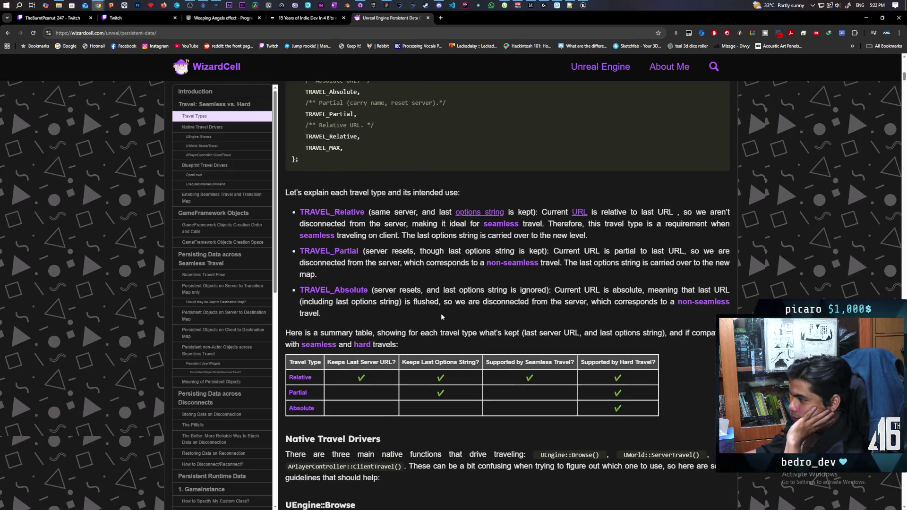